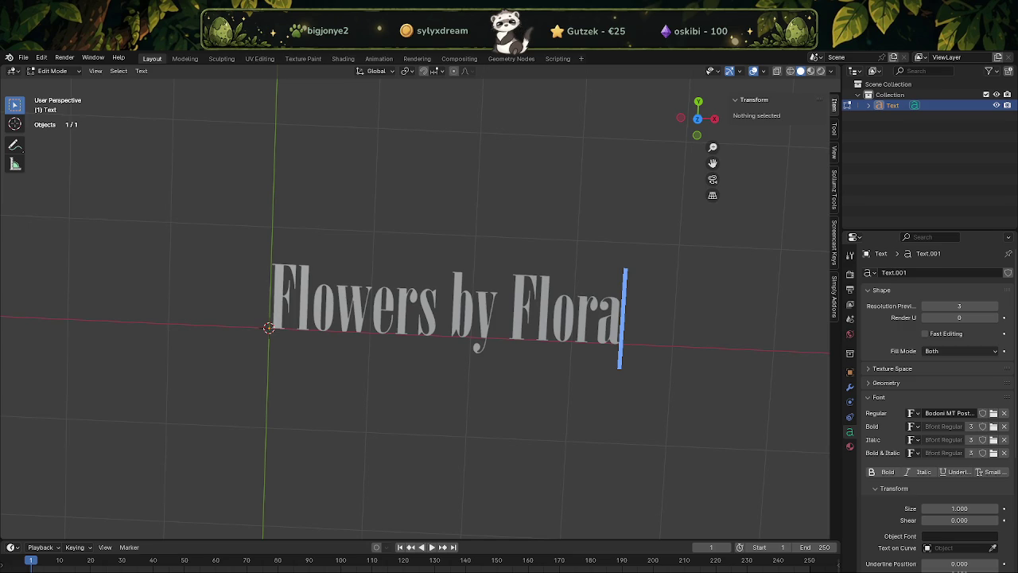
In the Canva design, enlarge the Flora text to size 45.7 and reposition it over the rose
key("alt+Tab")
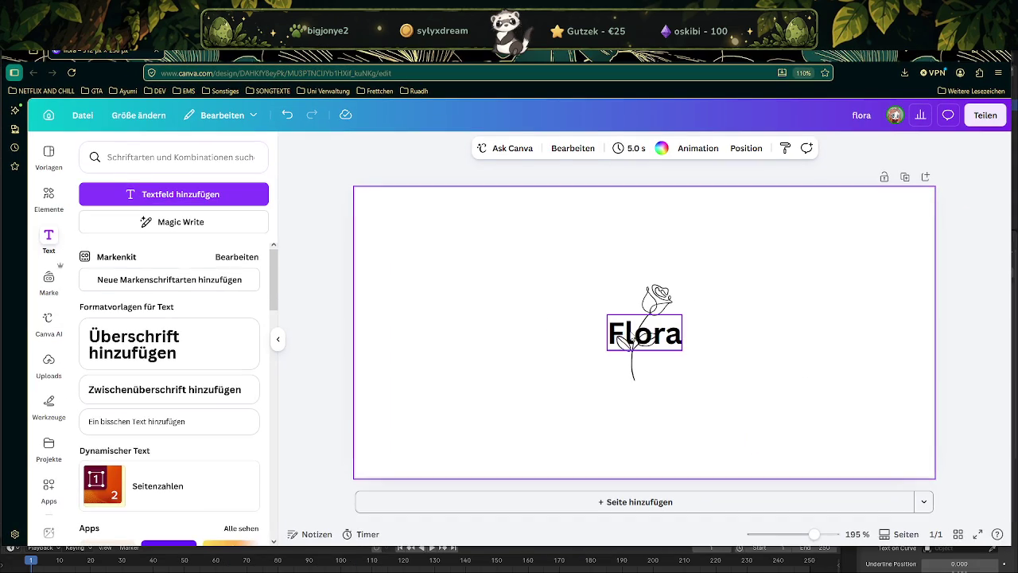
left_click(630, 335)
left_click_drag(613, 354, 508, 388)
left_click_drag(598, 358, 642, 344)
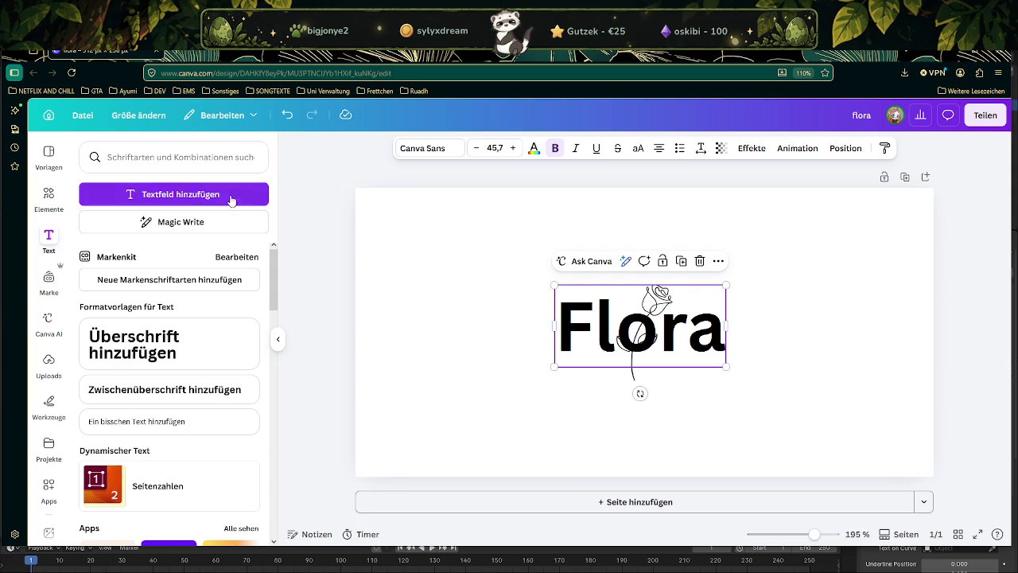
left_click(428, 151)
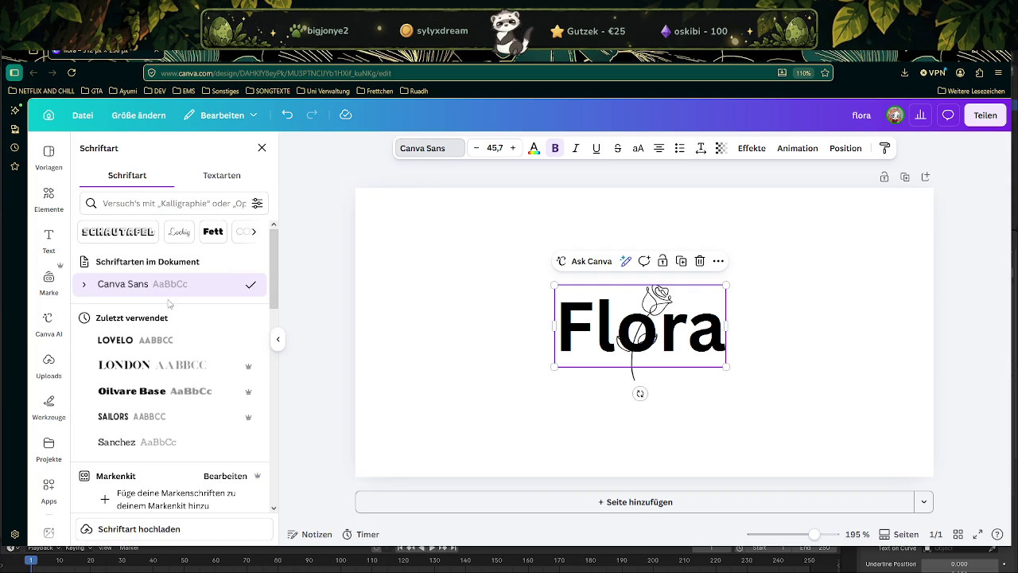
Try the Brittany and Moontime script fonts on Flora, returning to Brittany
scroll(161, 343, "down", 1)
scroll(161, 344, "down", 2)
scroll(162, 343, "down", 4)
scroll(162, 332, "down", 4)
scroll(159, 331, "down", 1)
scroll(157, 330, "down", 2)
scroll(155, 326, "down", 2)
scroll(155, 330, "down", 3)
scroll(156, 332, "down", 2)
left_click(115, 369)
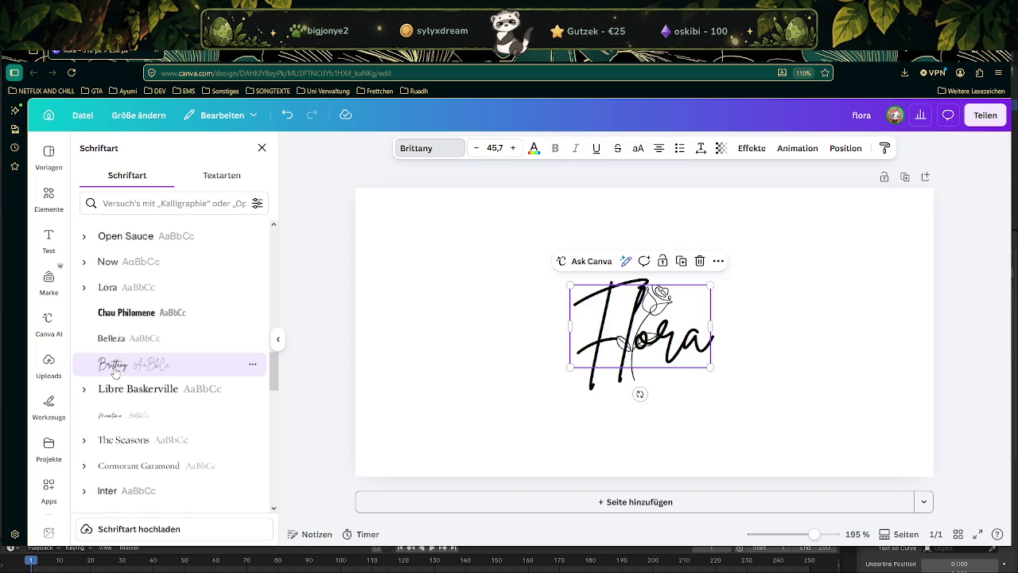
left_click(120, 418)
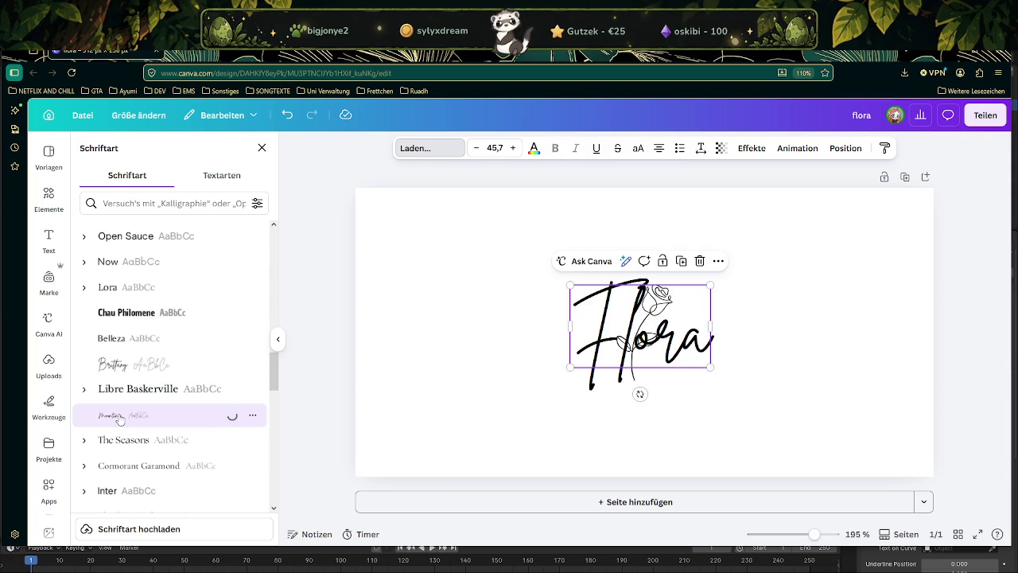
left_click(119, 364)
Preview the Great Vibes, Breathing, Benedict and Buffalo fonts on the Flora text
scroll(155, 381, "down", 3)
scroll(169, 339, "down", 2)
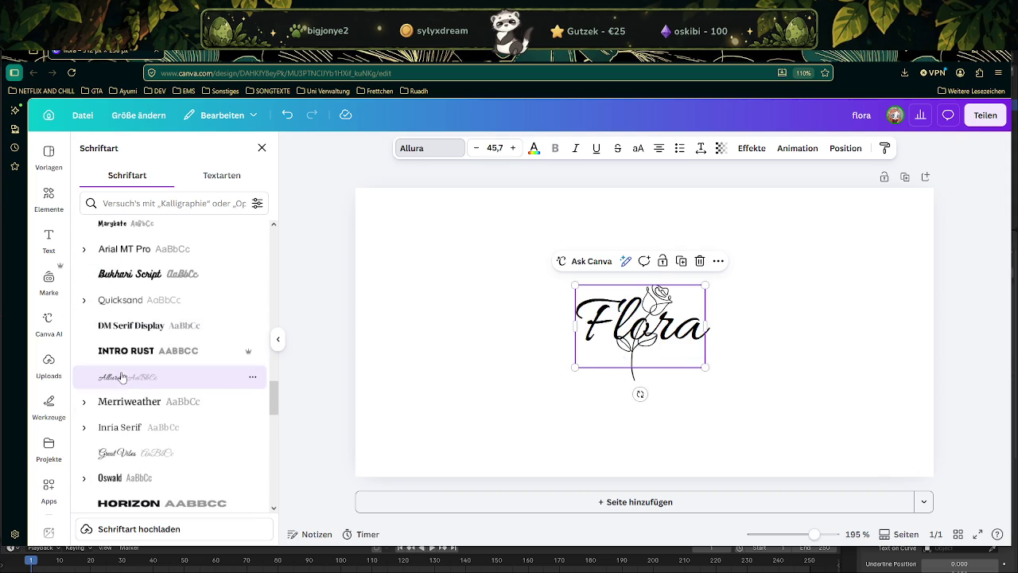
left_click(119, 452)
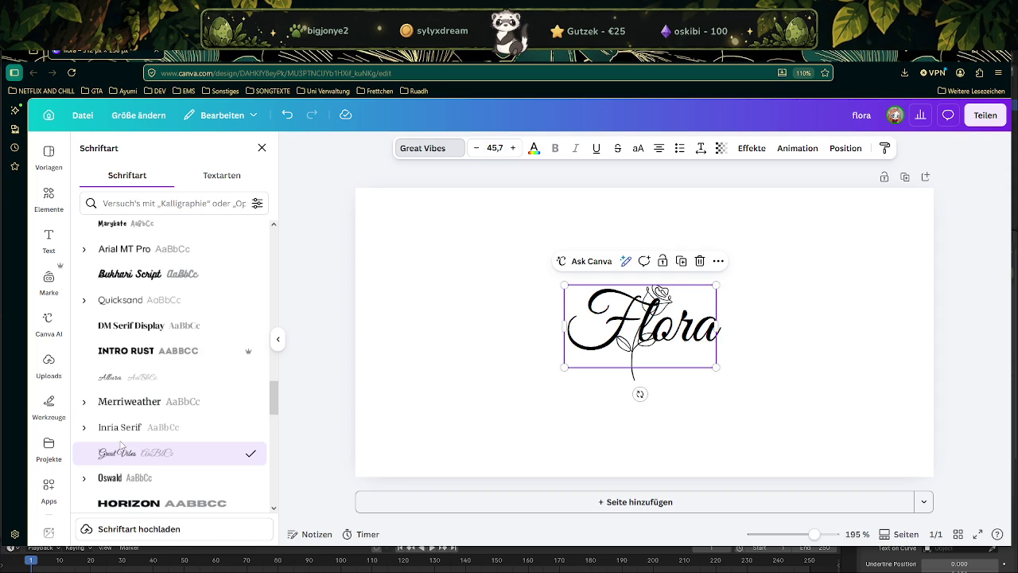
scroll(132, 379, "down", 3)
scroll(136, 379, "down", 2)
scroll(136, 386, "down", 3)
scroll(140, 394, "down", 3)
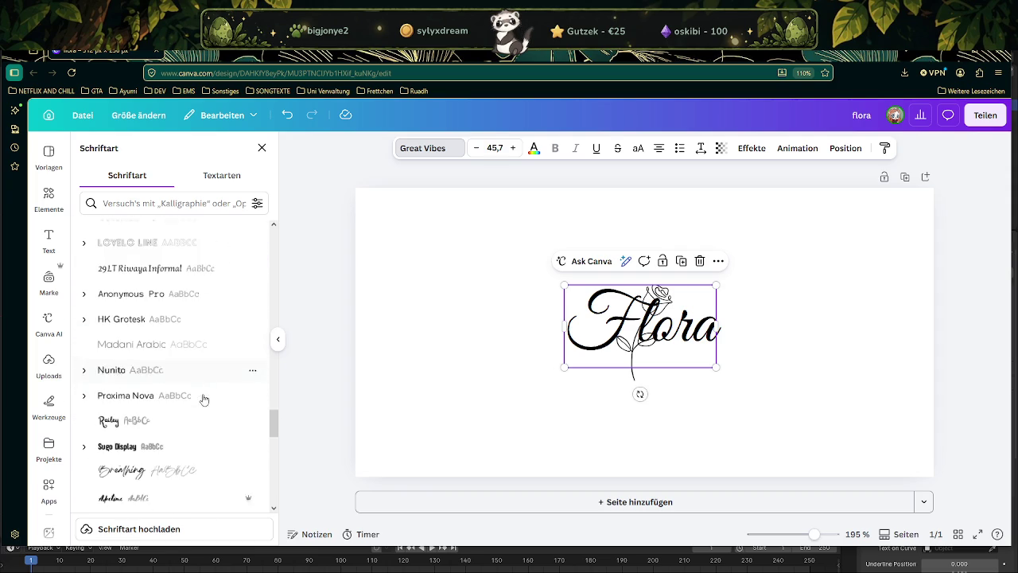
scroll(145, 427, "down", 1)
left_click(143, 428)
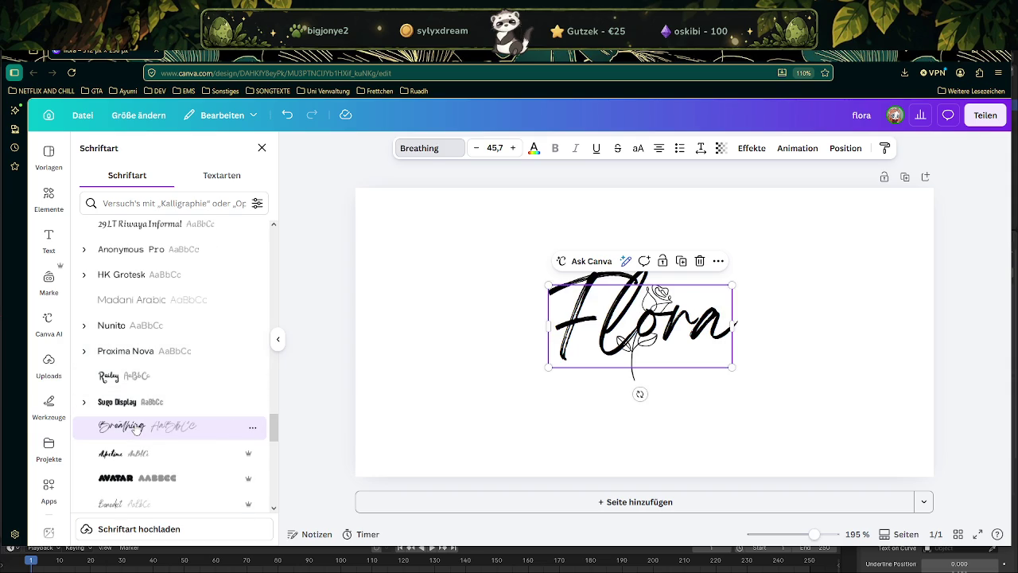
scroll(136, 428, "down", 3)
left_click(132, 433)
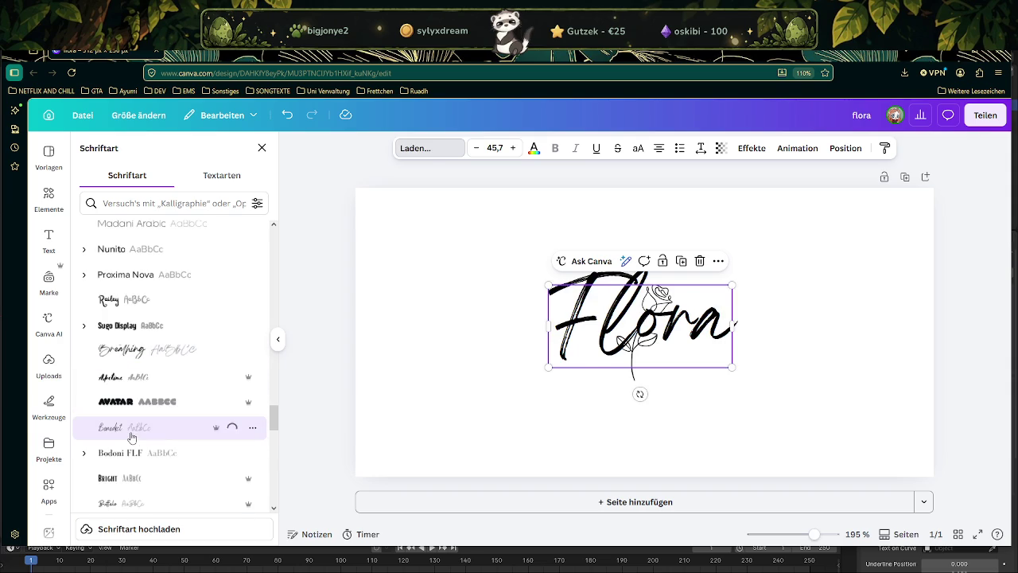
scroll(132, 436, "down", 3)
left_click(132, 430)
Try Allura and Moontime again, then set Flora back to Brittany
scroll(132, 430, "up", 10)
scroll(132, 382, "up", 8)
scroll(132, 382, "up", 3)
scroll(132, 382, "up", 2)
left_click(132, 377)
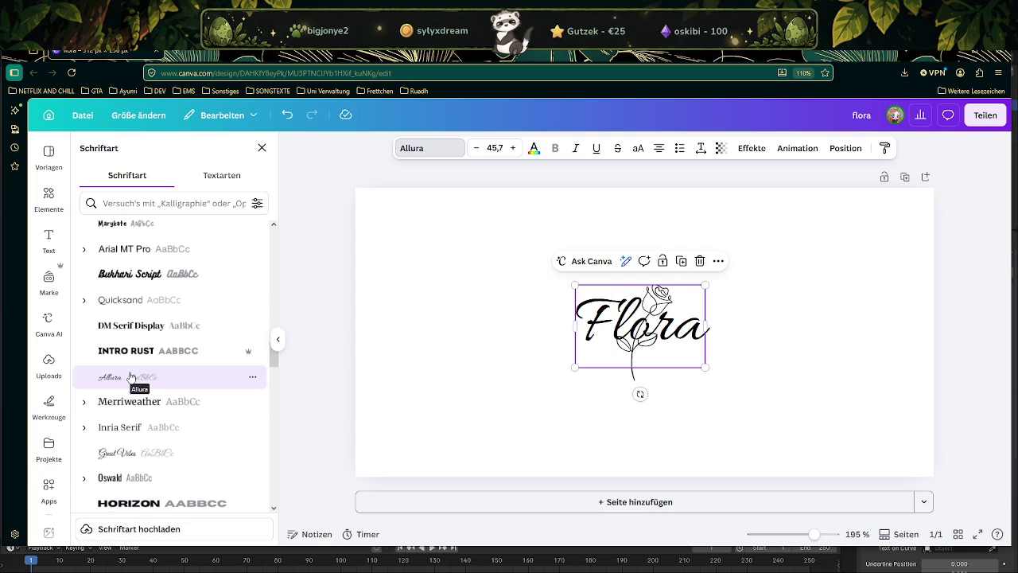
scroll(137, 368, "up", 5)
scroll(136, 358, "up", 3)
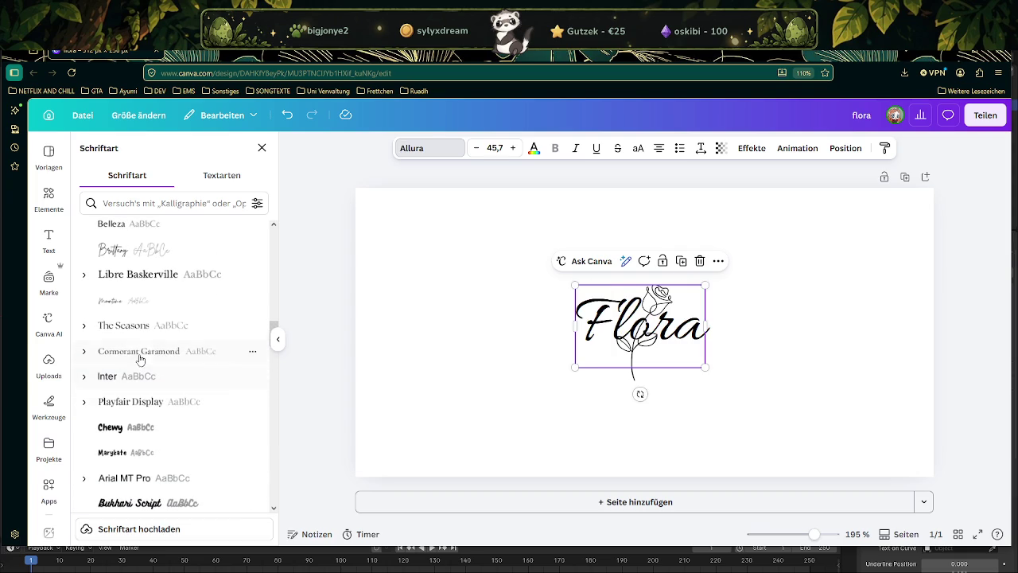
left_click(124, 309)
left_click(131, 253)
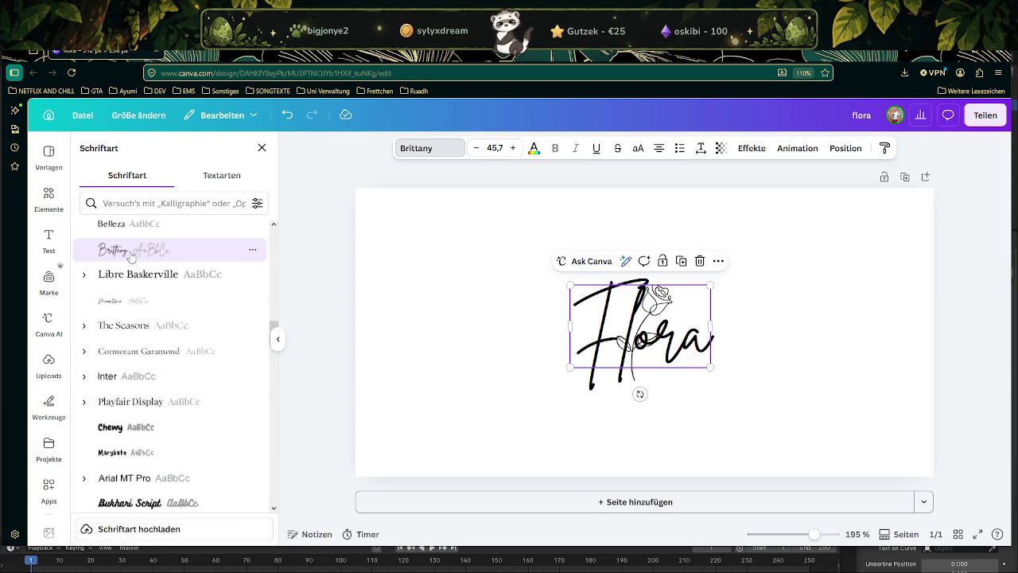
Preview the Jonathan script font on the Flora text
scroll(132, 256, "up", 1)
scroll(144, 292, "up", 1)
scroll(151, 297, "up", 1)
scroll(147, 310, "down", 3)
scroll(147, 312, "down", 3)
scroll(149, 314, "down", 2)
scroll(151, 316, "down", 3)
scroll(152, 318, "down", 1)
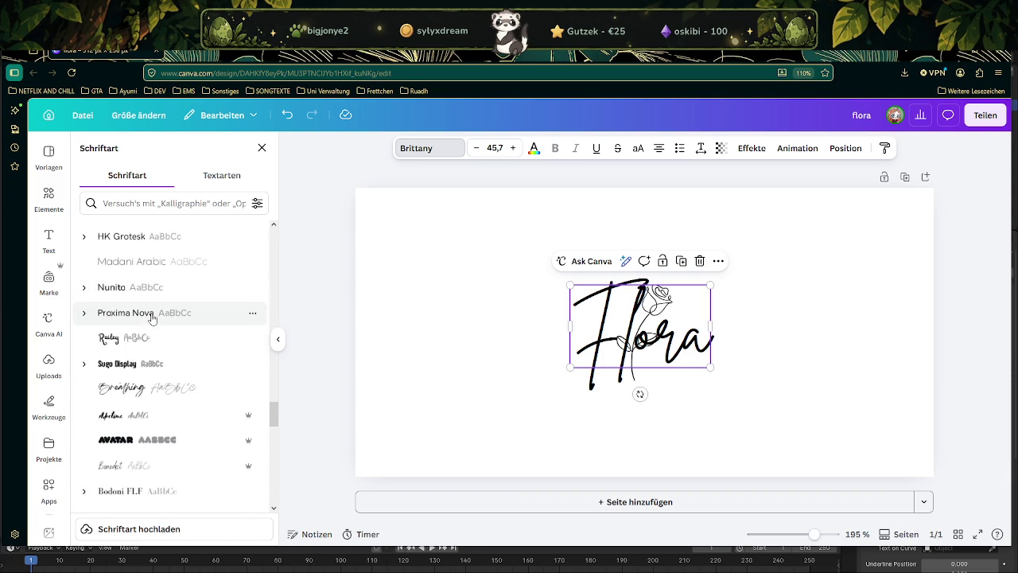
scroll(151, 316, "down", 2)
scroll(155, 322, "down", 4)
scroll(157, 325, "down", 4)
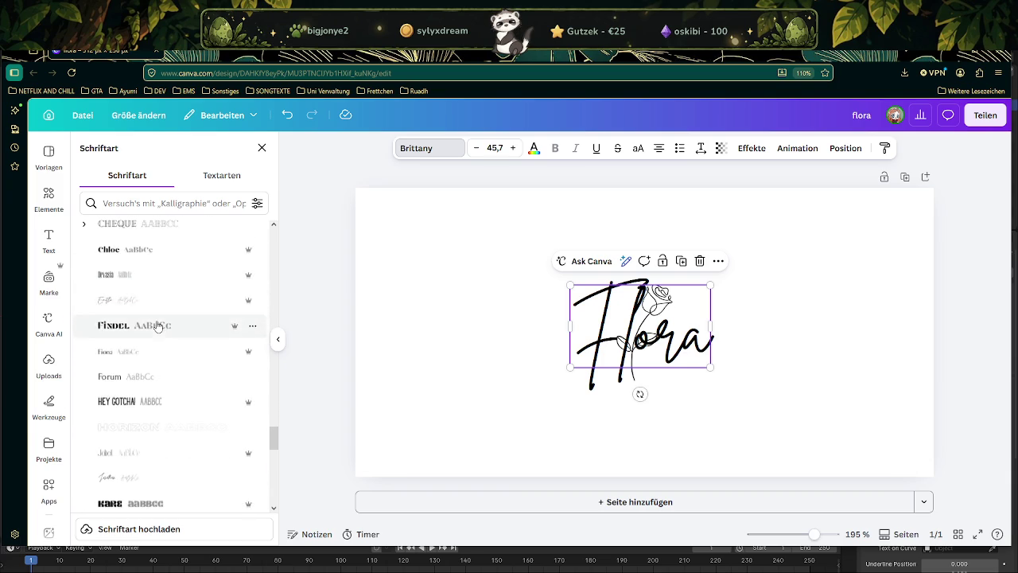
scroll(158, 325, "down", 4)
left_click(143, 364)
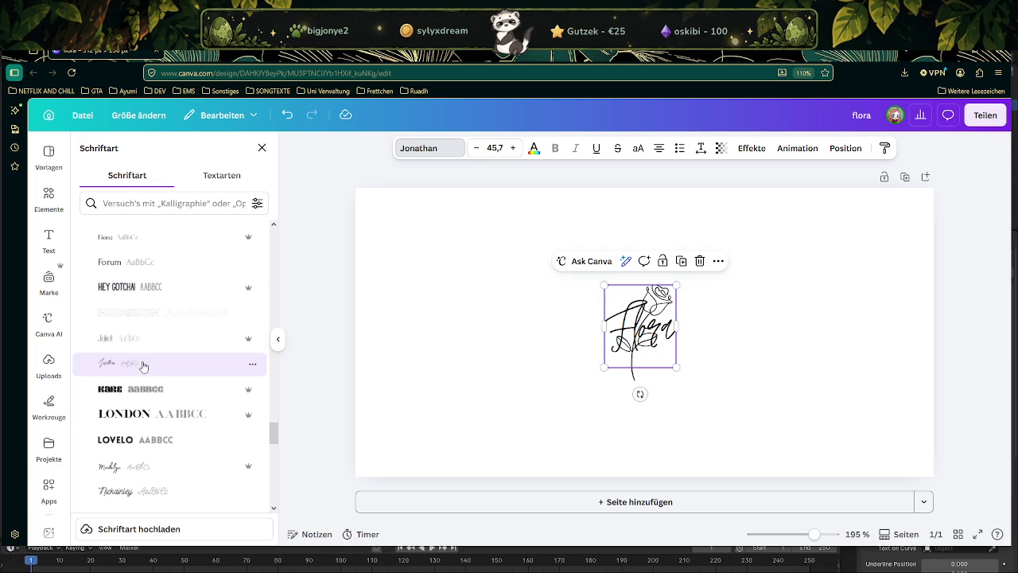
Compare the Nickainley, Madelyn and Stoic fonts on Flora
left_click(118, 490)
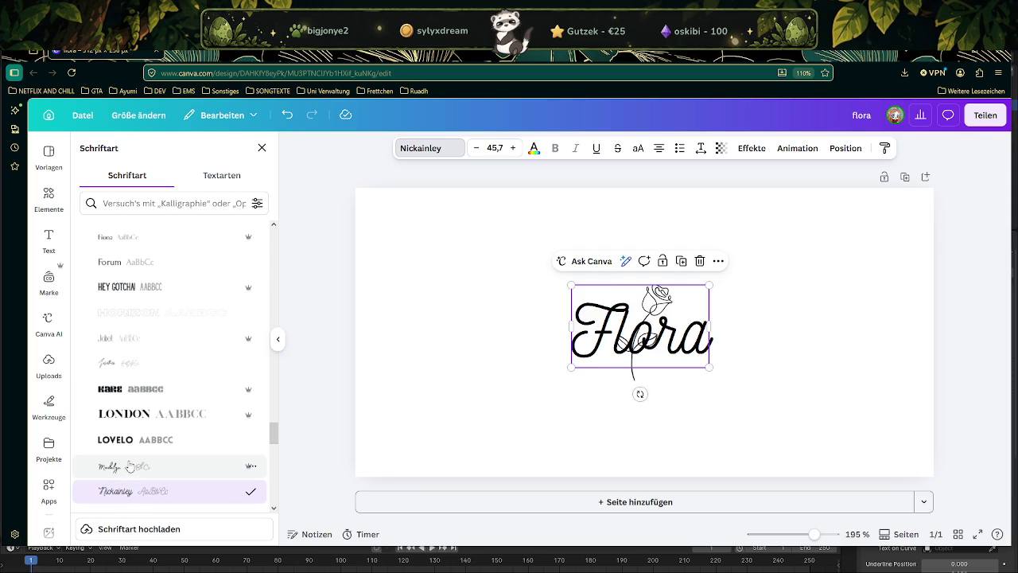
left_click(130, 466)
scroll(133, 441, "down", 2)
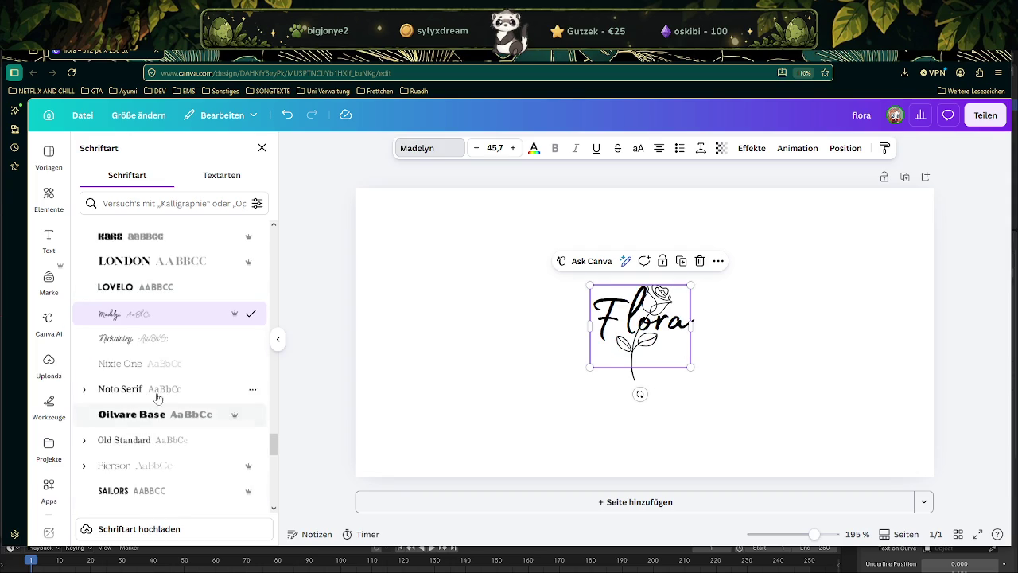
scroll(143, 370, "down", 2)
scroll(146, 375, "down", 1)
left_click(138, 406)
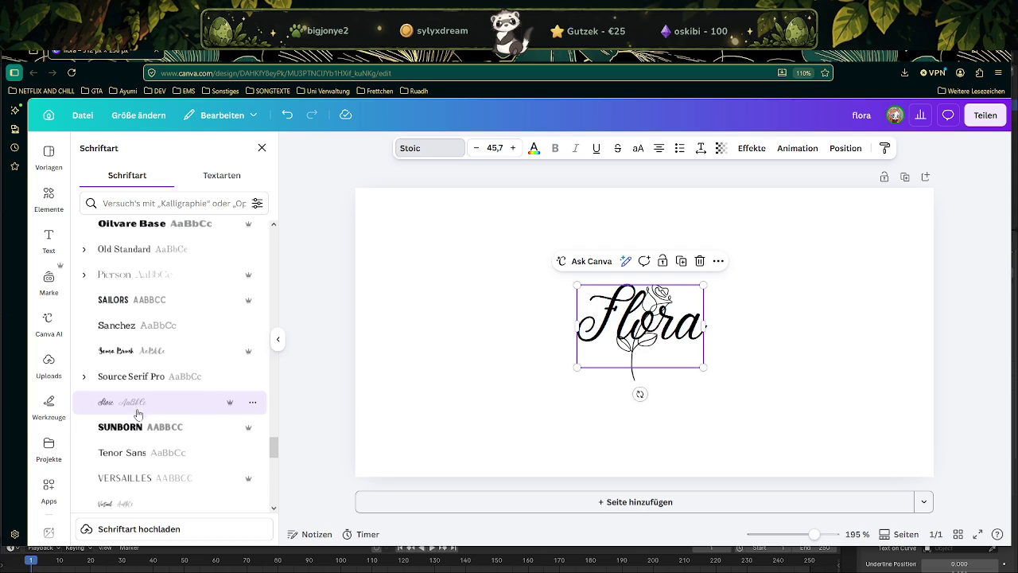
Apply Jonathan to Flora and enlarge the text to size 99.5
scroll(137, 411, "down", 2)
scroll(137, 411, "up", 5)
scroll(137, 405, "up", 2)
scroll(139, 399, "up", 3)
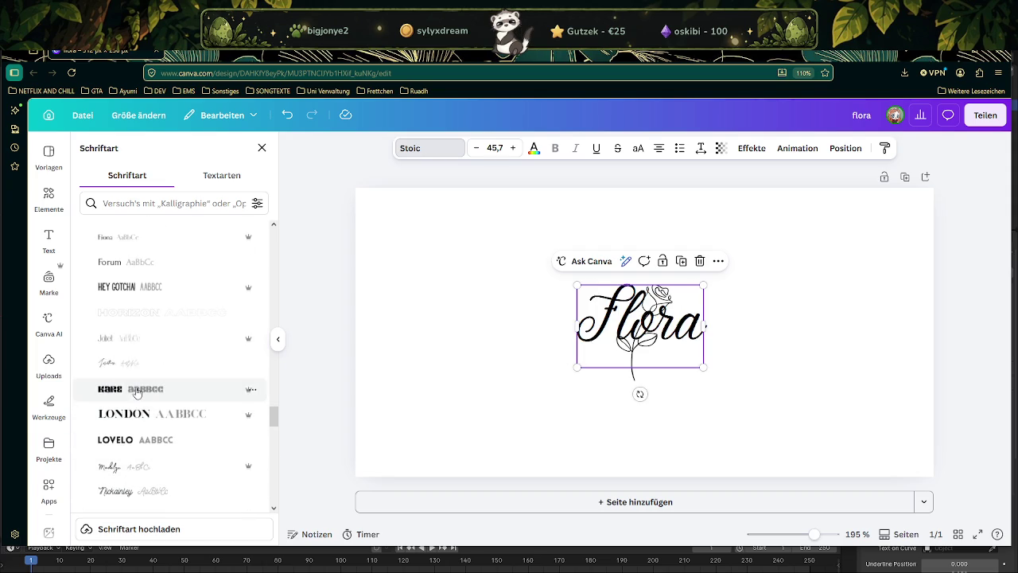
left_click(124, 367)
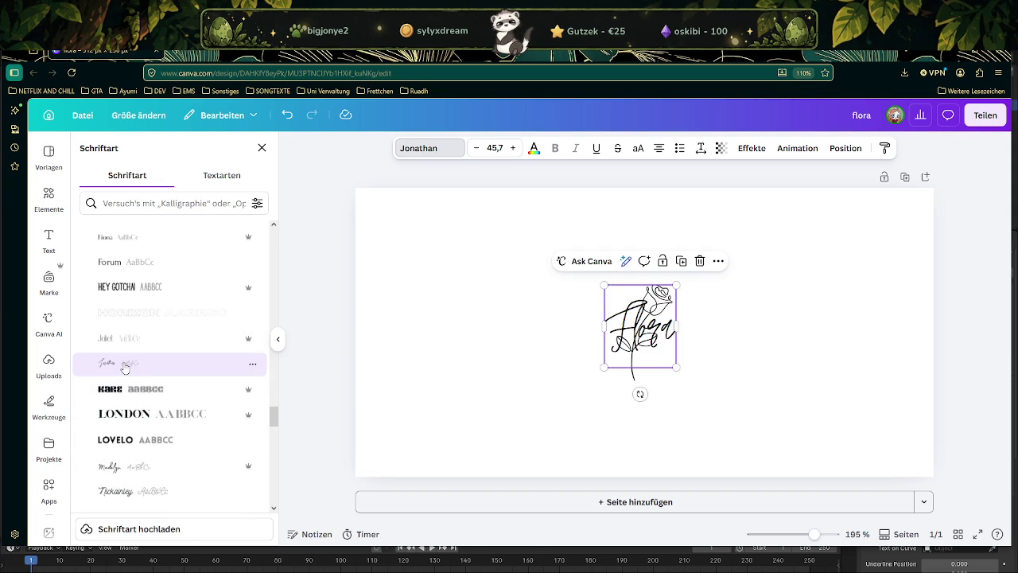
scroll(124, 367, "up", 1)
scroll(151, 367, "up", 2)
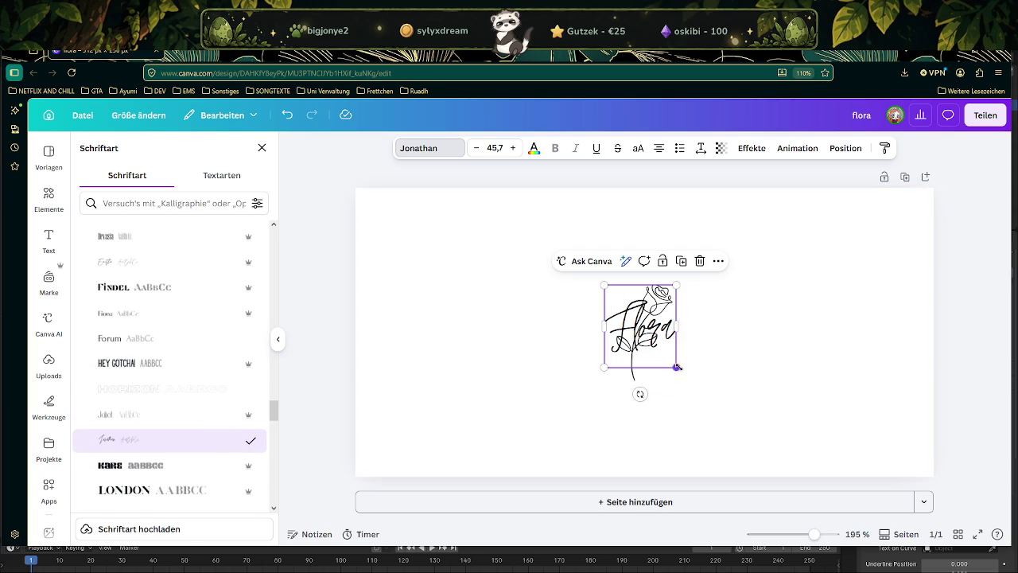
left_click_drag(724, 385, 807, 445)
Move Flora up and left, and delete its l so the rose stem replaces it
mouse_move(693, 388)
left_mouse_down()
mouse_move(673, 340)
mouse_move(660, 348)
left_mouse_up()
double_click(660, 349)
left_click(643, 334)
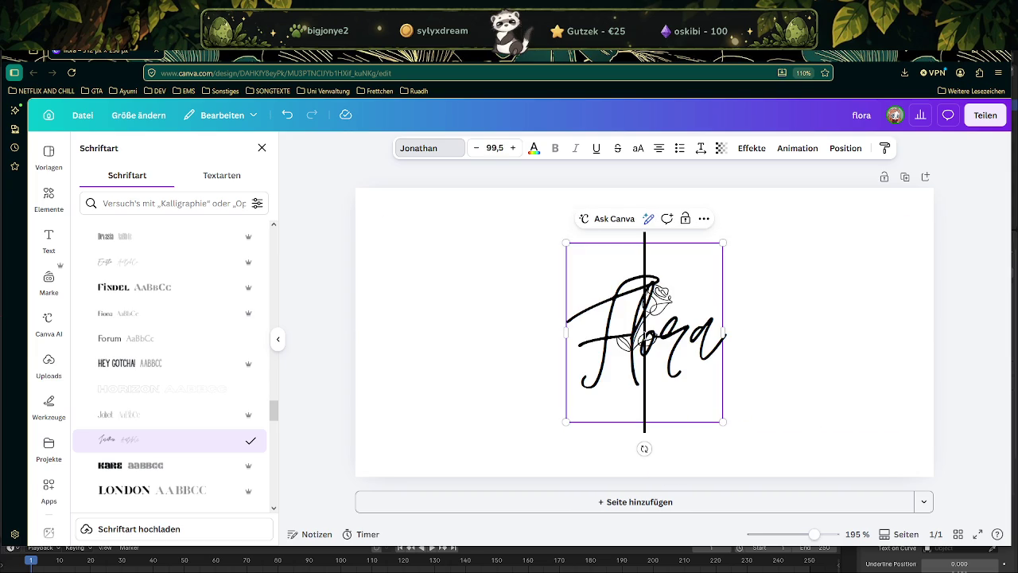
key("BackSpace")
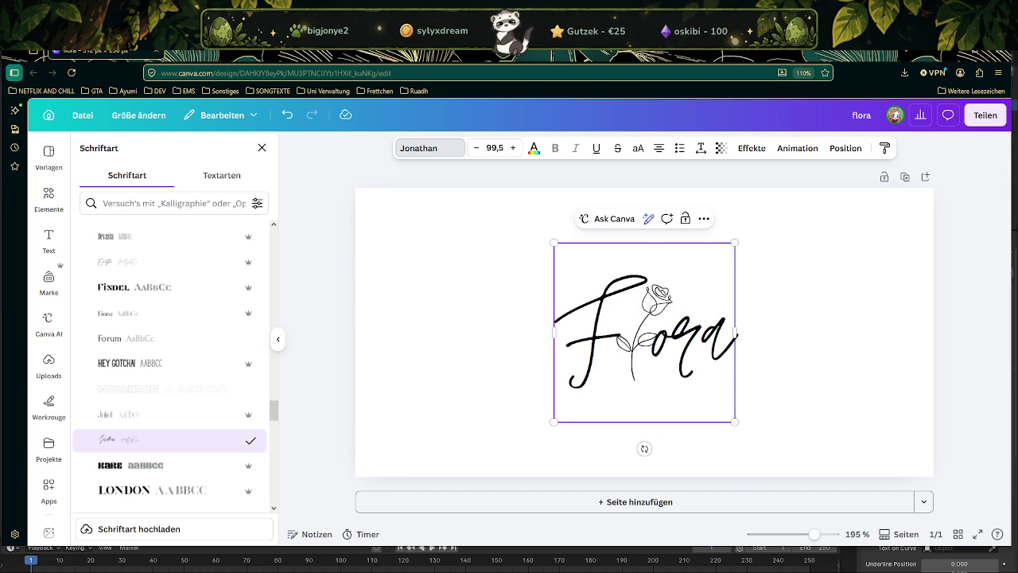
left_click(809, 321)
Send the Flora text behind the rose with Ebene > Ganz nach hinten
left_click(668, 247)
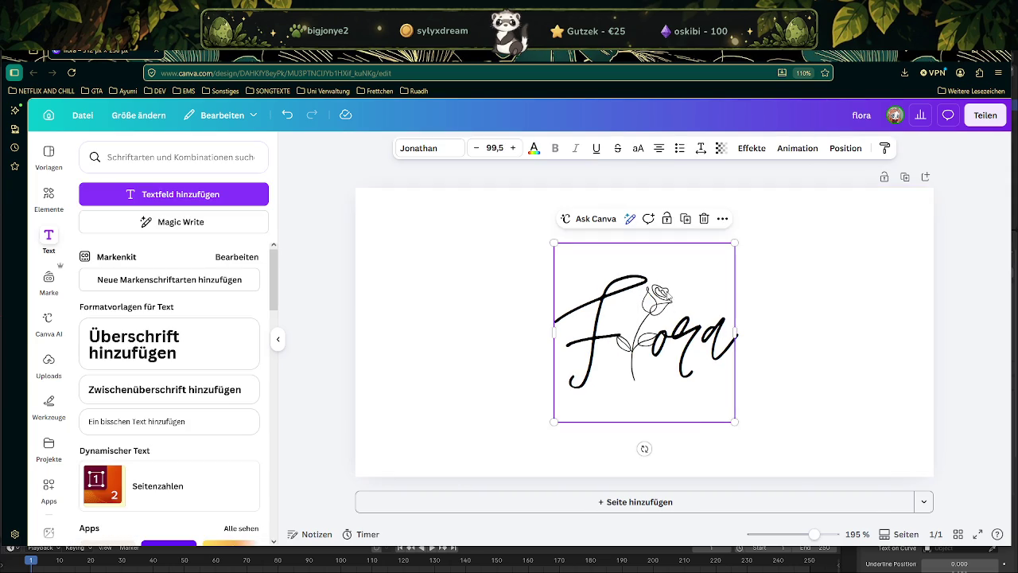
right_click(668, 241)
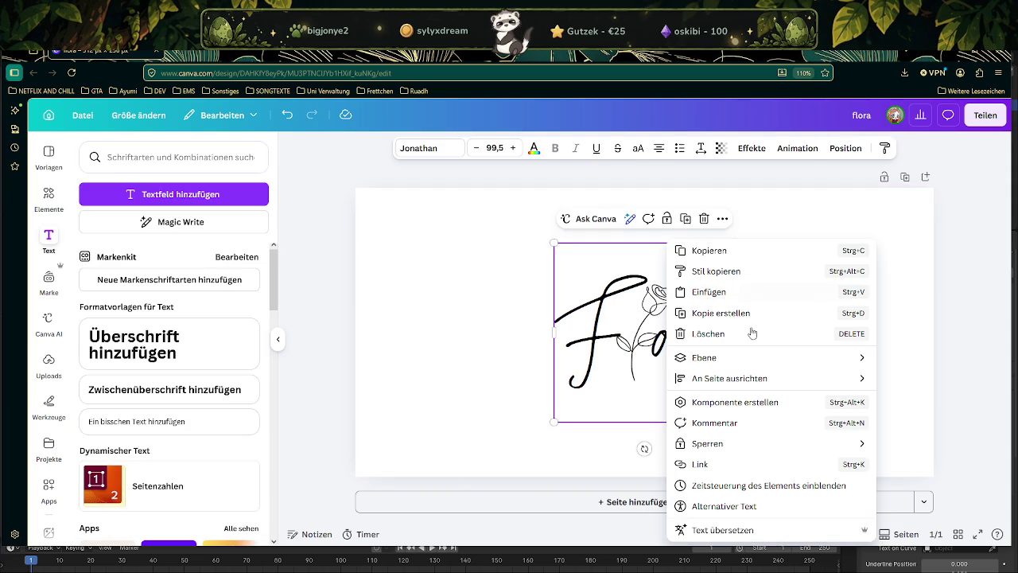
left_click(586, 419)
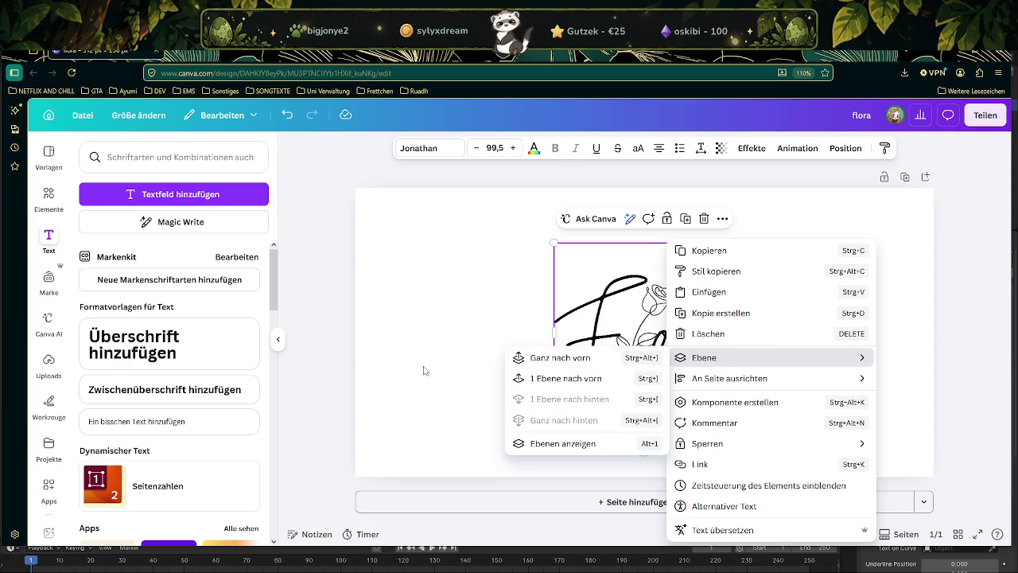
Test a solid border of 4 on the rose, then remove it again
left_click(654, 306)
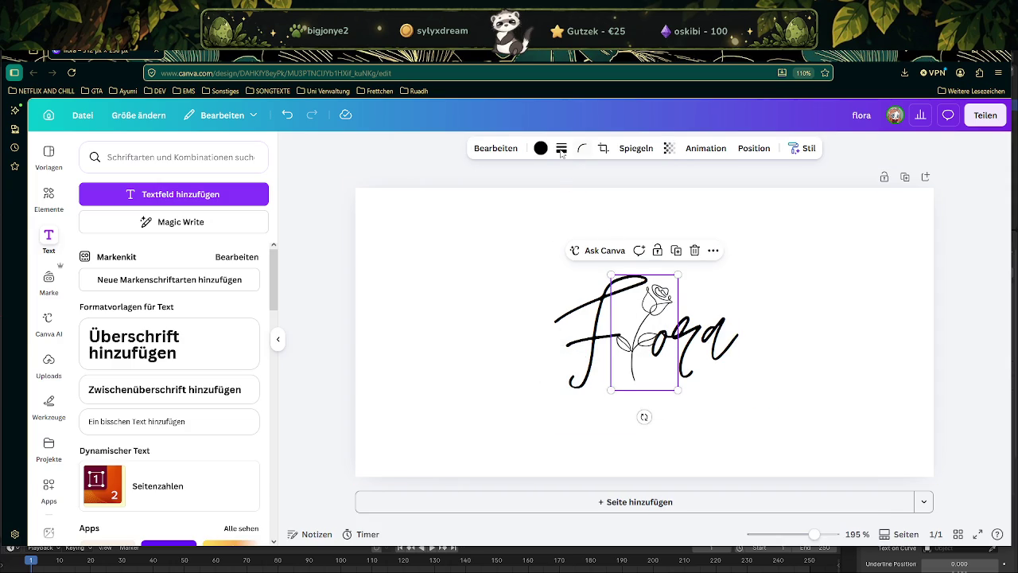
left_click(561, 149)
left_click(530, 182)
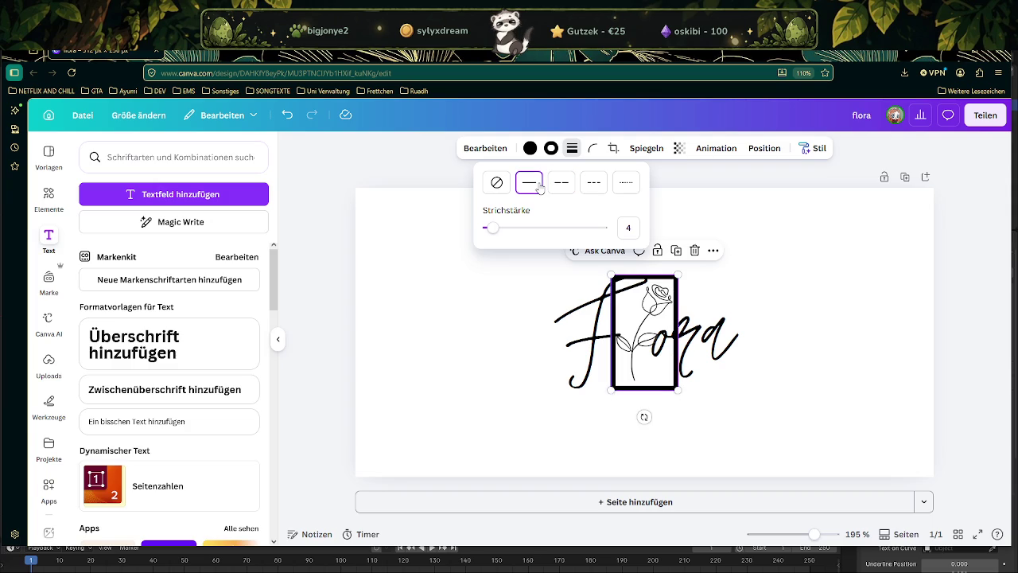
left_click(496, 182)
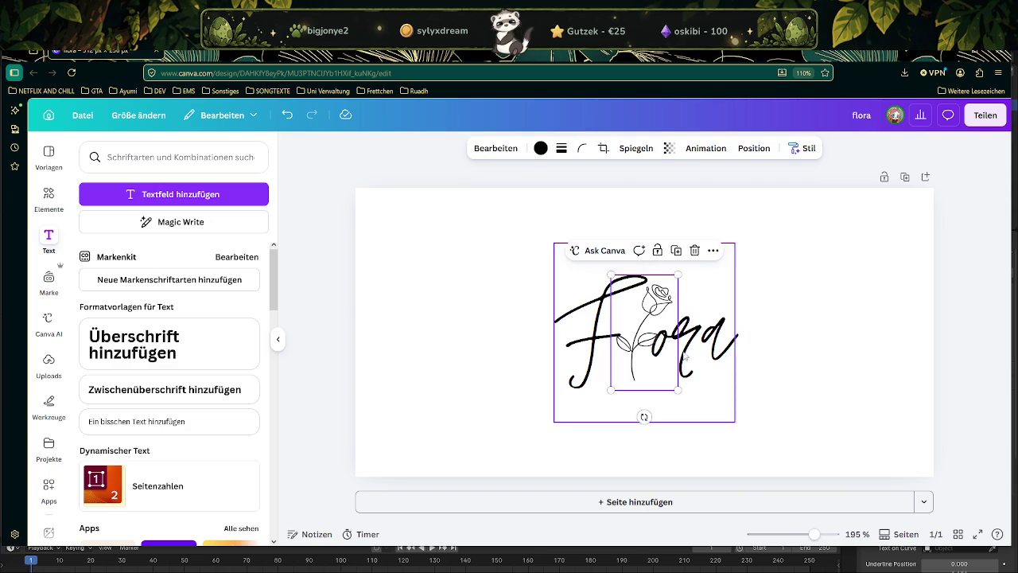
scroll(657, 346, "up", 5, "ctrl")
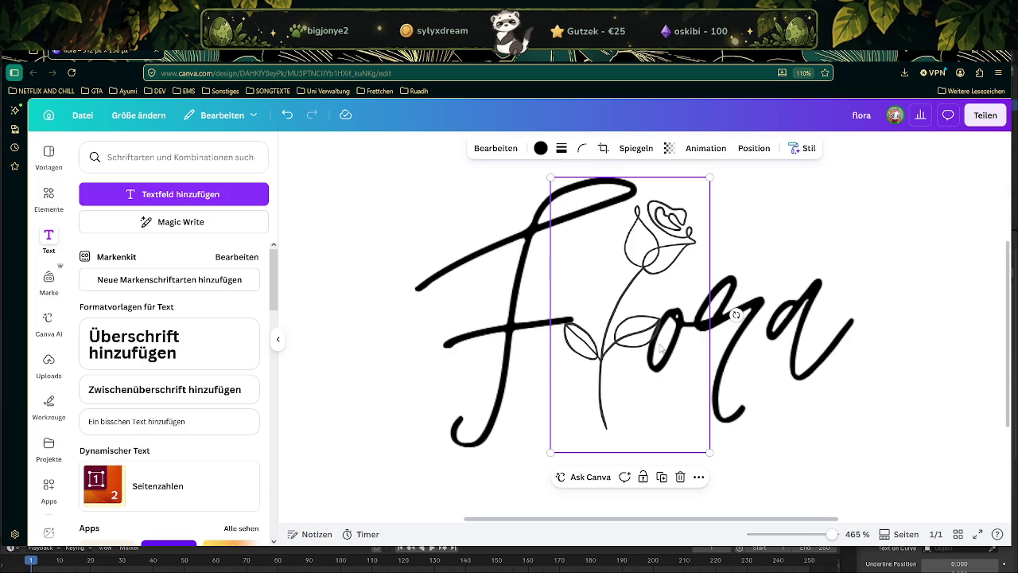
left_click(659, 336)
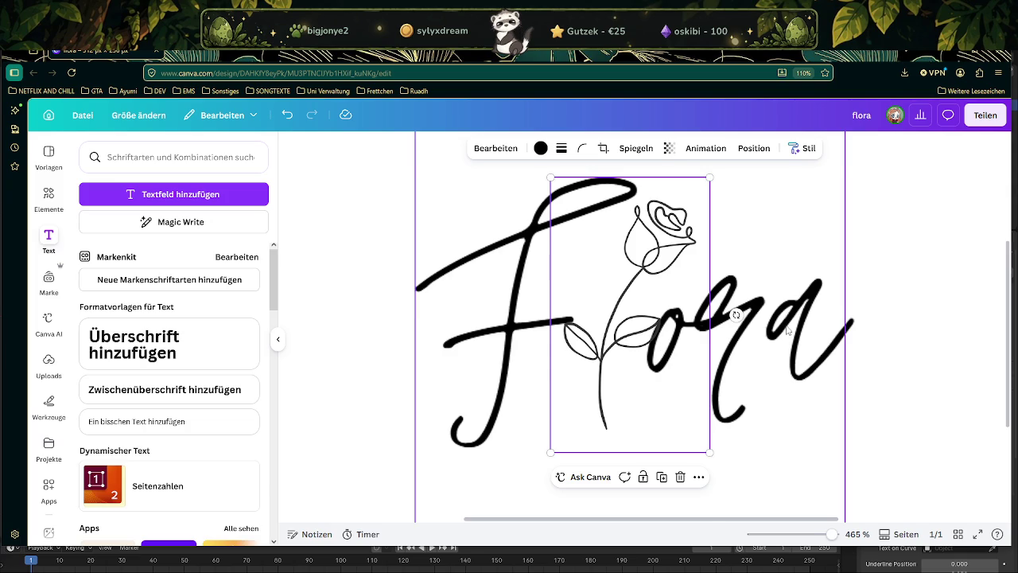
double_click(546, 363)
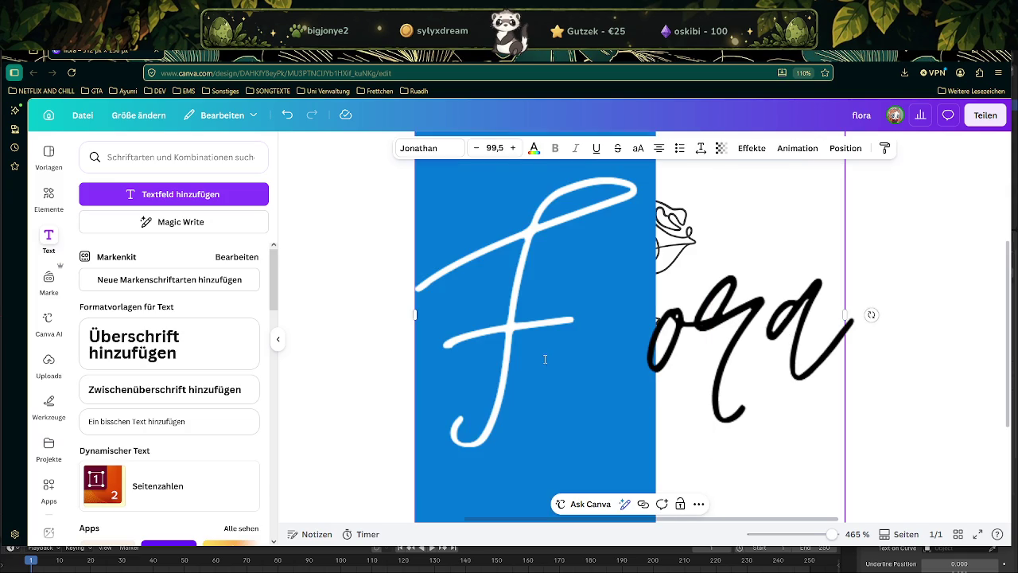
left_click(579, 336)
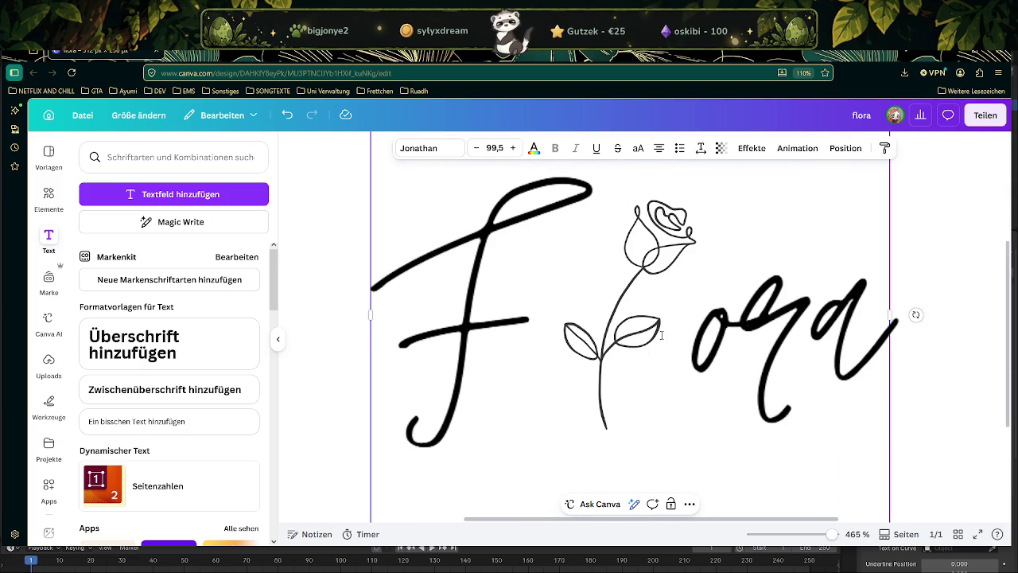
key("BackSpace")
key("BackSpace")
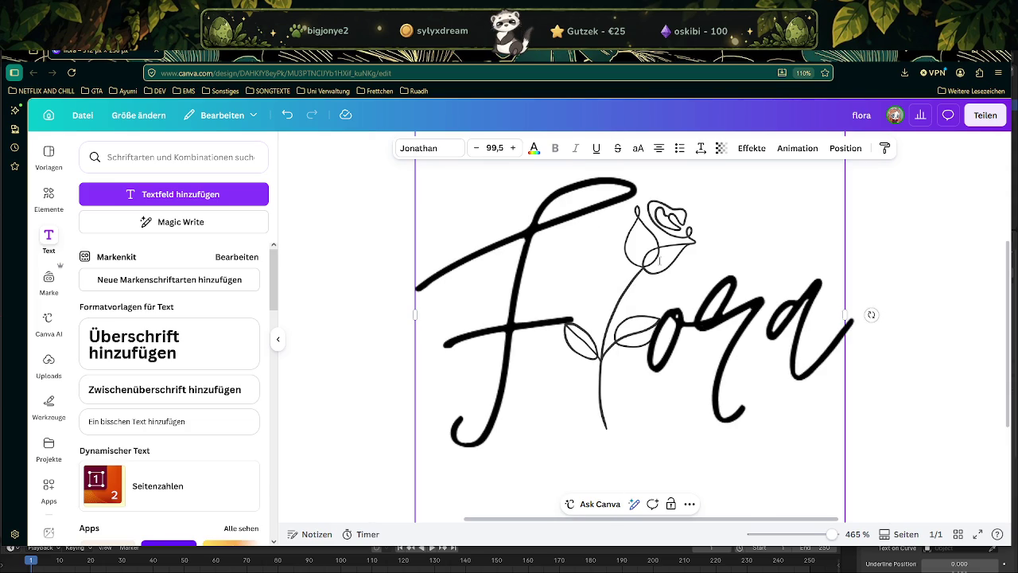
key("Escape")
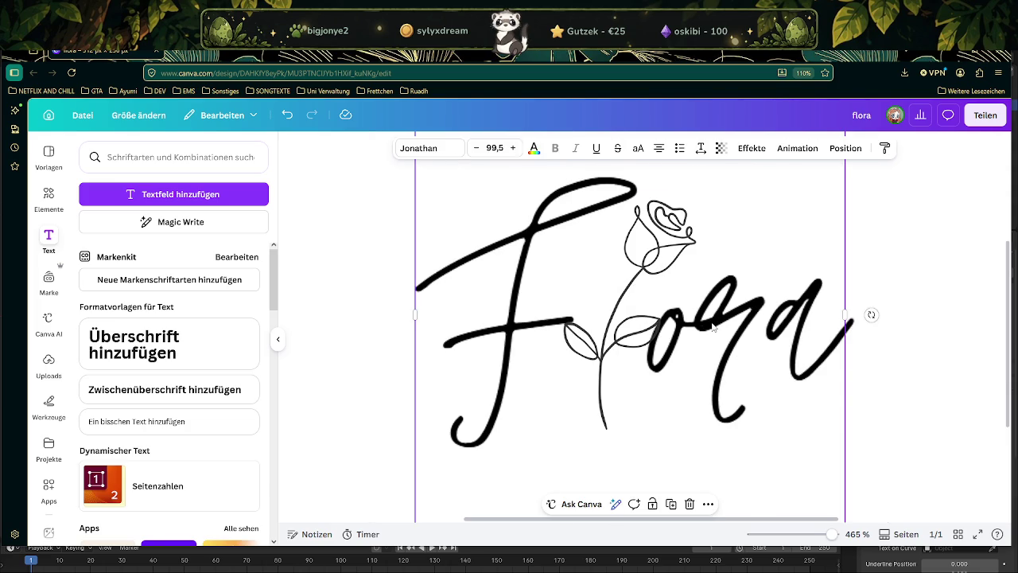
Duplicate the lettering, move the rose aside, and trim the copy to 'Fora'
left_click_drag(713, 328, 890, 338, "alt")
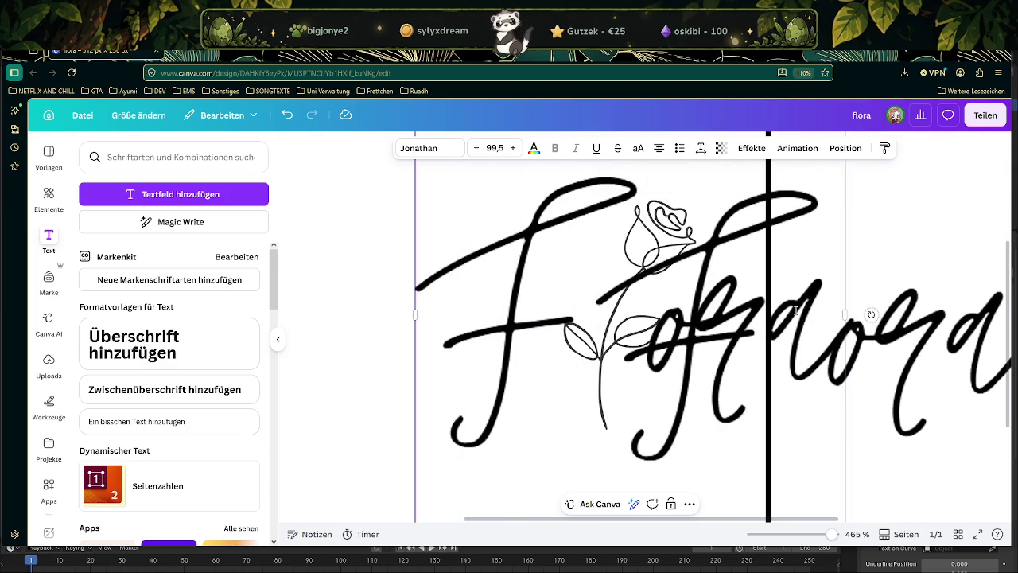
left_click_drag(844, 314, 751, 315, "alt")
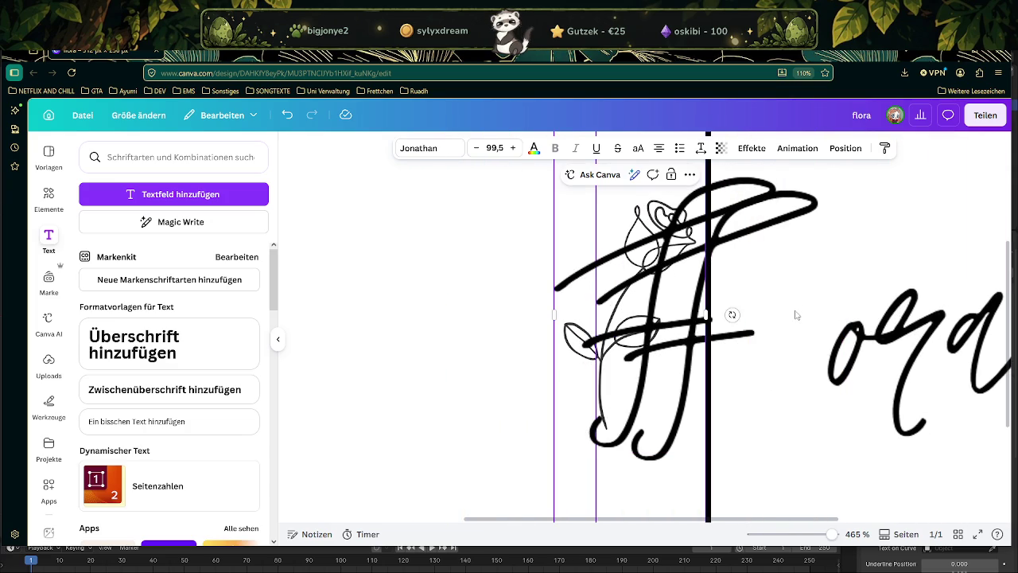
left_click(586, 335)
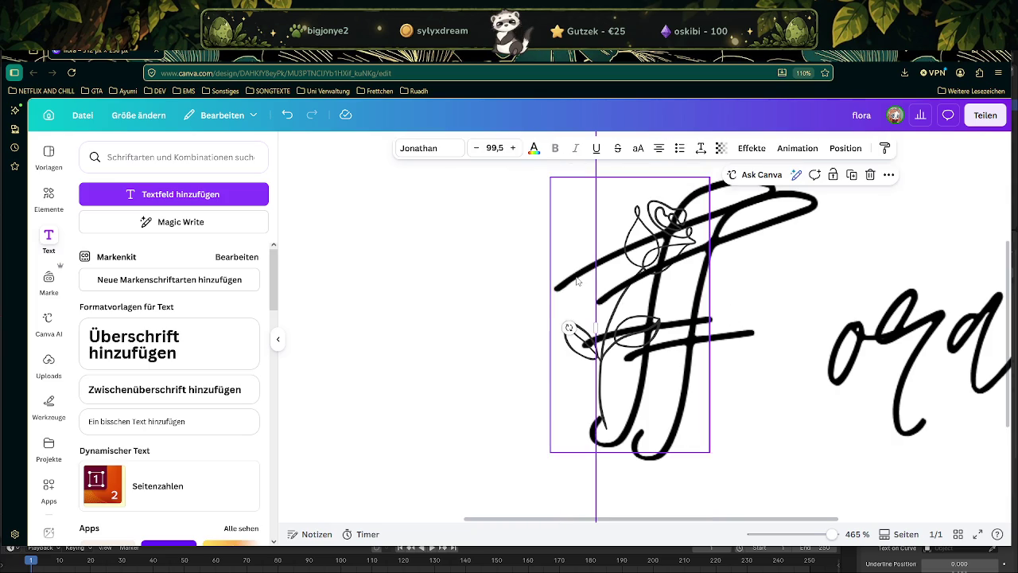
left_click_drag(622, 304, 518, 295)
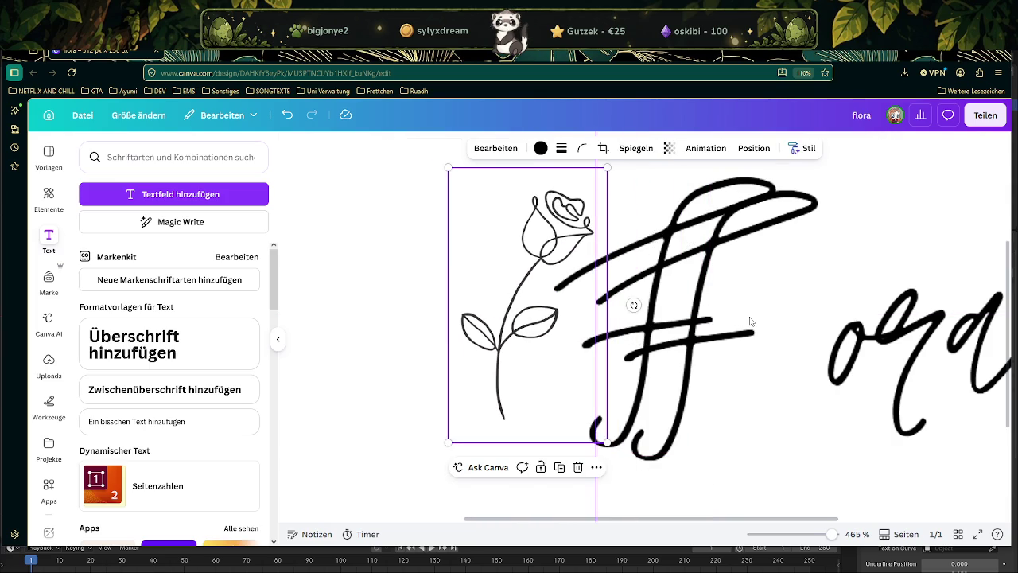
left_click(796, 329)
double_click(795, 330)
left_click(806, 328)
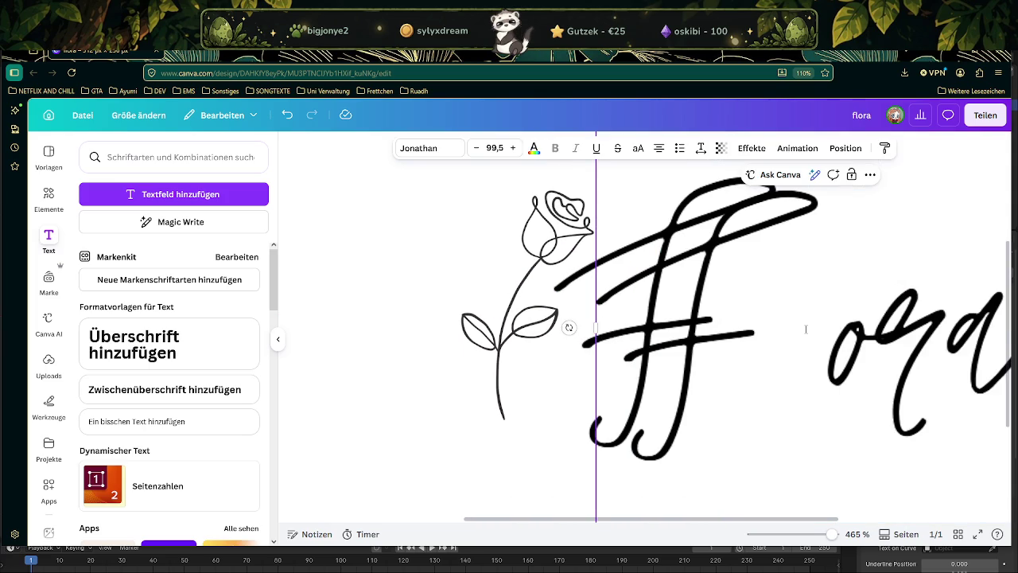
key("BackSpace")
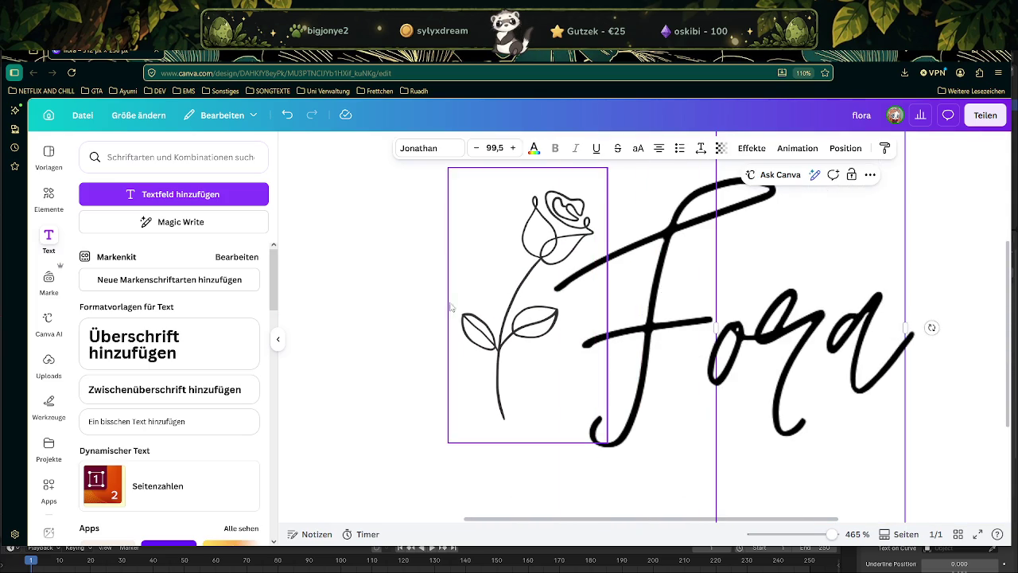
Enlarge the rose slightly and keep the text size at 99.5
left_click(567, 312)
scroll(566, 311, "down", 3, "ctrl")
left_click(539, 272)
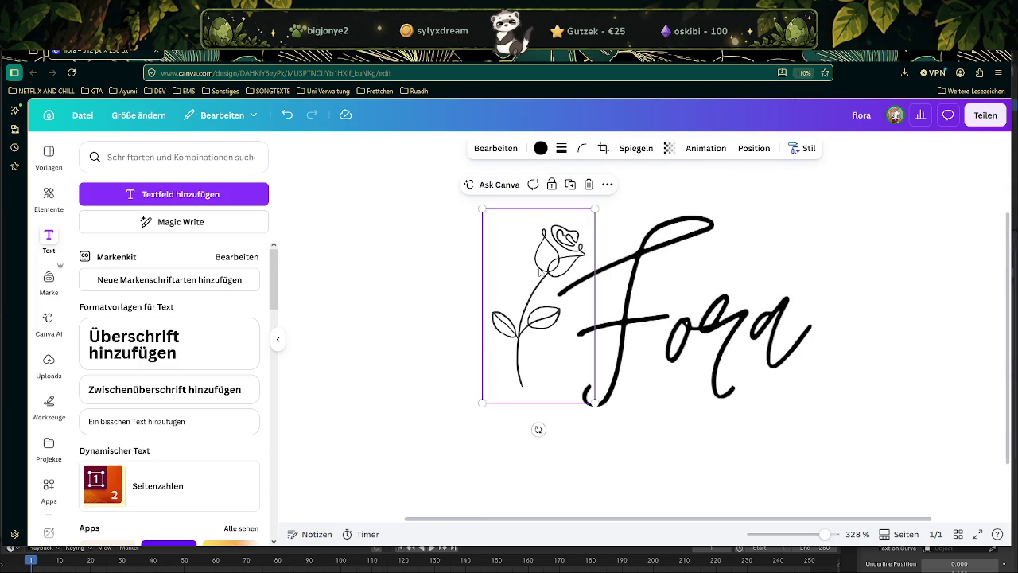
left_click_drag(595, 209, 609, 184)
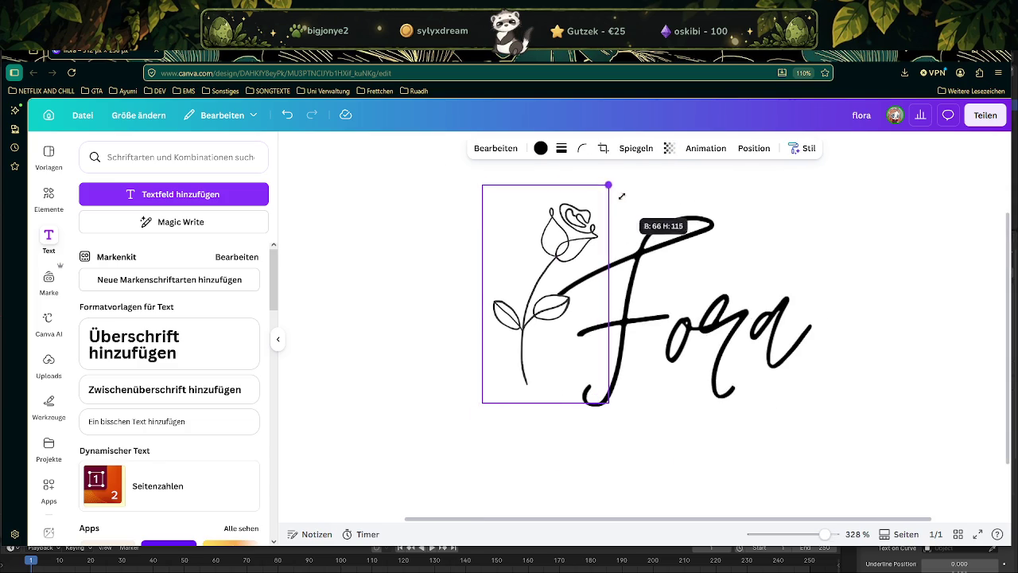
left_click(660, 243)
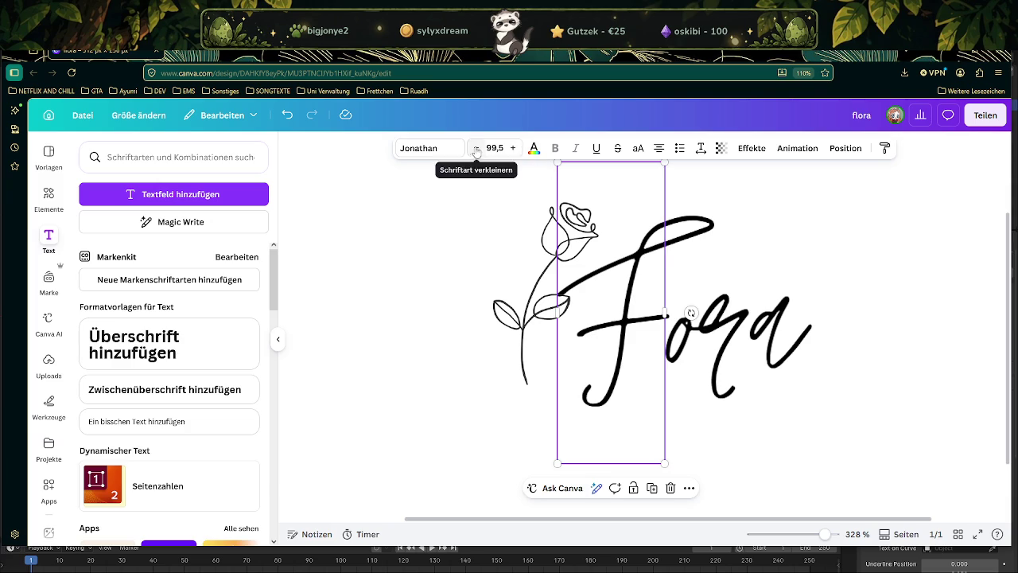
left_click(476, 149)
left_click(512, 148)
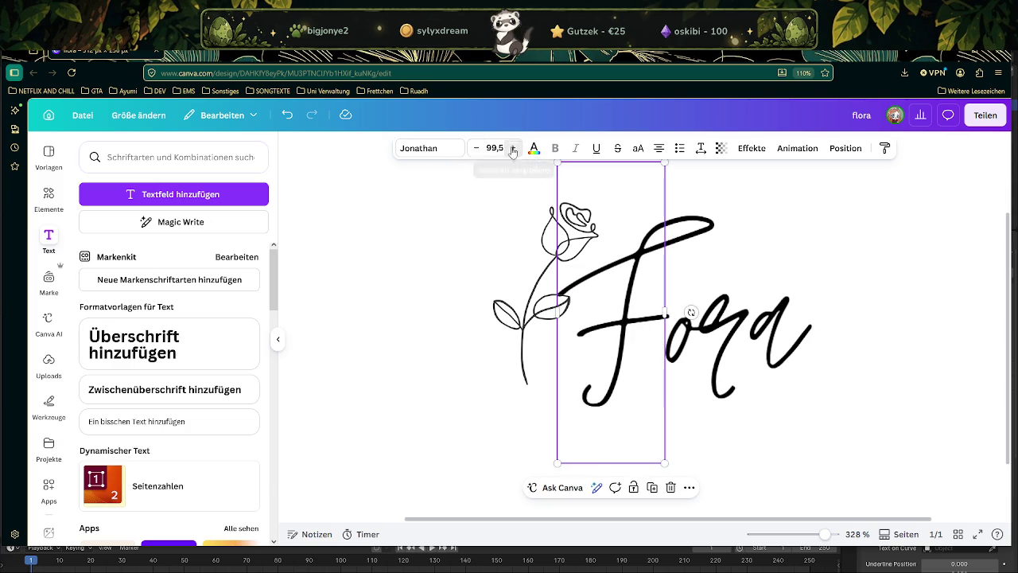
Place the F left of the rose and slide 'ora' right so it reads Flora
left_click_drag(625, 292, 469, 284)
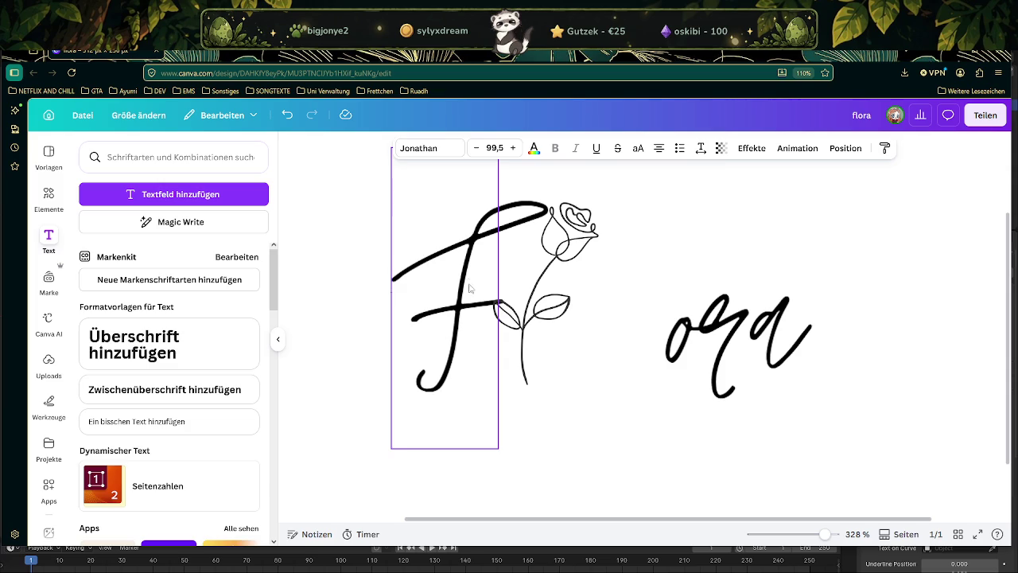
mouse_move(753, 313)
left_mouse_down()
mouse_move(633, 310)
mouse_move(657, 307)
mouse_move(556, 338)
mouse_move(500, 338)
mouse_move(641, 341)
mouse_move(630, 341)
left_mouse_up()
left_click(804, 362)
scroll(758, 355, "down", 4, "ctrl")
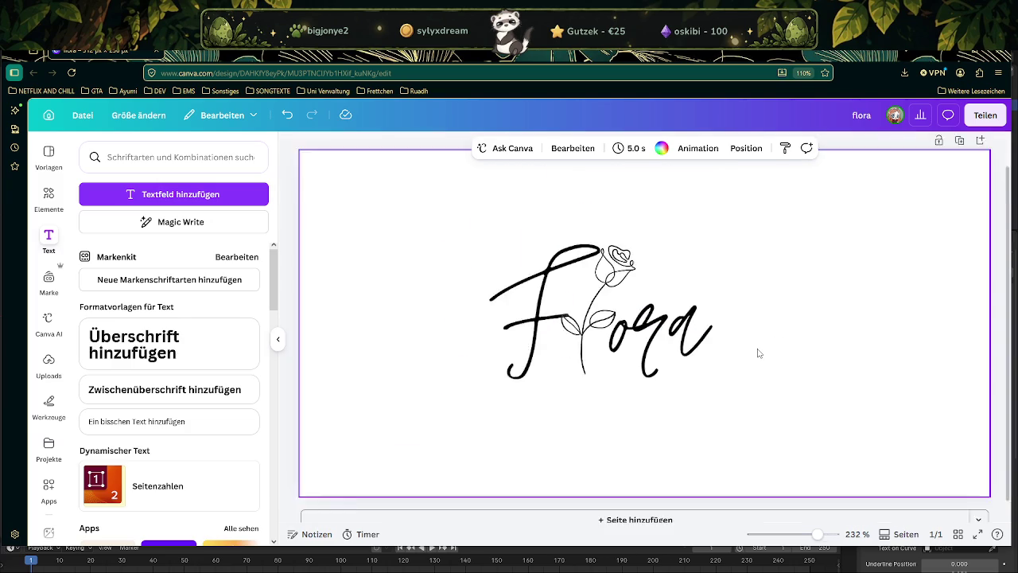
scroll(758, 350, "down", 2, "ctrl")
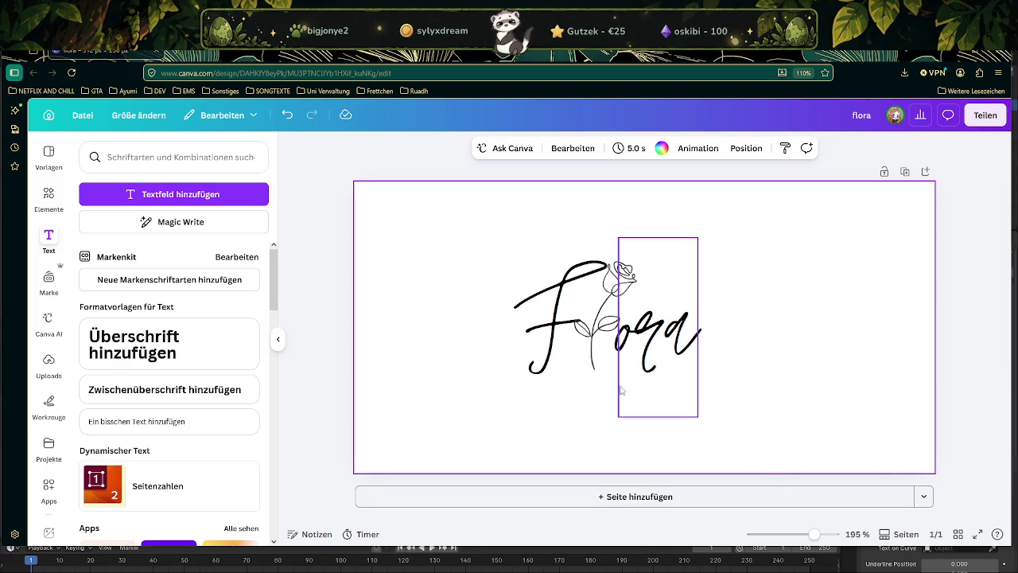
left_click(604, 354)
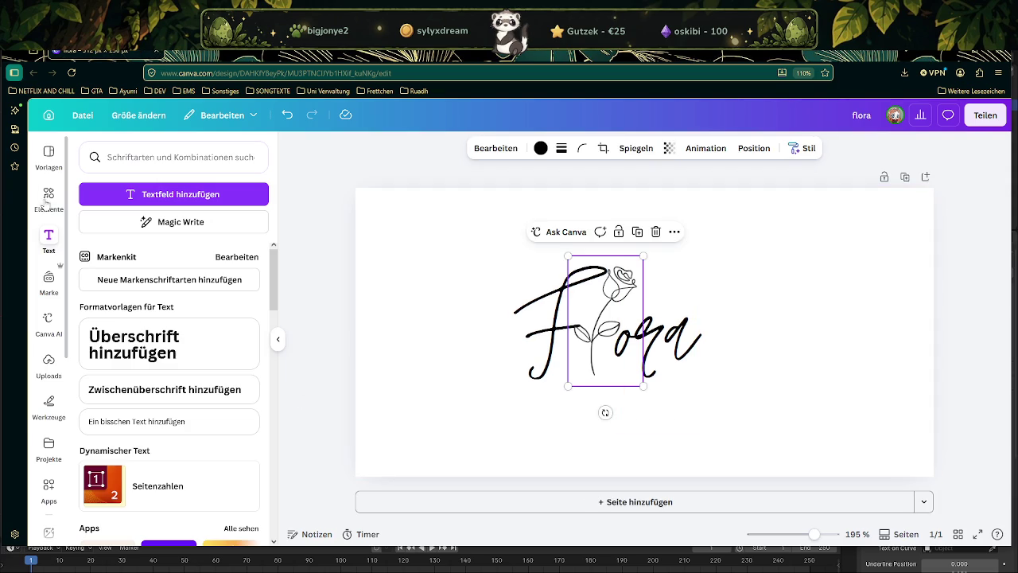
Add a second line-art rose from the rose results, move it aside, then delete it
left_click(49, 196)
scroll(143, 324, "down", 1)
scroll(159, 334, "down", 2)
scroll(175, 342, "down", 1)
scroll(187, 350, "down", 1)
mouse_move(167, 317)
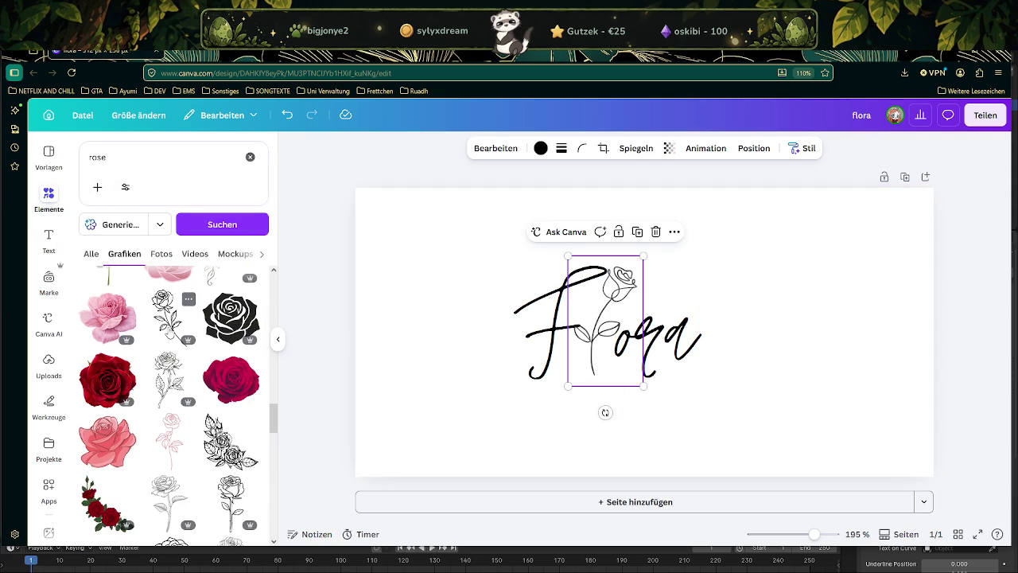
scroll(170, 339, "down", 1)
scroll(170, 339, "down", 1)
scroll(170, 339, "down", 1)
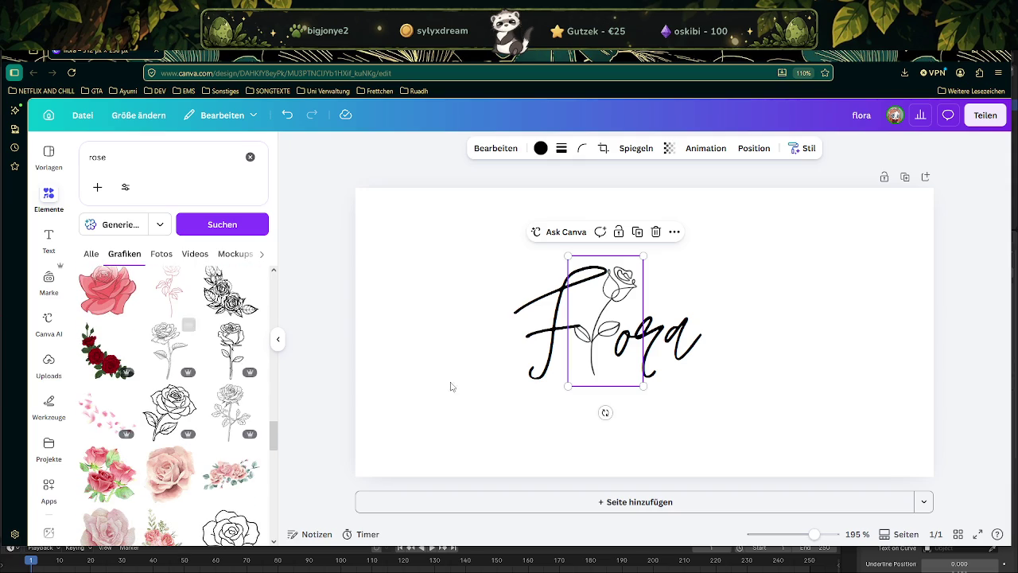
scroll(199, 421, "down", 2)
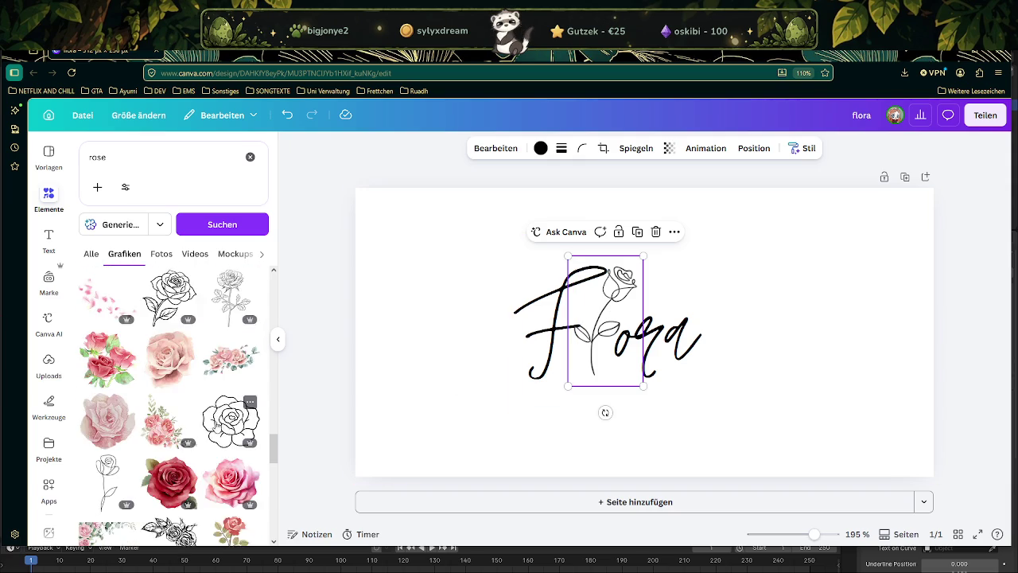
scroll(159, 405, "down", 1)
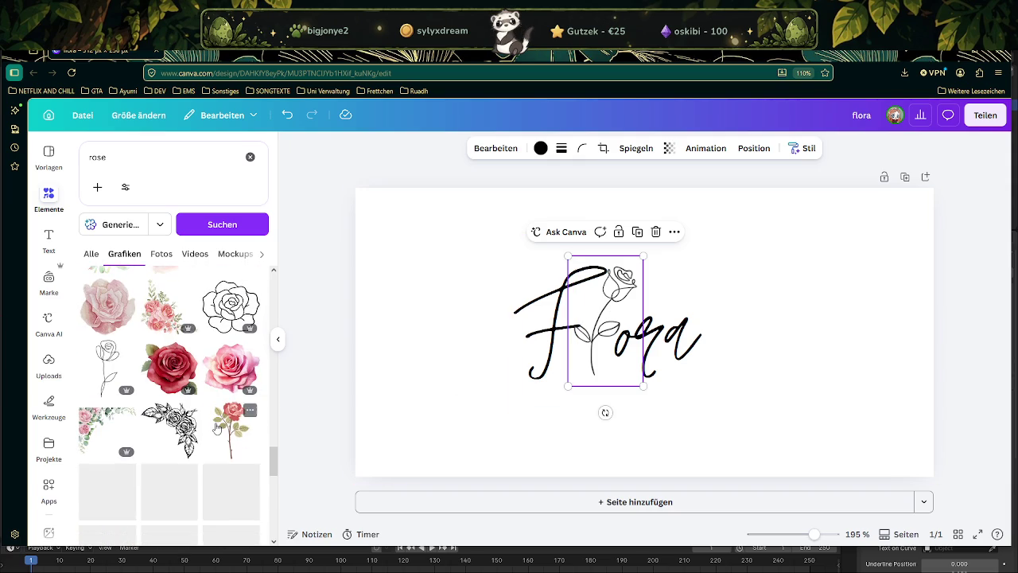
left_click(108, 366)
left_click_drag(648, 382, 417, 416)
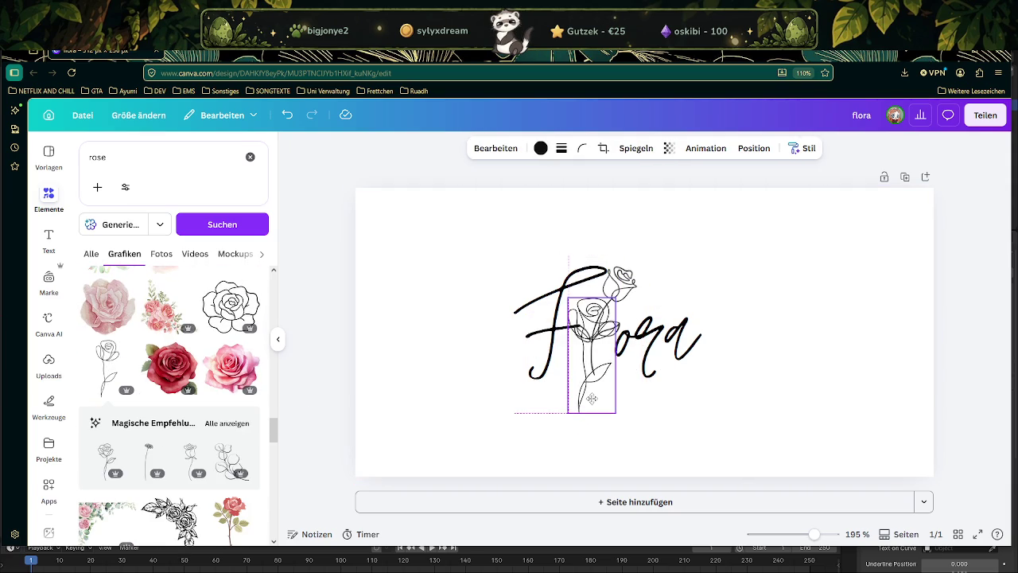
key("Delete")
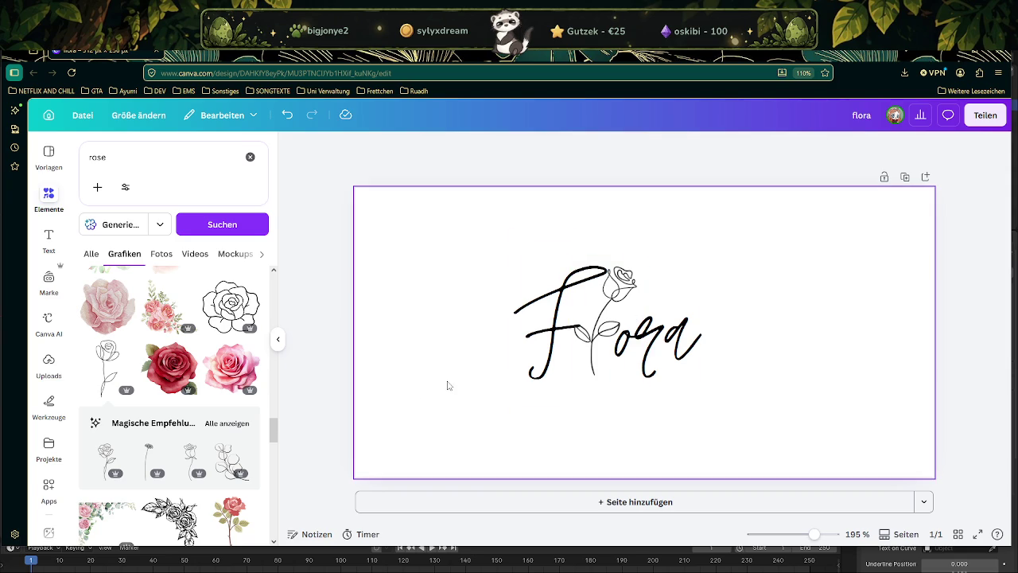
Reposition the ora, then enlarge the F and nudge it slightly left and down
left_click_drag(655, 351, 649, 336)
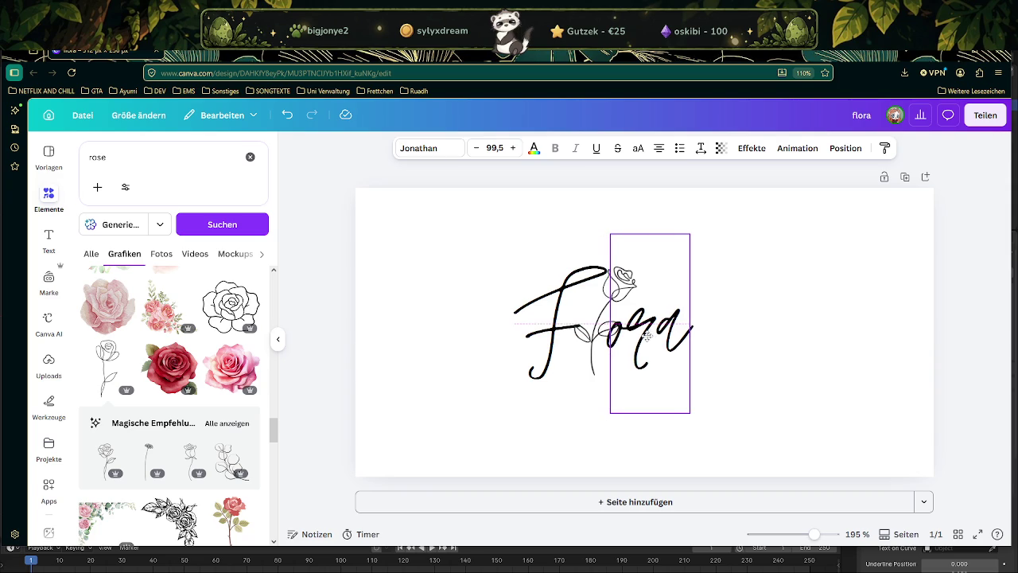
left_click(556, 330)
left_click_drag(555, 330, 565, 325)
left_click(786, 433)
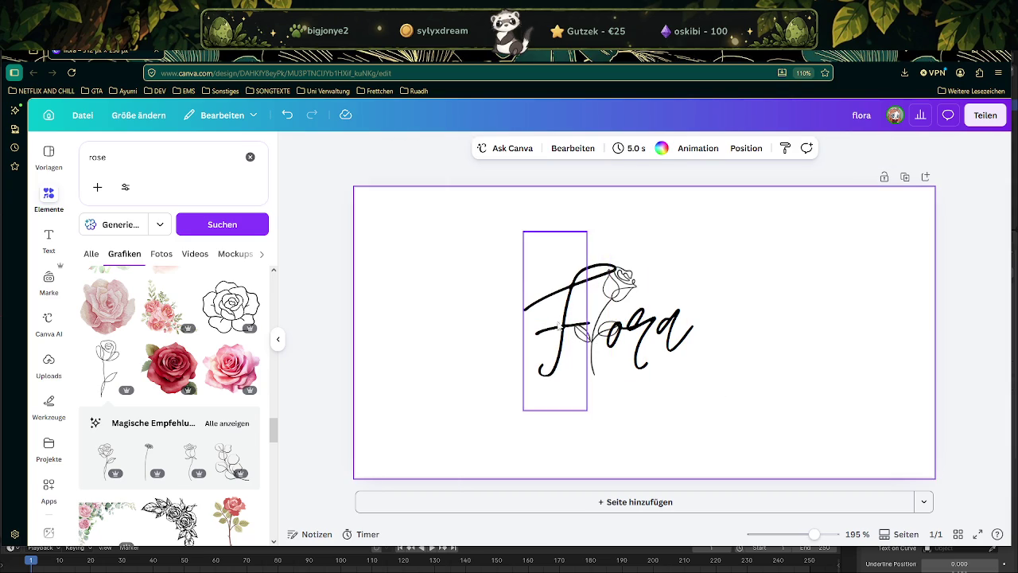
left_click(570, 303)
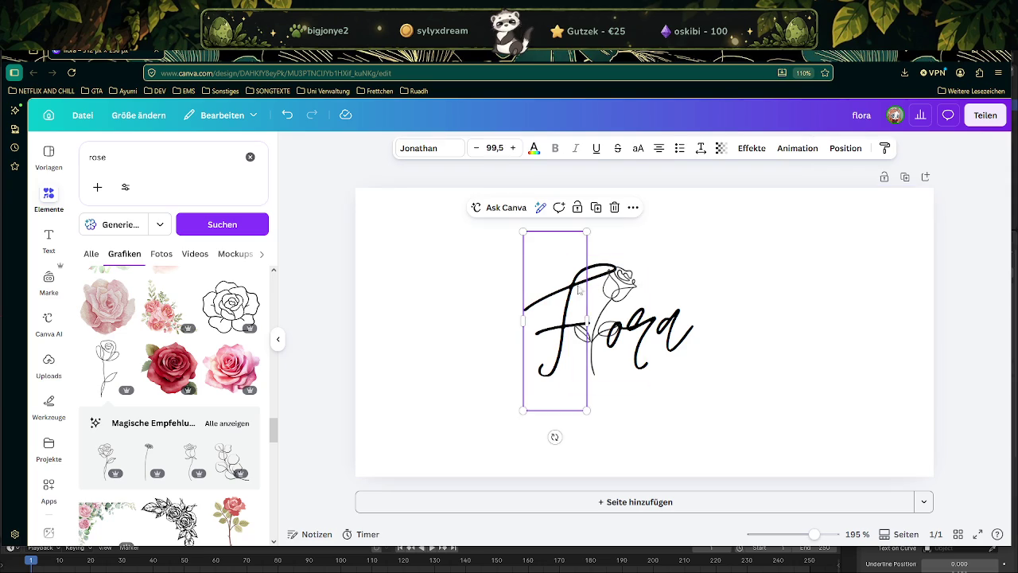
left_click_drag(589, 235, 595, 210)
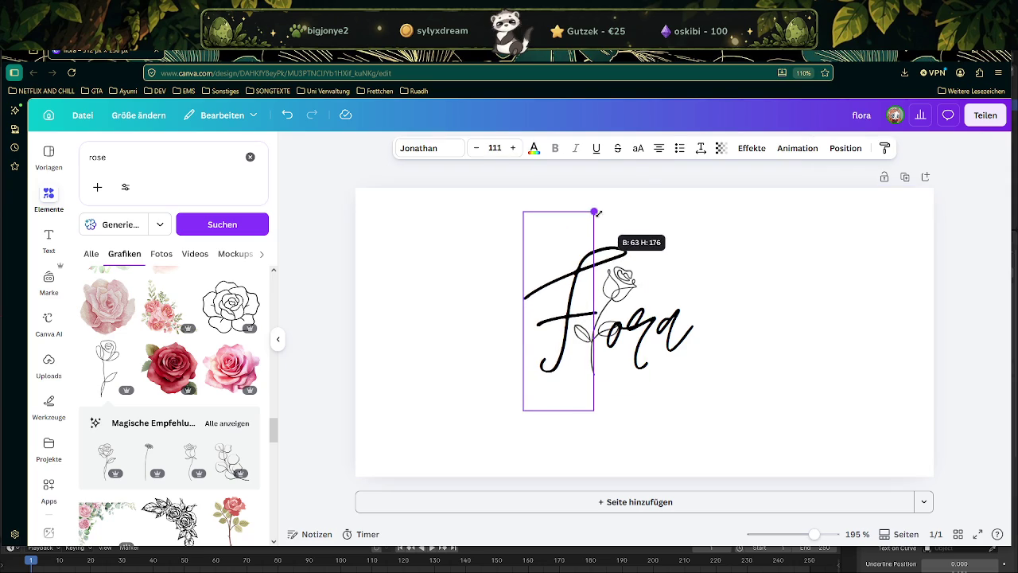
left_click_drag(568, 290, 559, 297)
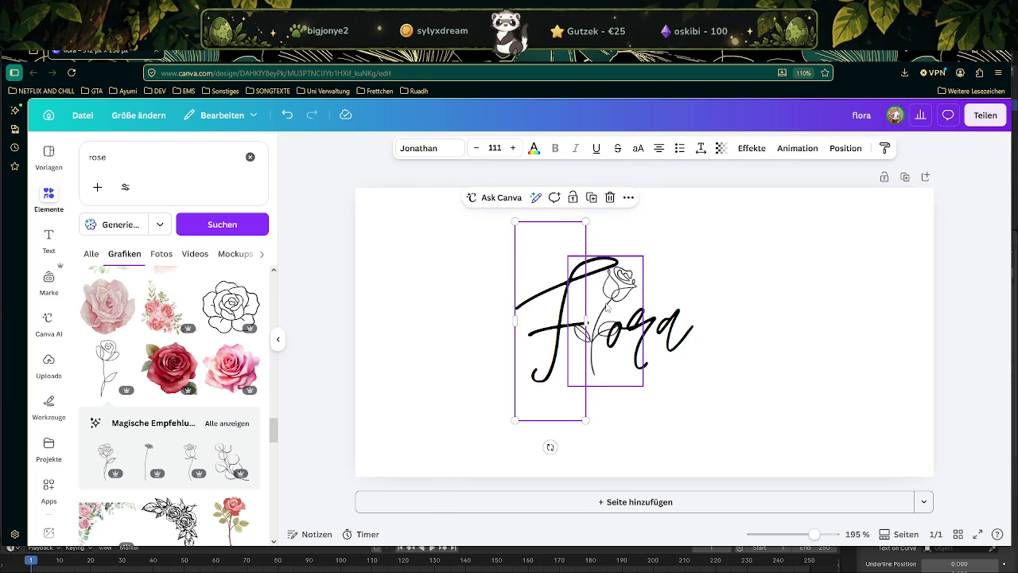
Try tilting the rose and undo it, then move 'ora' slightly right and up
left_click(608, 334)
left_click_drag(606, 412, 604, 413)
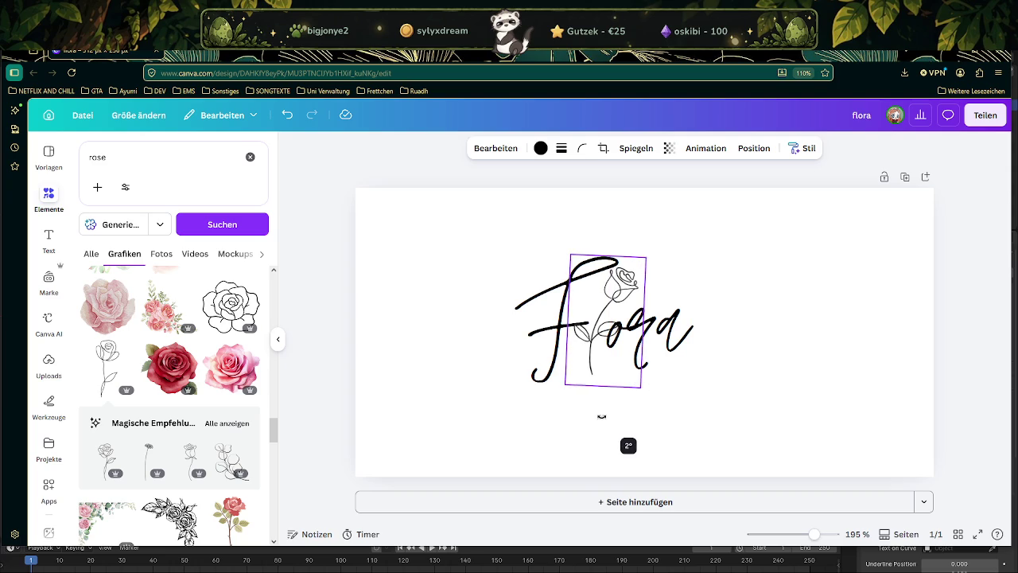
key("ctrl+z")
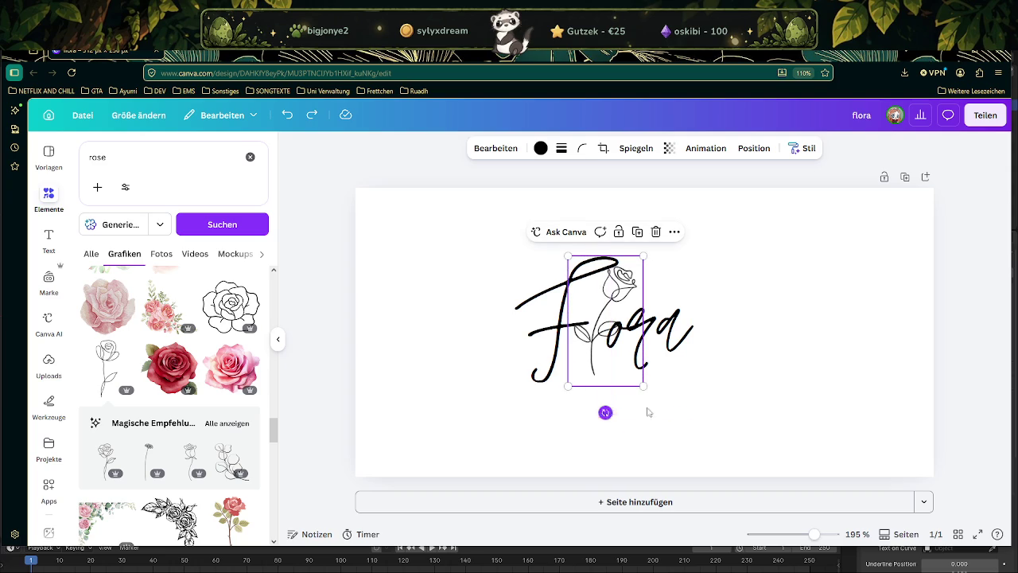
left_click(759, 402)
left_click(655, 338)
mouse_move(656, 338)
left_mouse_down()
mouse_move(665, 333)
mouse_move(654, 334)
left_mouse_up()
left_click(458, 349)
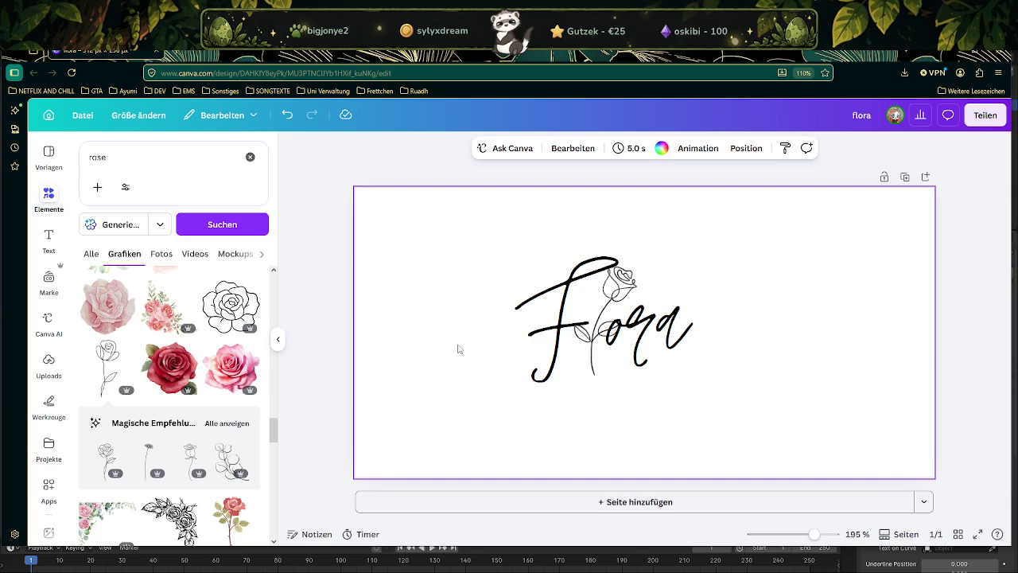
Shrink the rose and set it between the F and the ora
left_click(620, 287)
left_click_drag(643, 257, 637, 266)
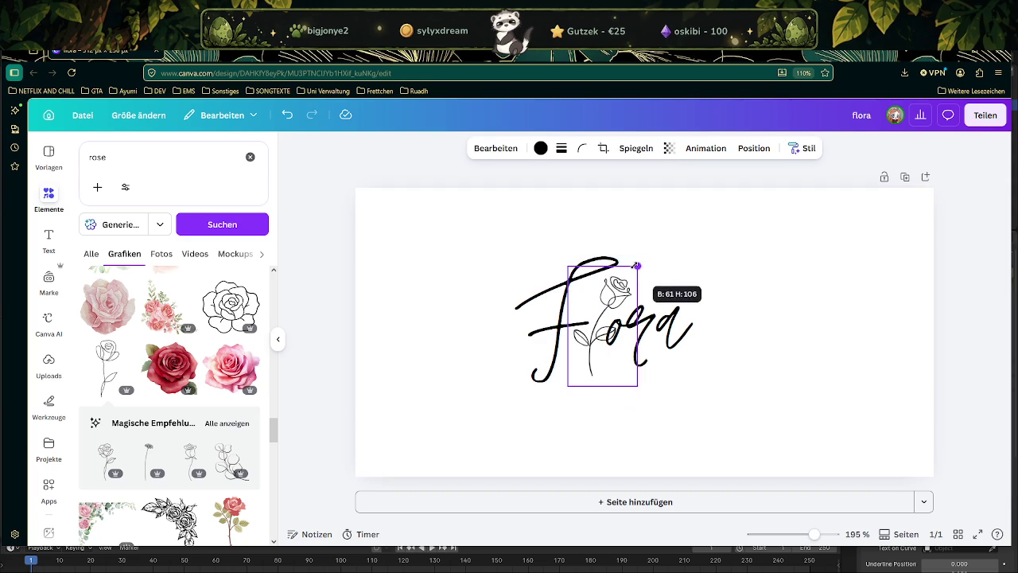
left_click_drag(601, 306, 597, 301)
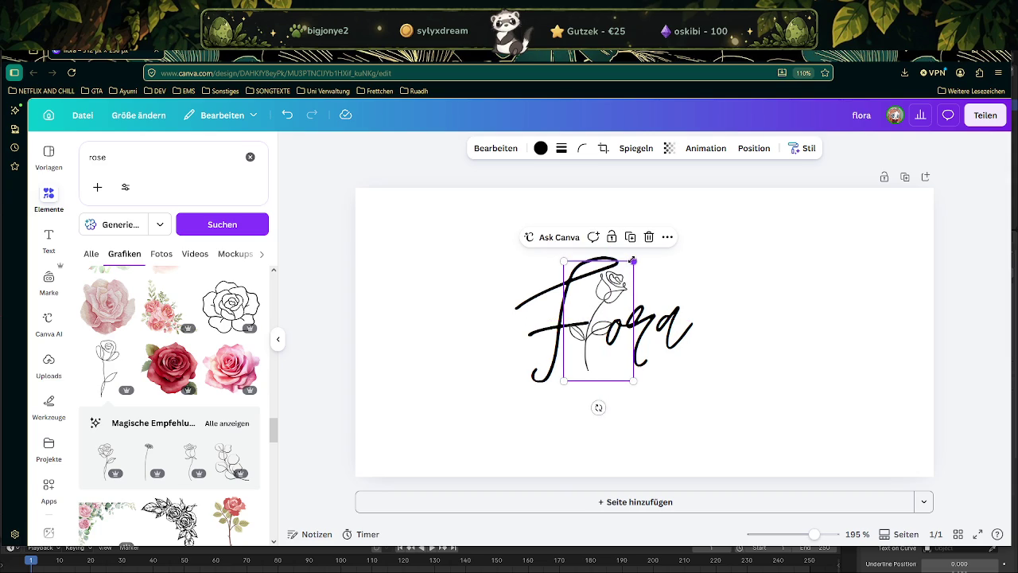
left_click_drag(632, 260, 628, 265)
left_click_drag(610, 302, 629, 323)
left_click(639, 328)
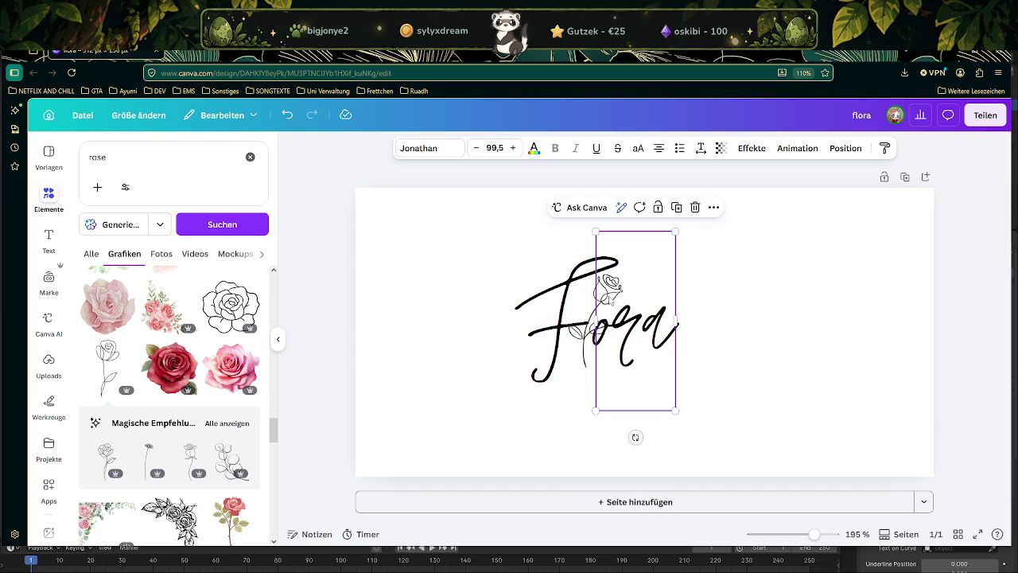
left_click(444, 301)
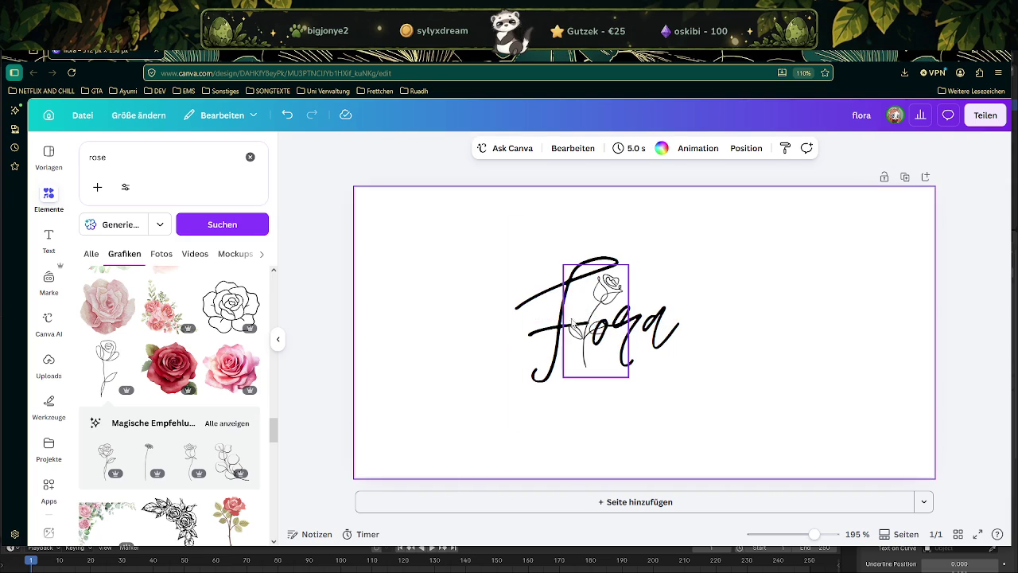
left_click(589, 299)
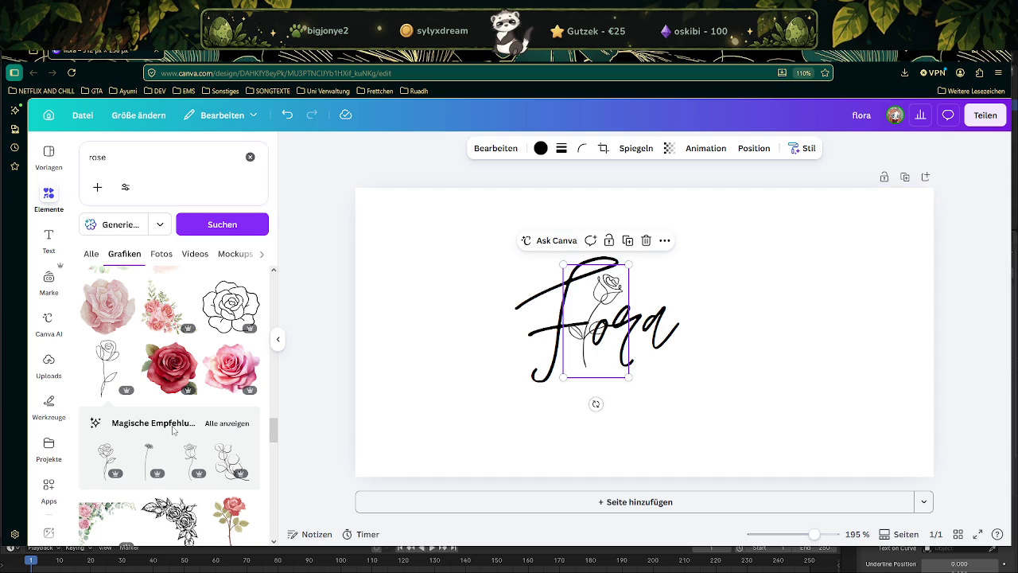
Show all Magische Empfehlungen line-art flower graphics and scroll through them
scroll(241, 447, "down", 1)
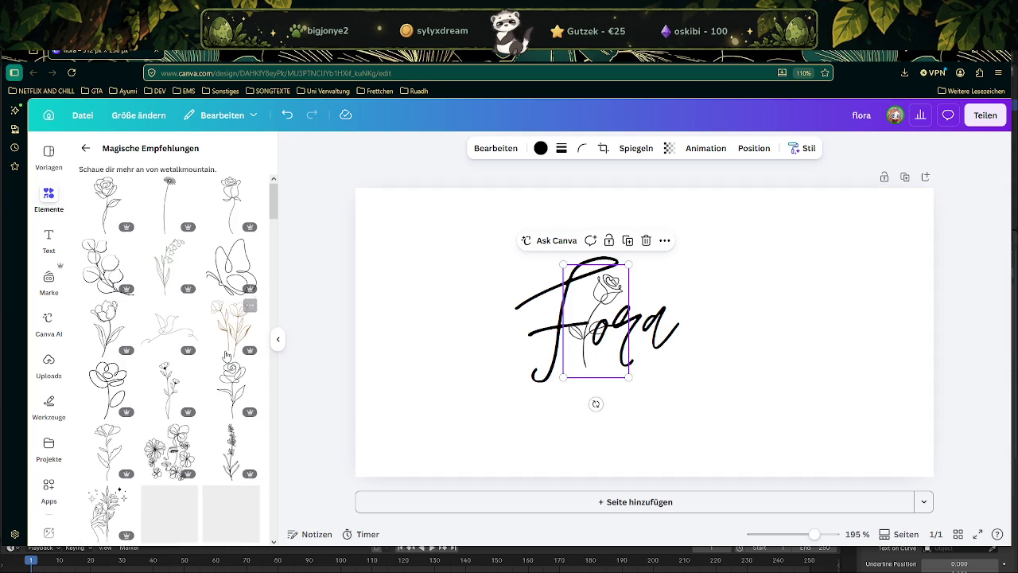
left_click(228, 350)
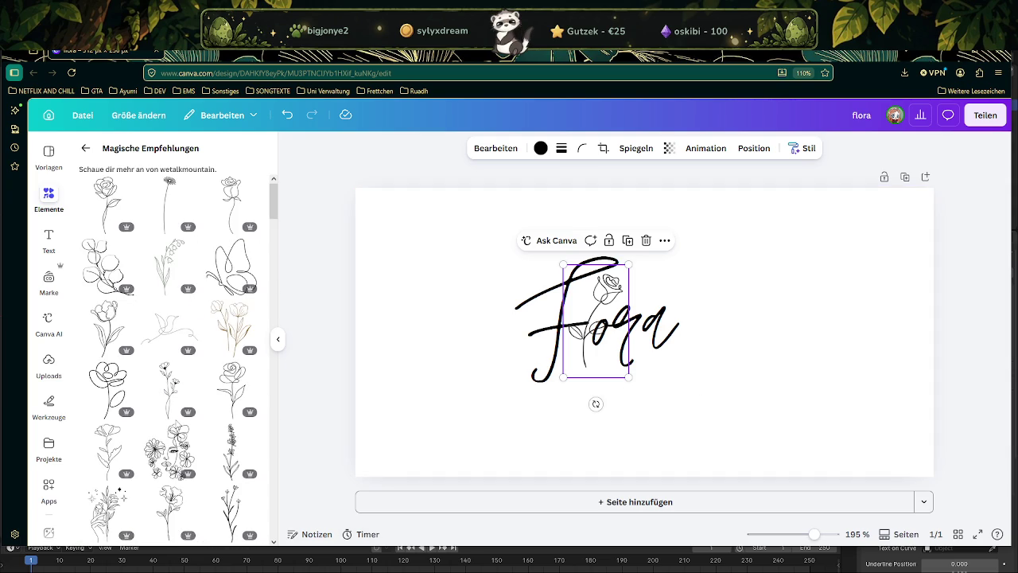
mouse_move(169, 328)
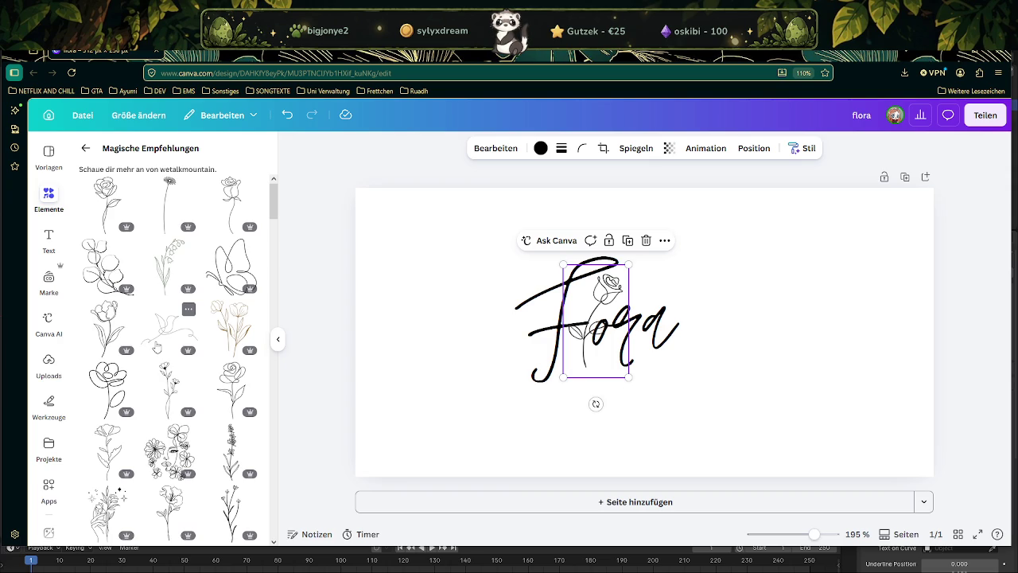
scroll(157, 355, "down", 5)
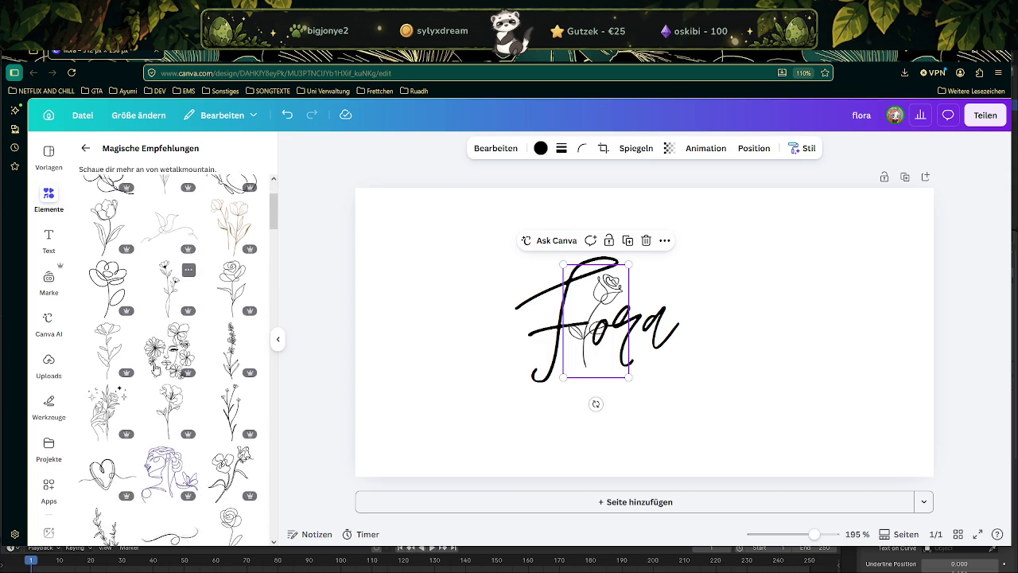
scroll(157, 368, "down", 1)
scroll(157, 369, "down", 2)
scroll(157, 368, "down", 1)
scroll(157, 368, "down", 1)
scroll(168, 414, "down", 1)
scroll(169, 413, "down", 2)
scroll(169, 414, "down", 1)
scroll(169, 413, "down", 2)
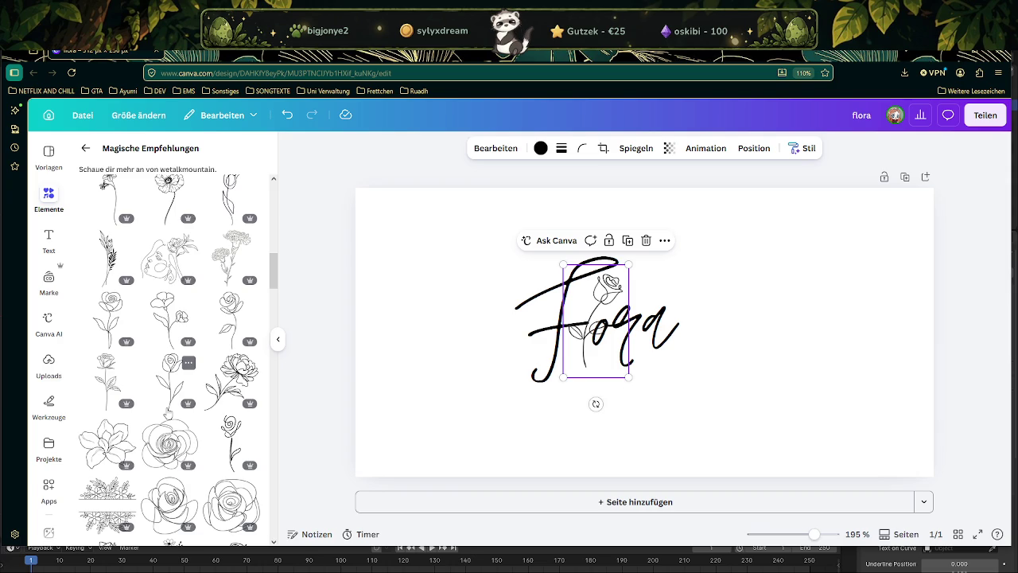
Reselect the line-drawn rose and bring up its image-editing options
left_click(319, 321)
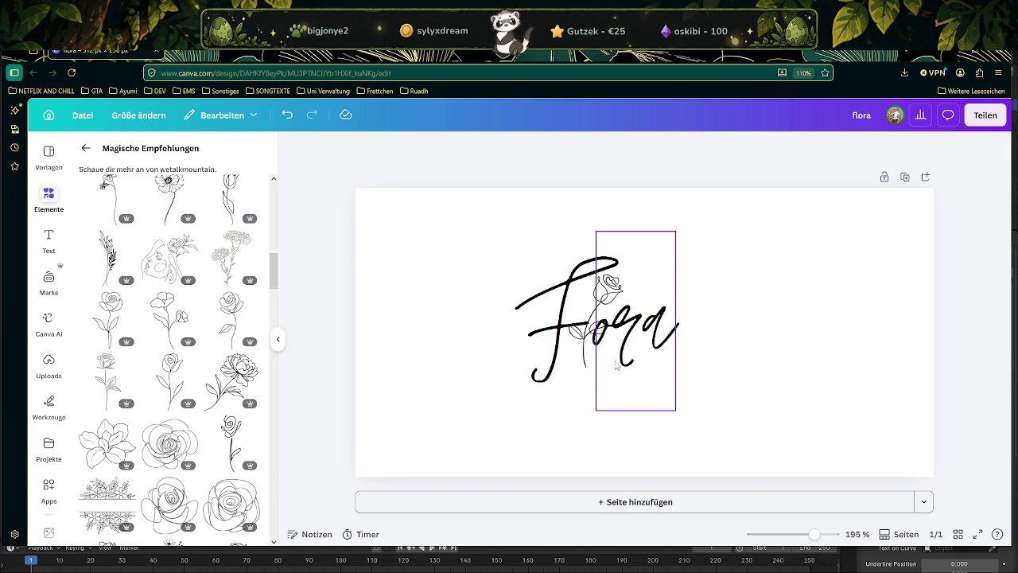
left_click(585, 308)
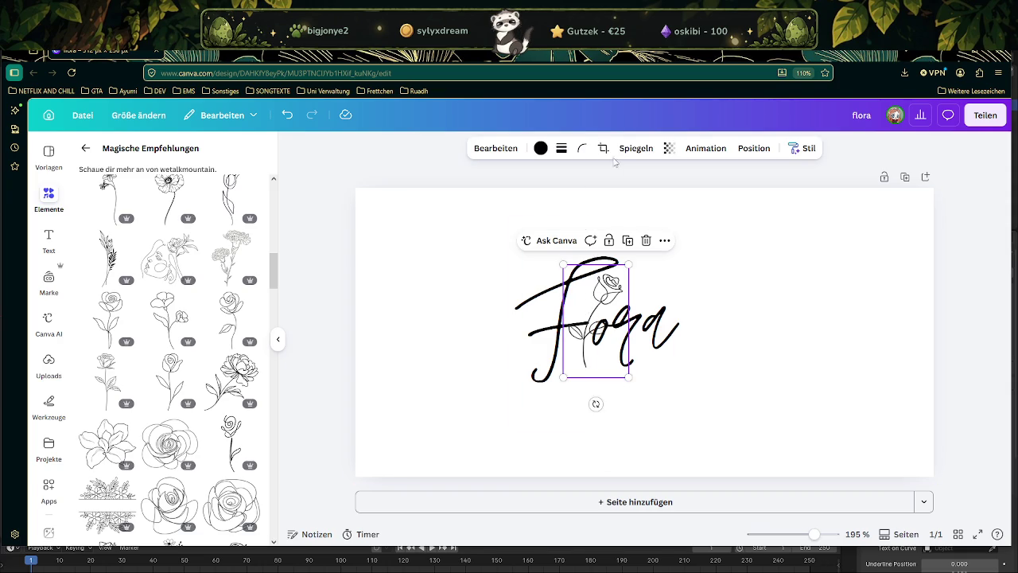
left_click(493, 149)
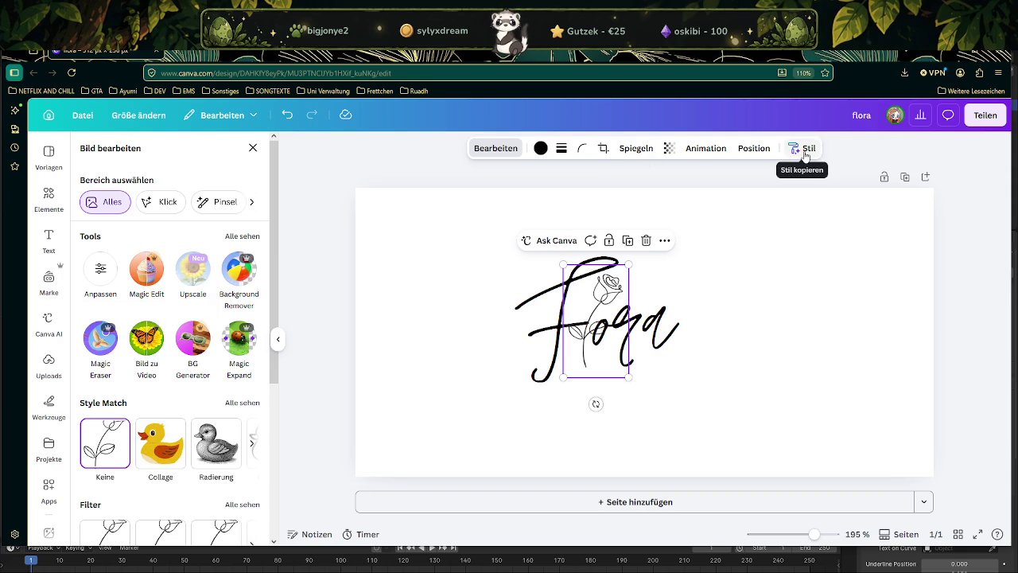
scroll(191, 406, "down", 3)
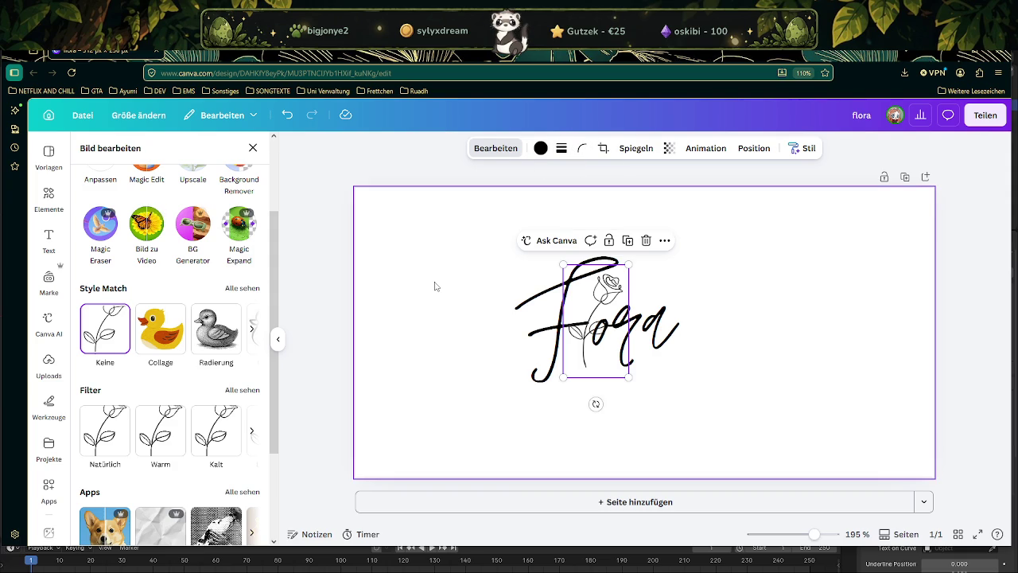
left_click(534, 326)
scroll(189, 374, "down", 2)
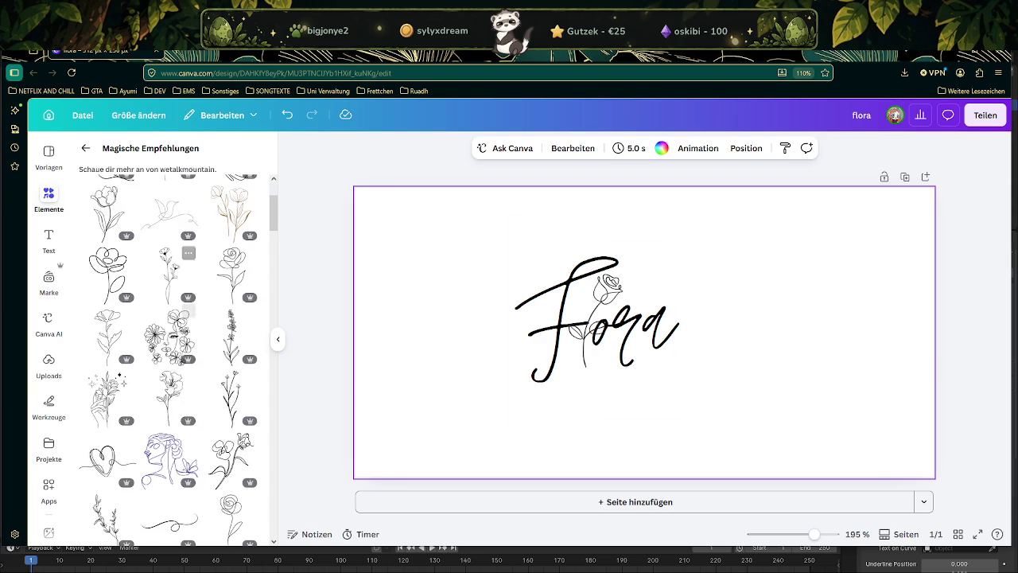
scroll(167, 388, "down", 1)
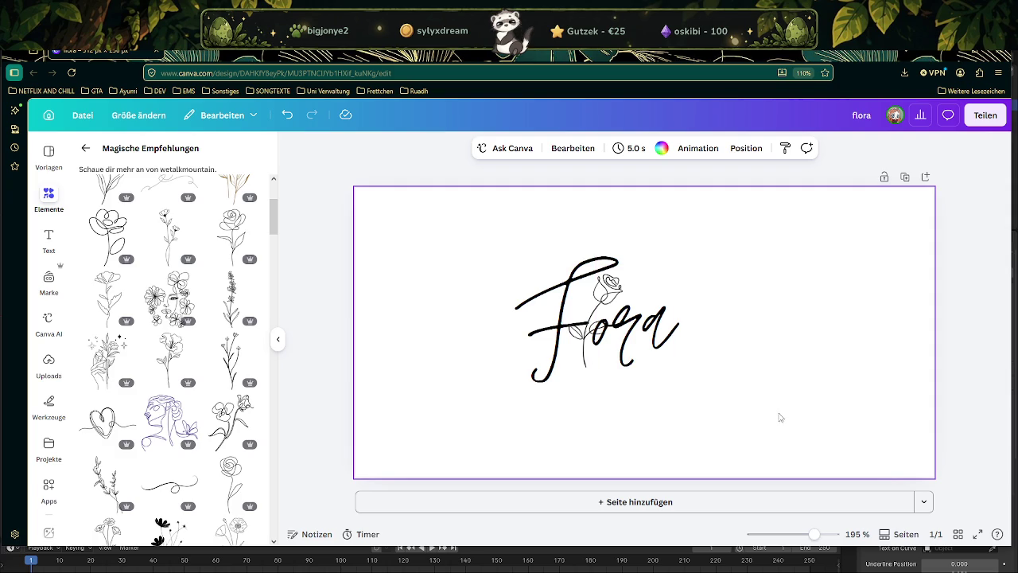
scroll(762, 425, "up", 5, "ctrl")
scroll(721, 373, "up", 2, "ctrl")
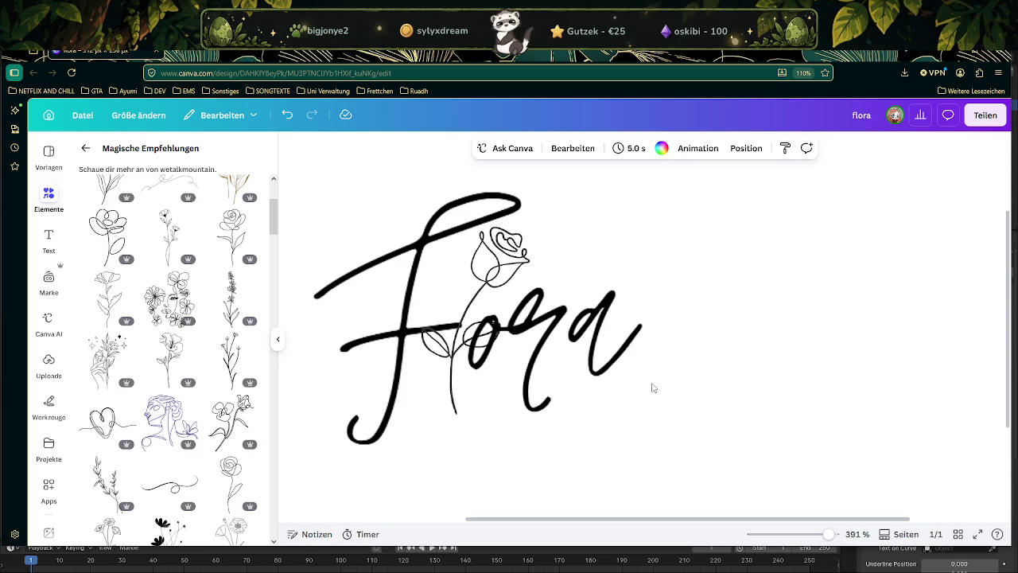
key("alt+Tab")
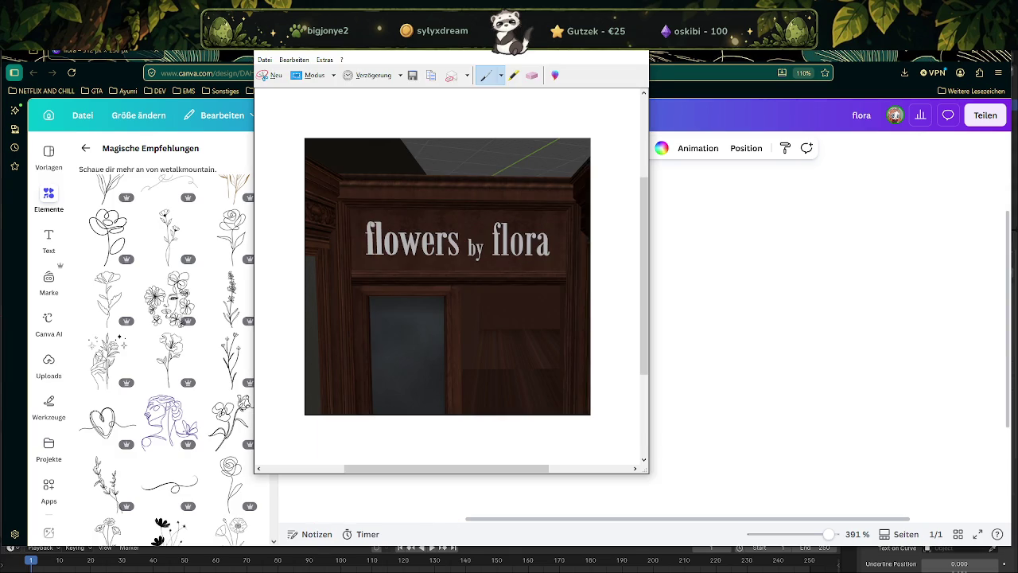
left_click(270, 75)
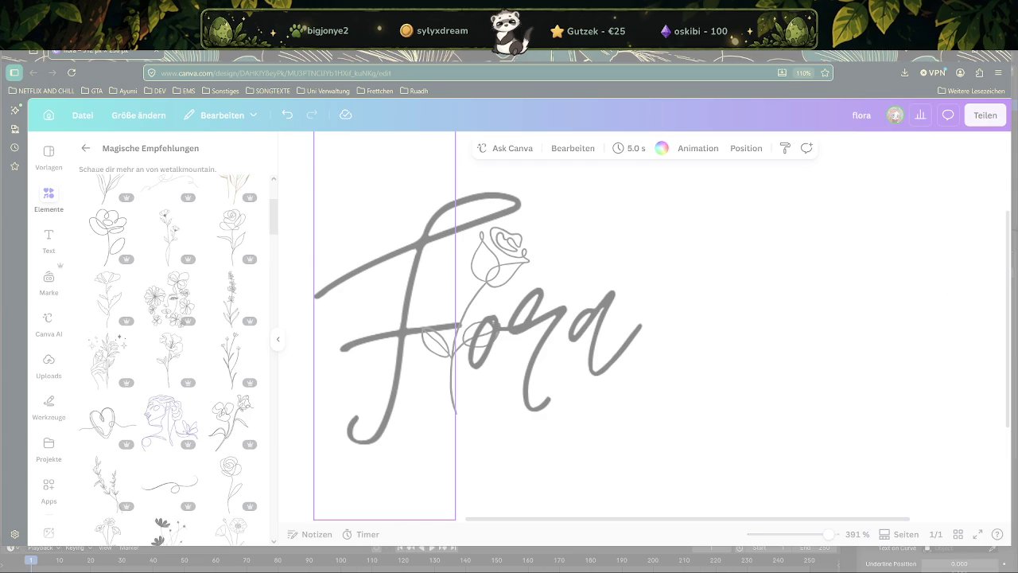
key("Escape")
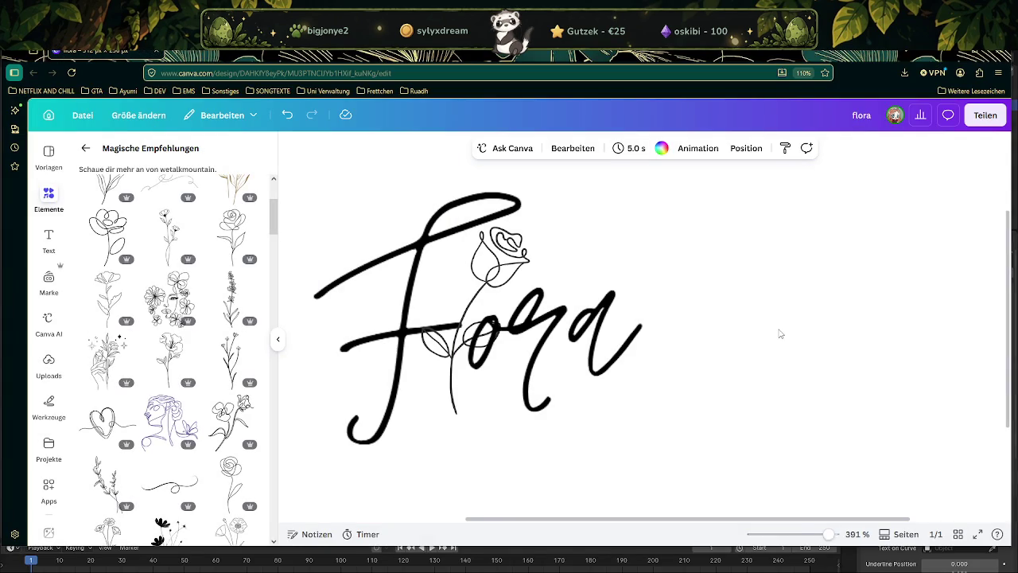
scroll(780, 334, "down", 2, "ctrl")
scroll(778, 334, "down", 1, "ctrl")
Download the Flora design as a transparent-background PNG and show it in Downloads
left_click(983, 117)
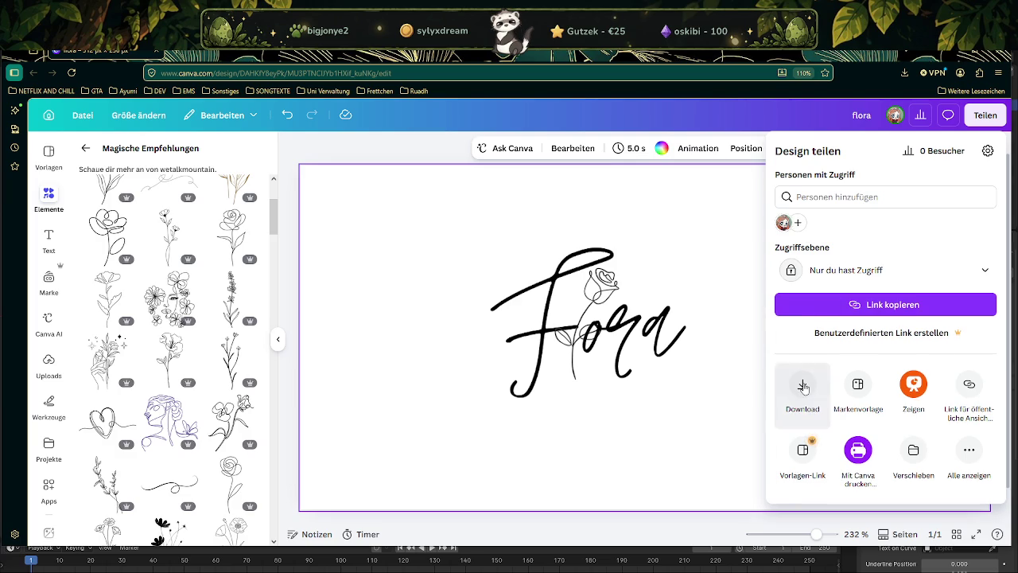
left_click(804, 387)
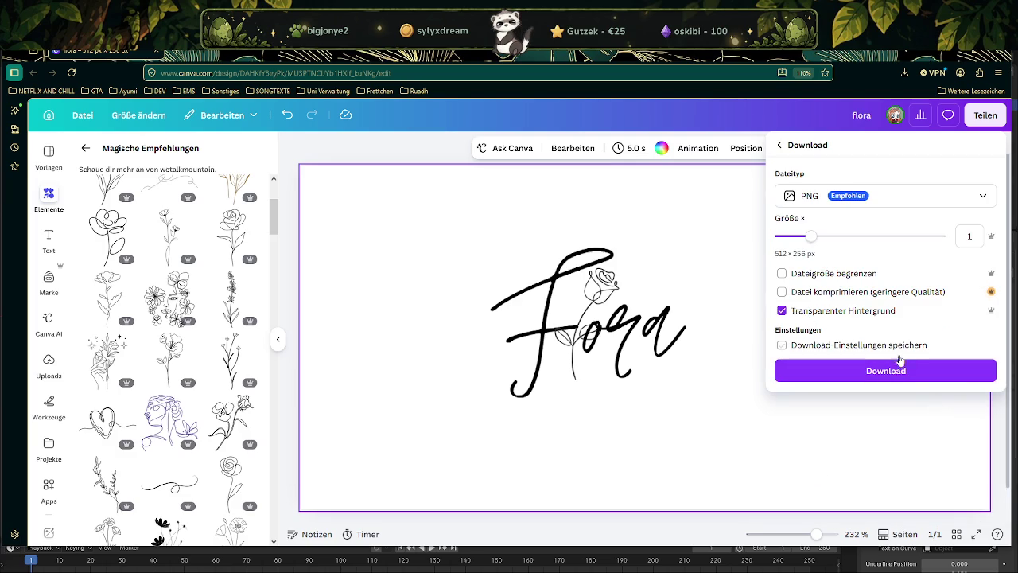
left_click(896, 371)
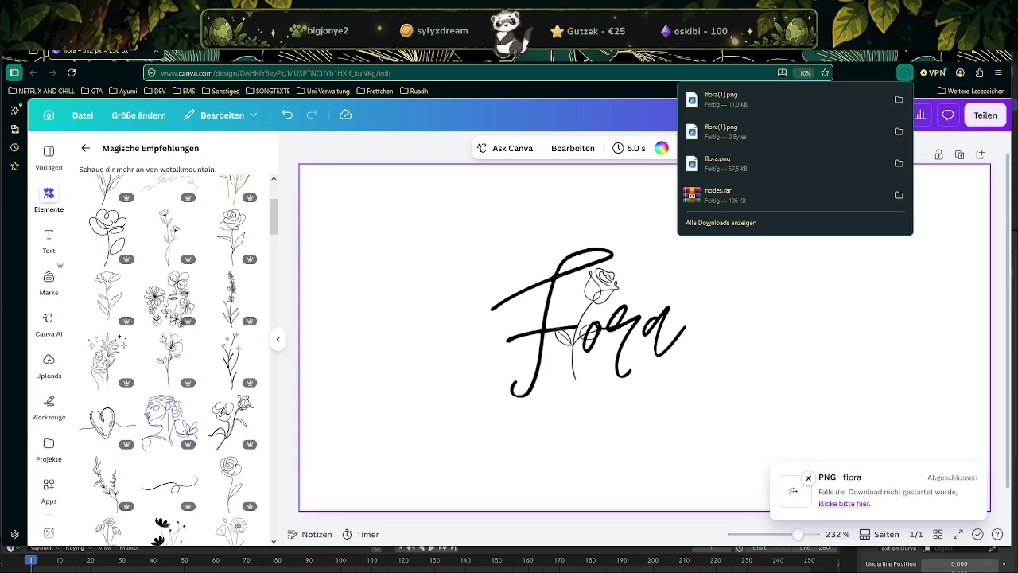
left_click(274, 545)
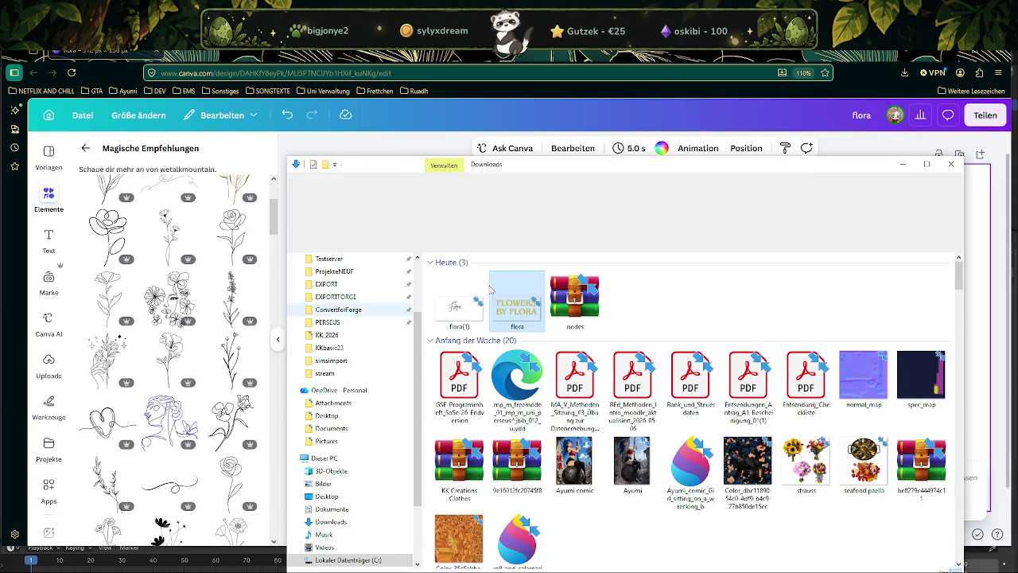
Open flora(1).png in GIMP, inspect it zoomed in and fitted, then return to Canva
left_click(455, 306)
right_click(451, 306)
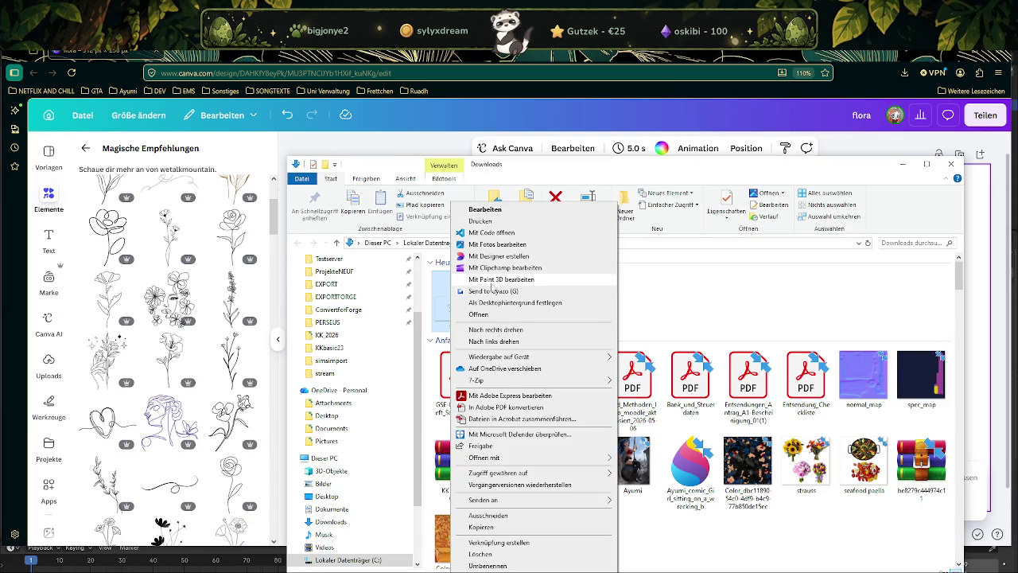
mouse_move(487, 457)
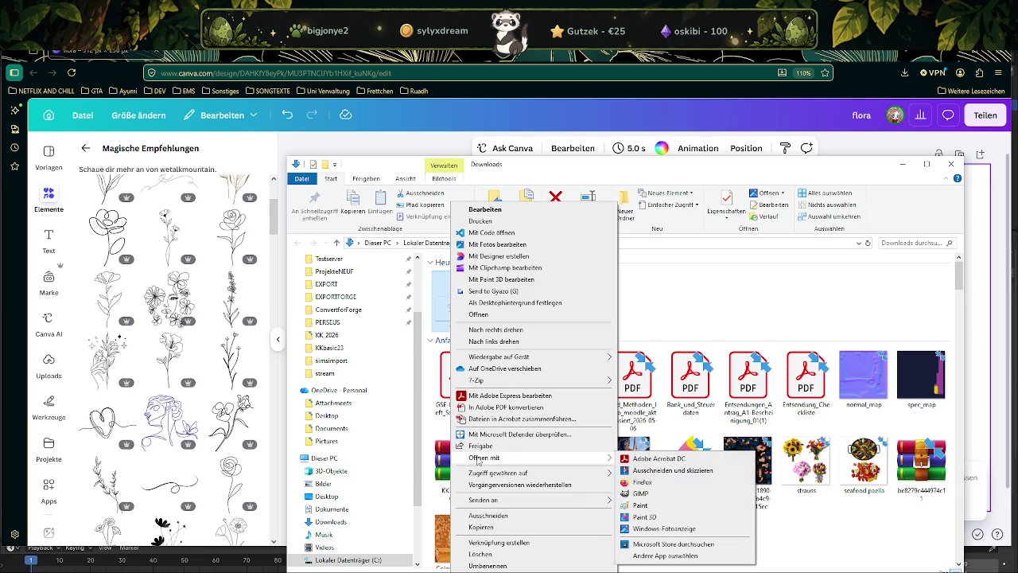
left_click(645, 495)
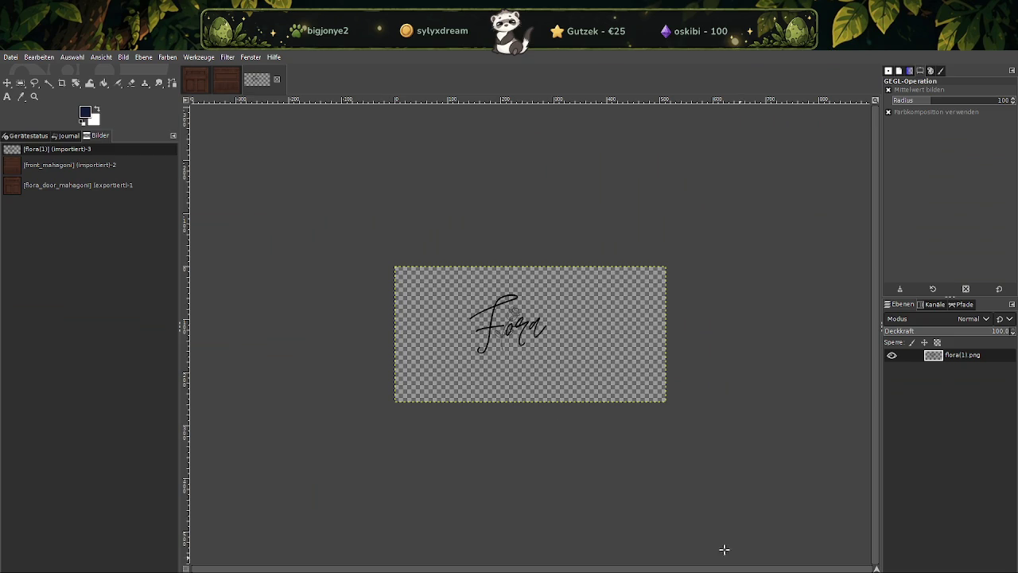
key("2")
key("2")
key("1")
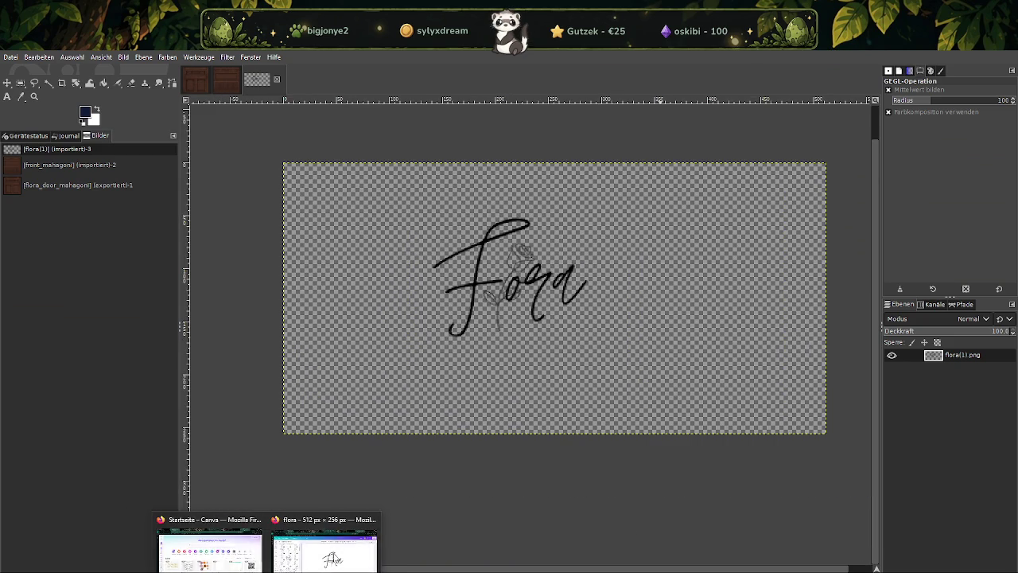
left_click(325, 551)
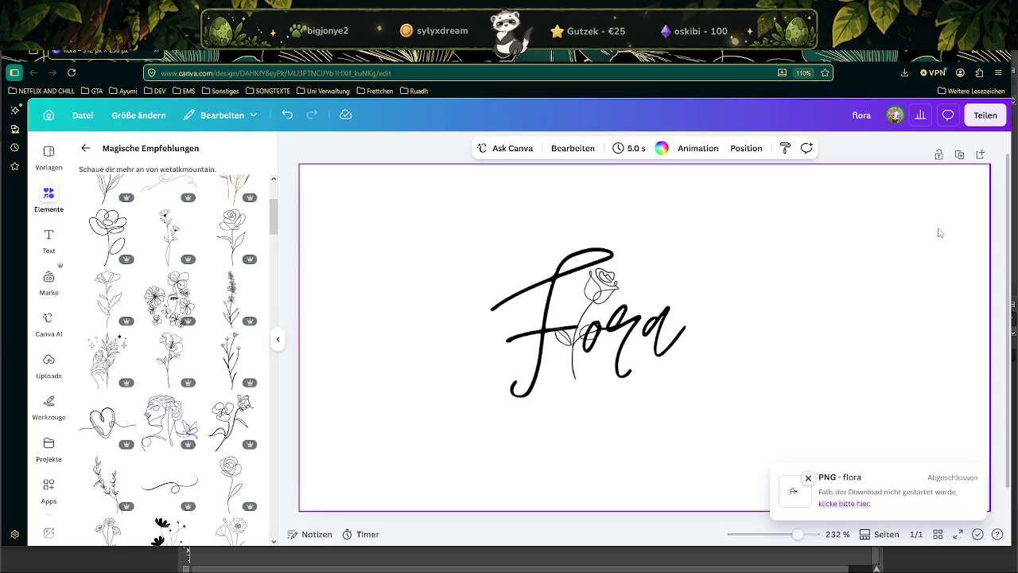
Resize the flora design to a custom 2048 × 1024 px page and zoom to show it whole
left_click(138, 116)
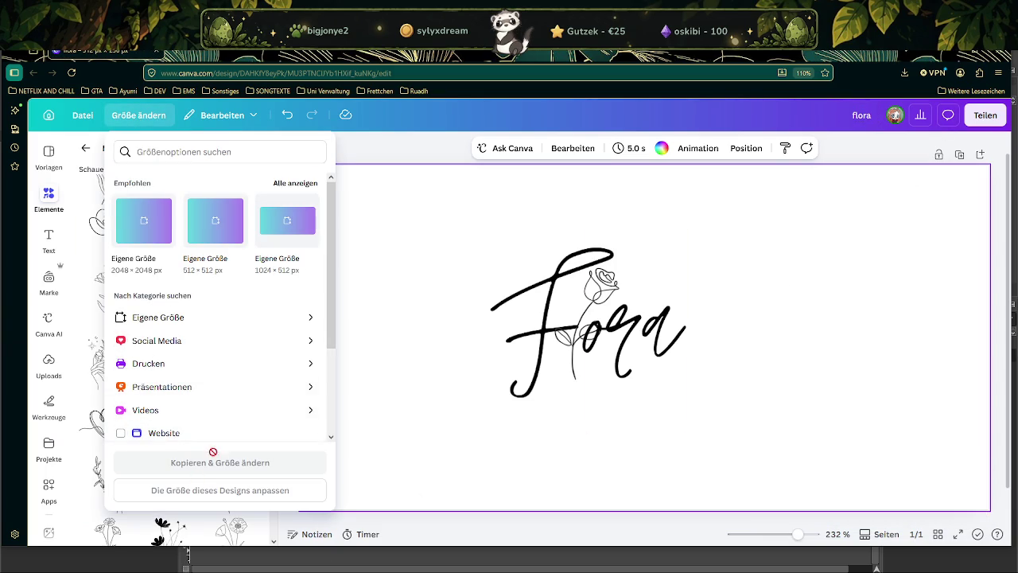
scroll(218, 421, "down", 2)
scroll(191, 370, "down", 2)
scroll(195, 350, "up", 1)
scroll(187, 330, "up", 3)
left_click(178, 318)
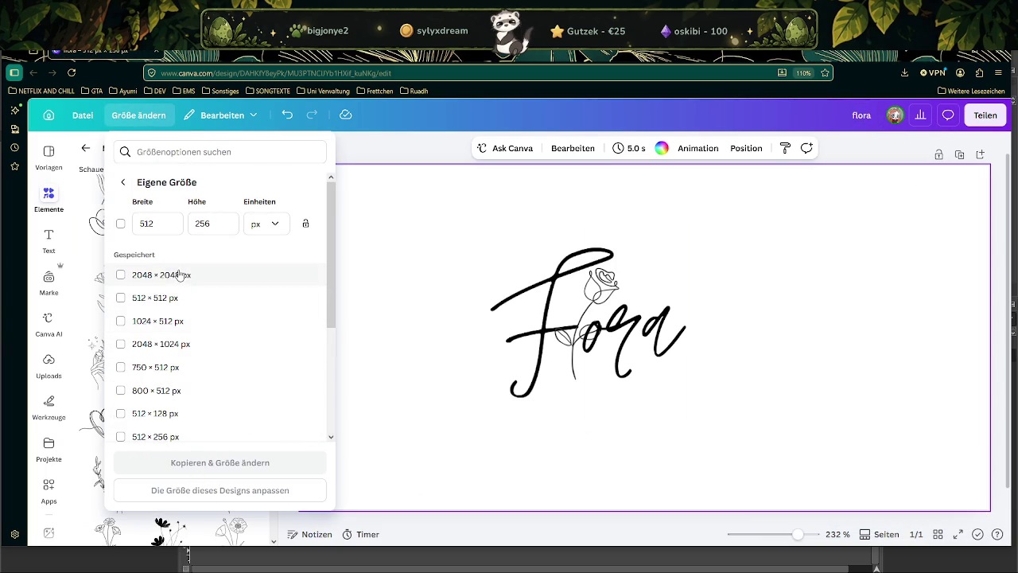
scroll(178, 292, "down", 2)
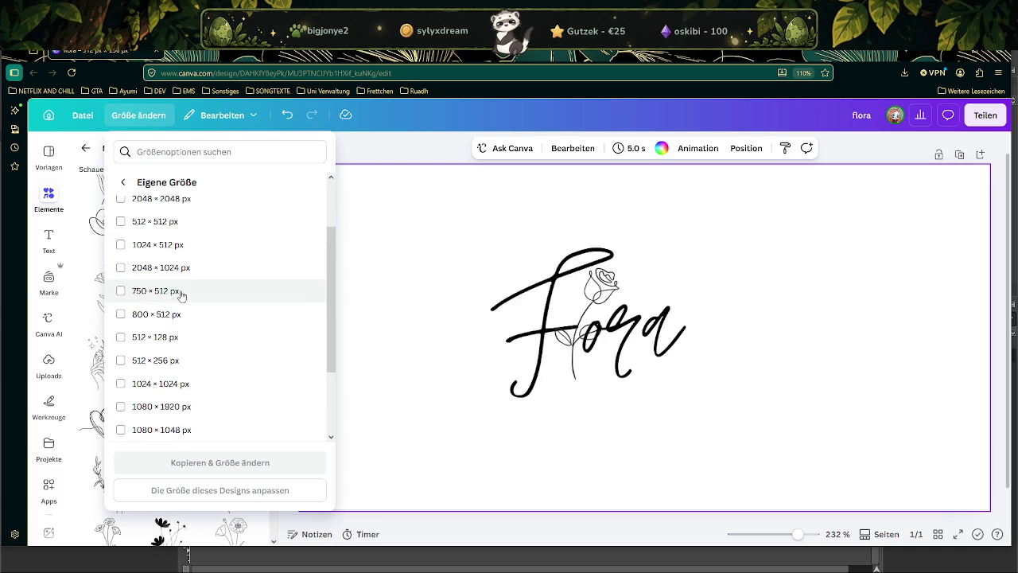
scroll(178, 291, "down", 1)
left_click(172, 231)
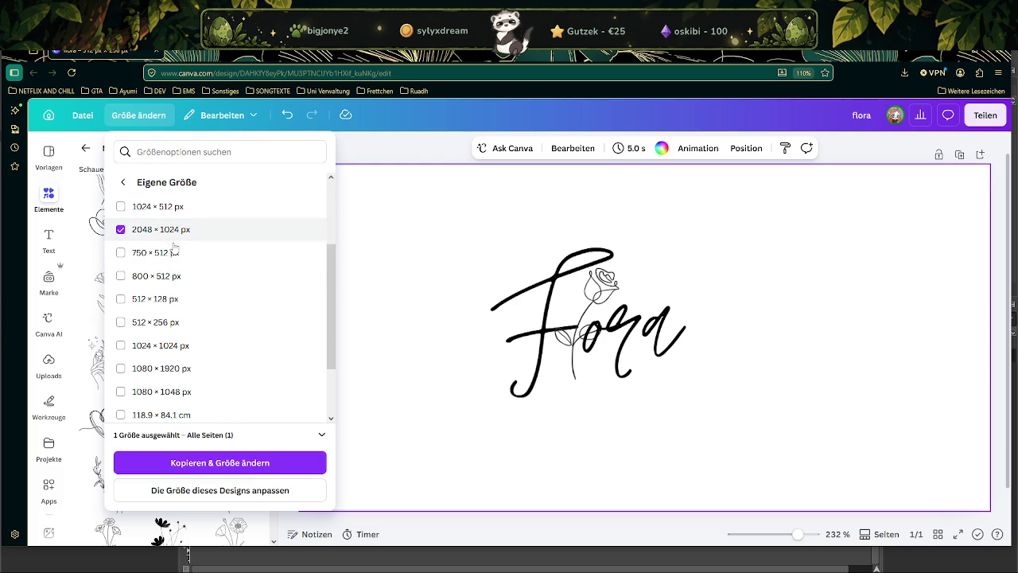
left_click(220, 490)
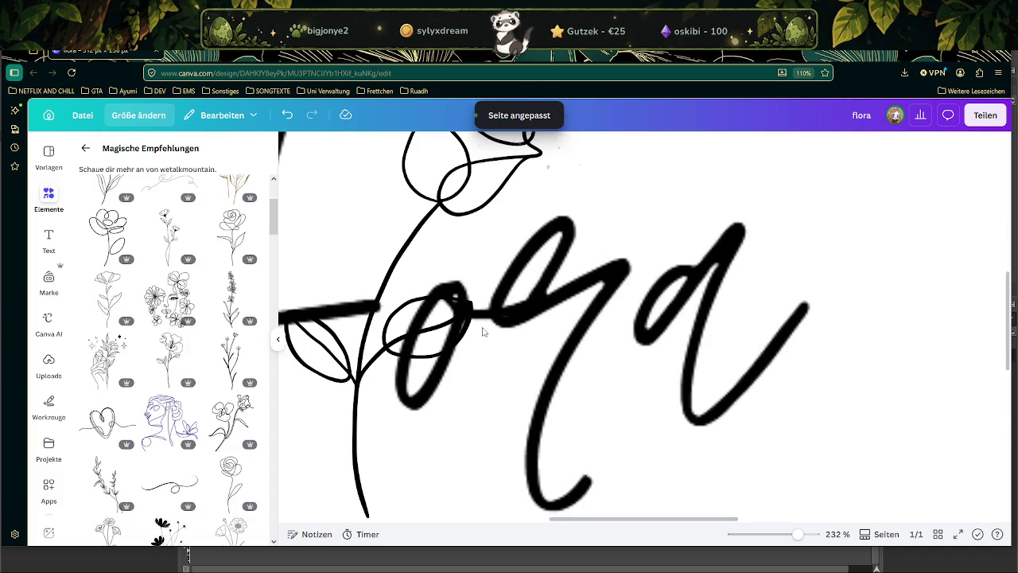
key("ctrl+minus")
key("ctrl+minus")
key("ctrl+minus")
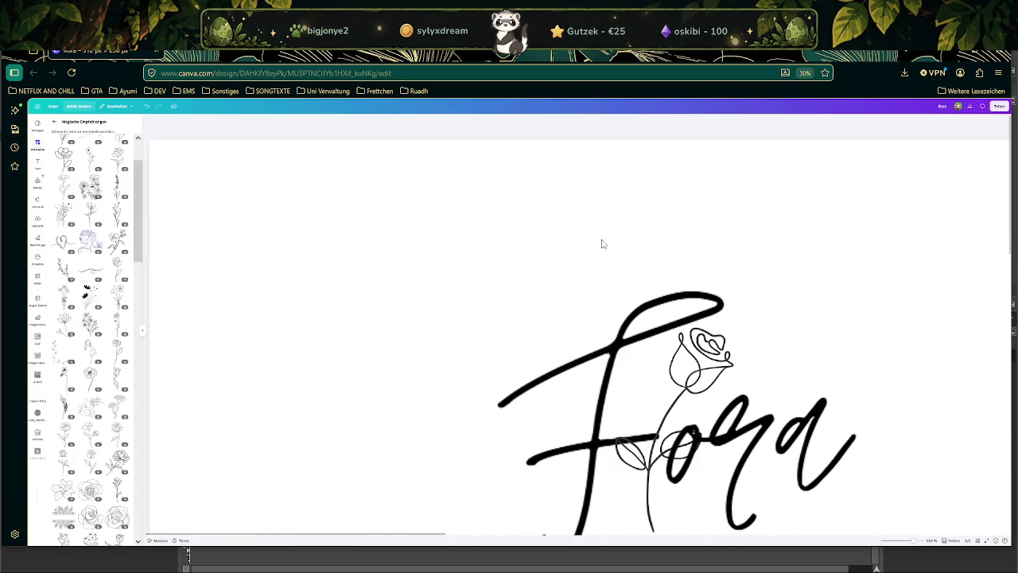
key("ctrl+0")
key("ctrl+plus")
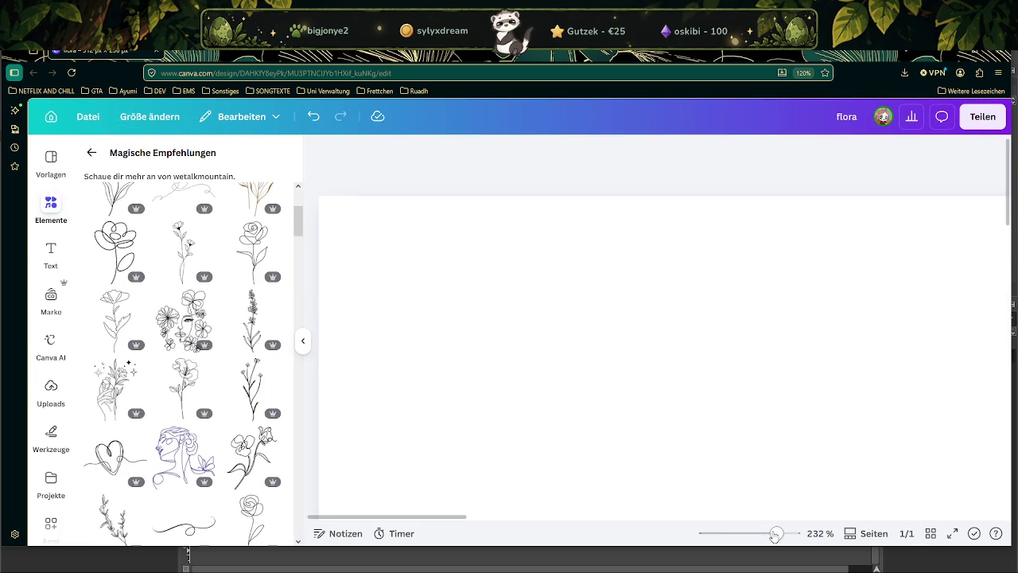
left_click_drag(775, 536, 741, 534)
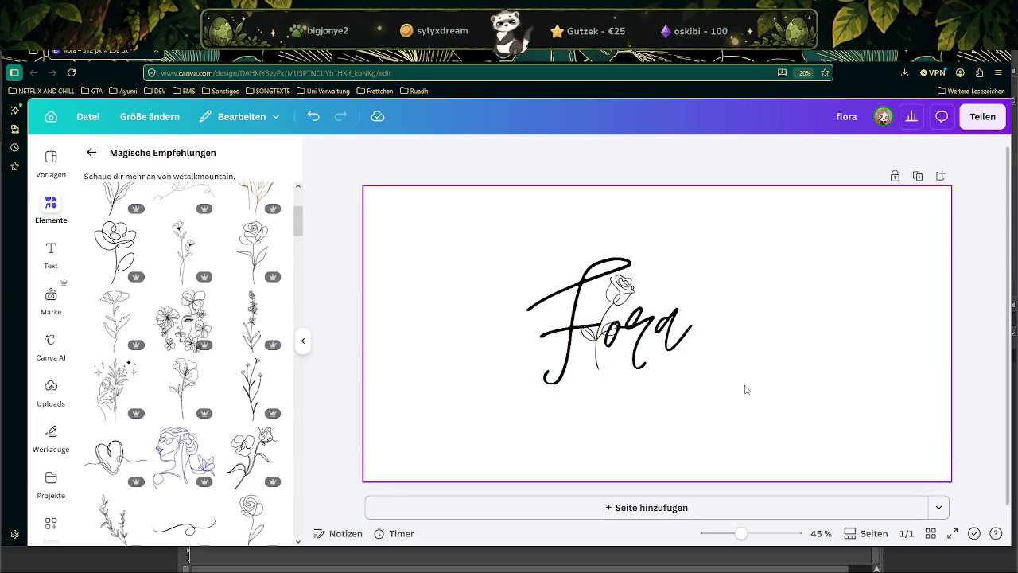
Download the 2048 × 1024 px design as a PNG with transparent background
left_click(980, 116)
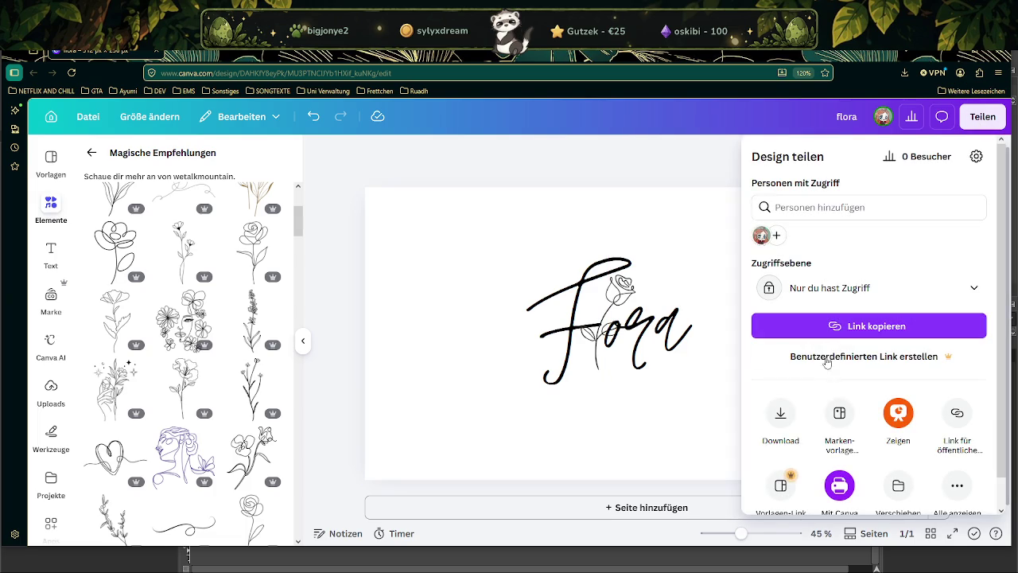
left_click(781, 422)
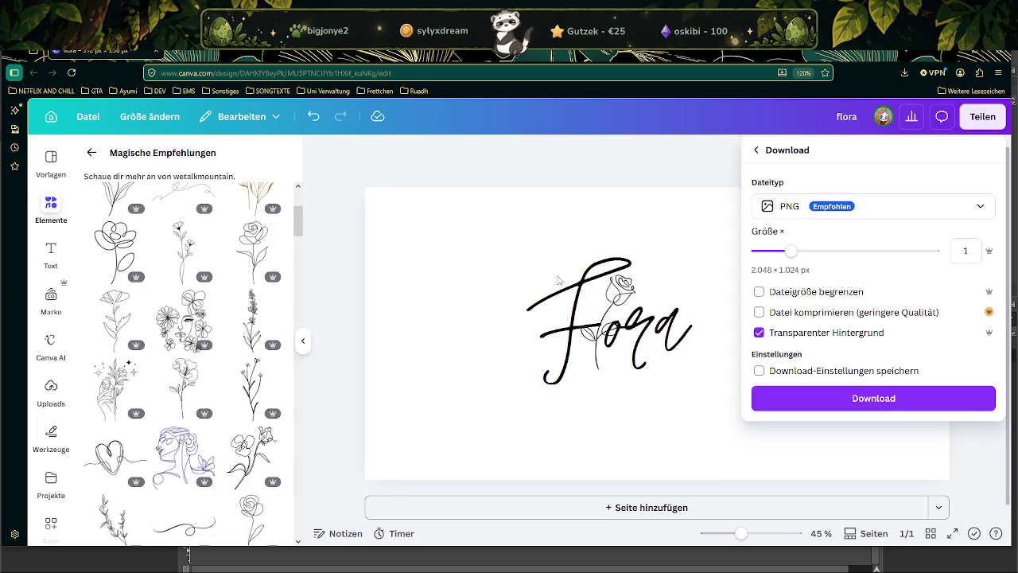
left_click(836, 399)
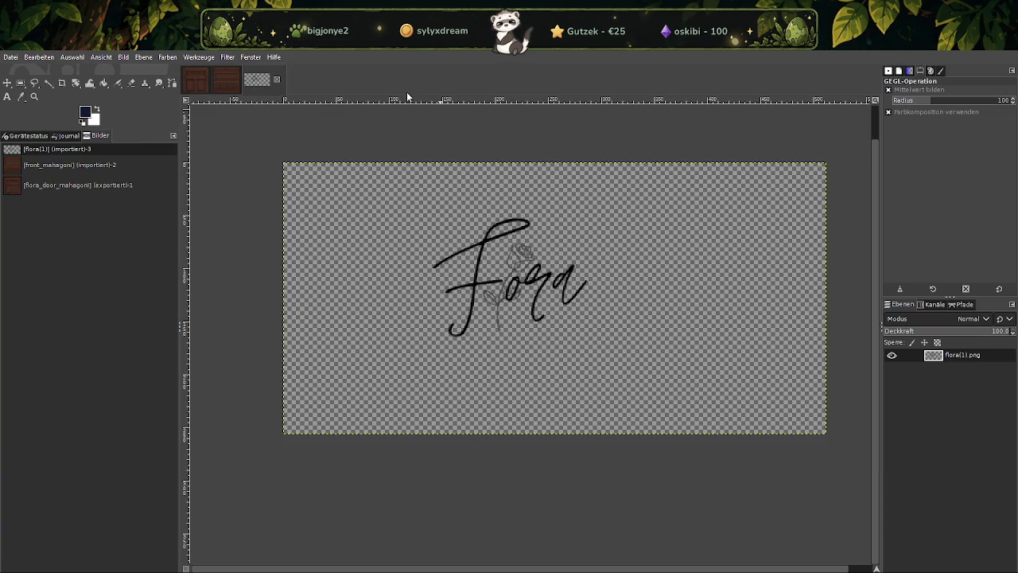
Close the flora image in GIMP and open the newest file, flora(2), in GIMP
left_click(277, 80)
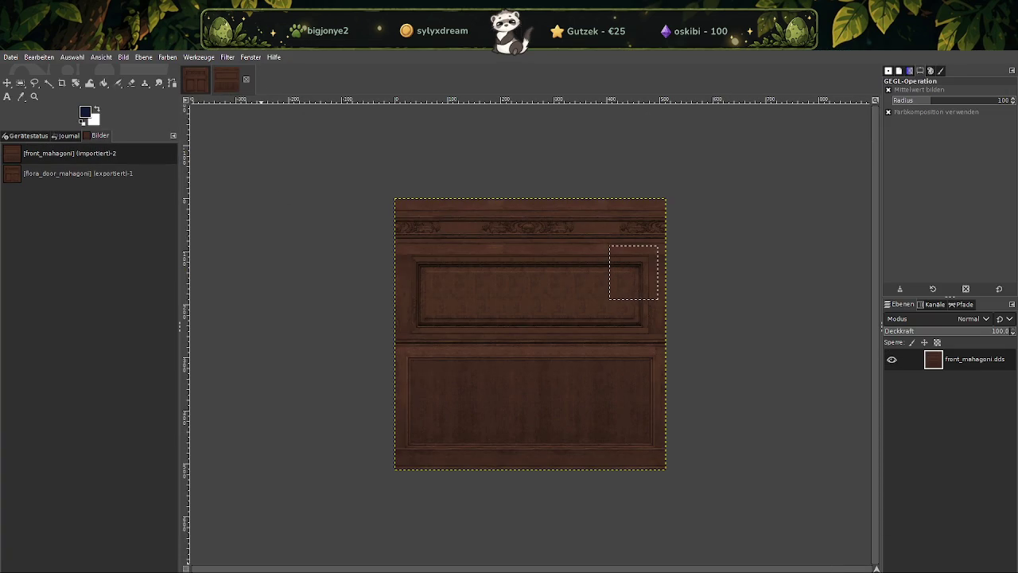
left_click(273, 549)
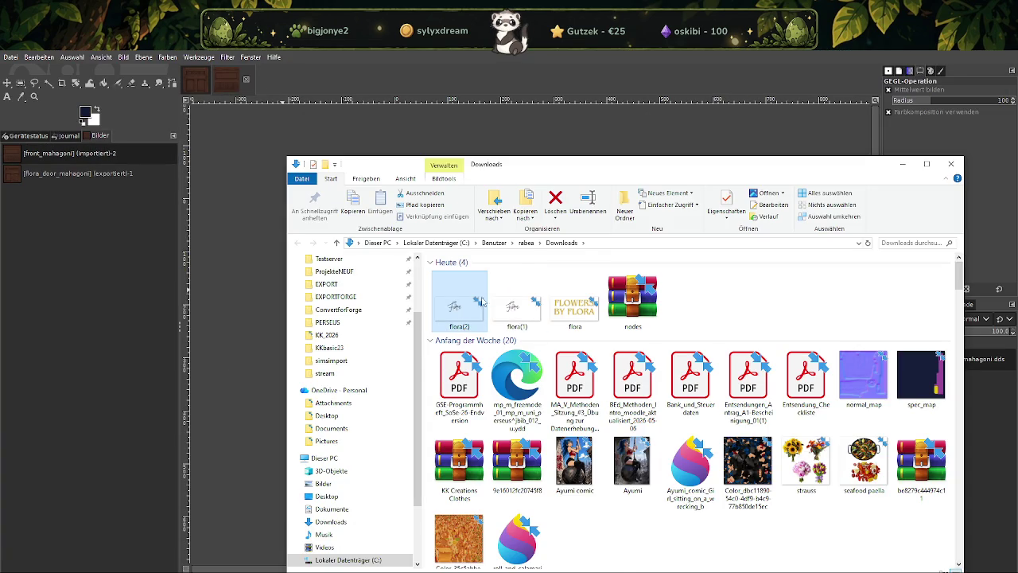
right_click(459, 312)
mouse_move(509, 458)
left_click(651, 495)
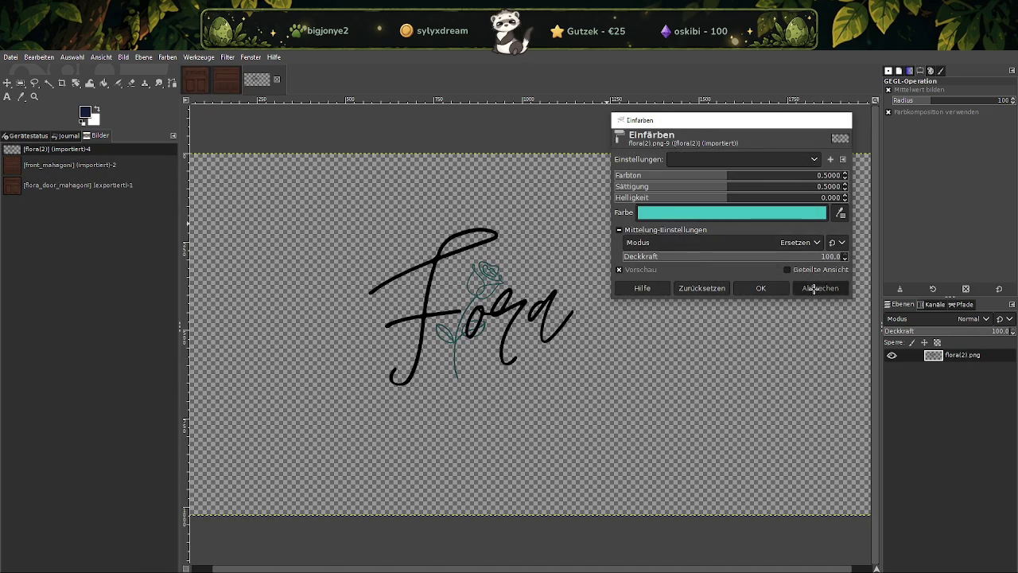
Cancel the Einfärben recolouring, close flora(2) and return to the Canva design
left_click(815, 288)
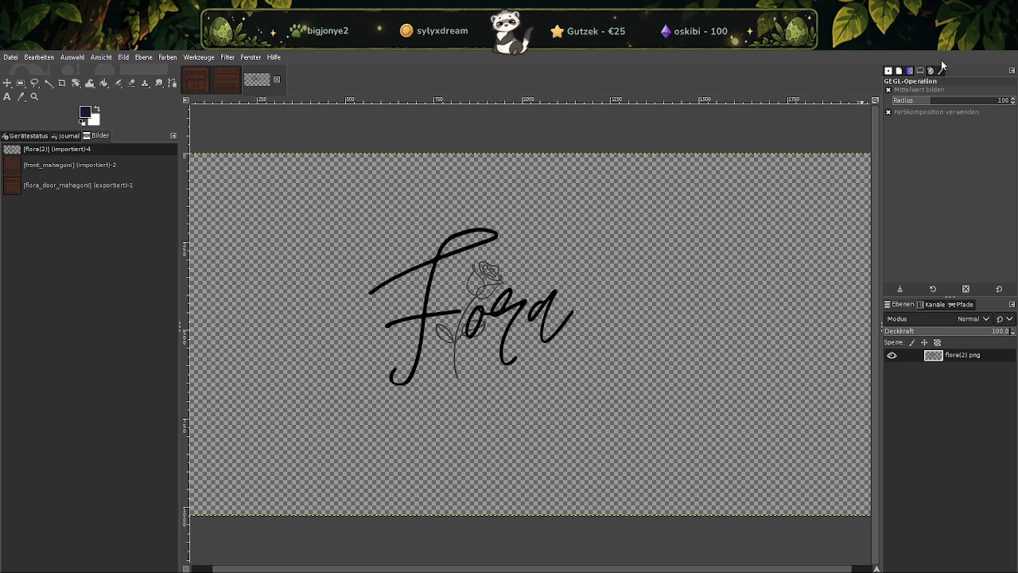
left_click(277, 79)
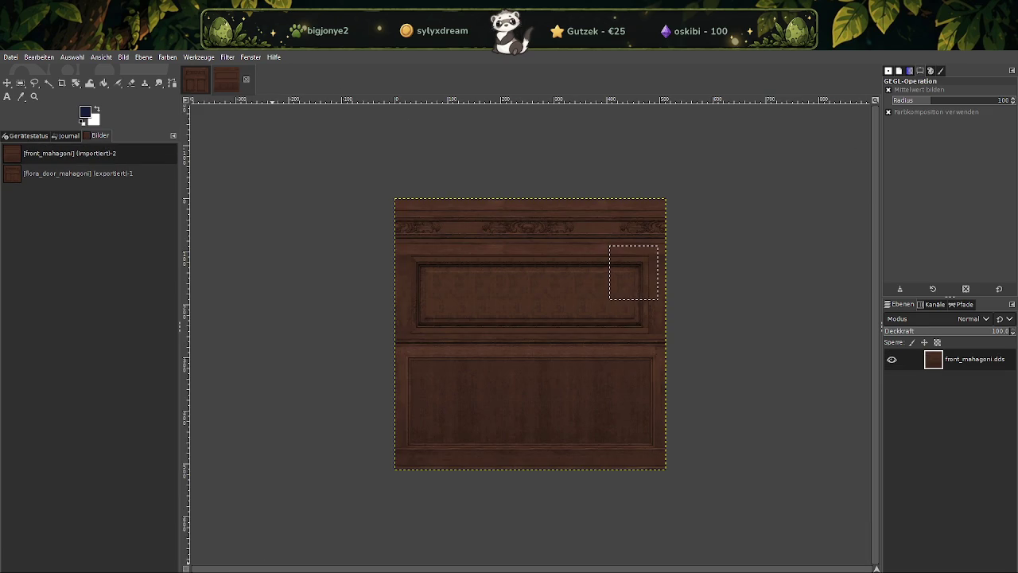
left_click(322, 547)
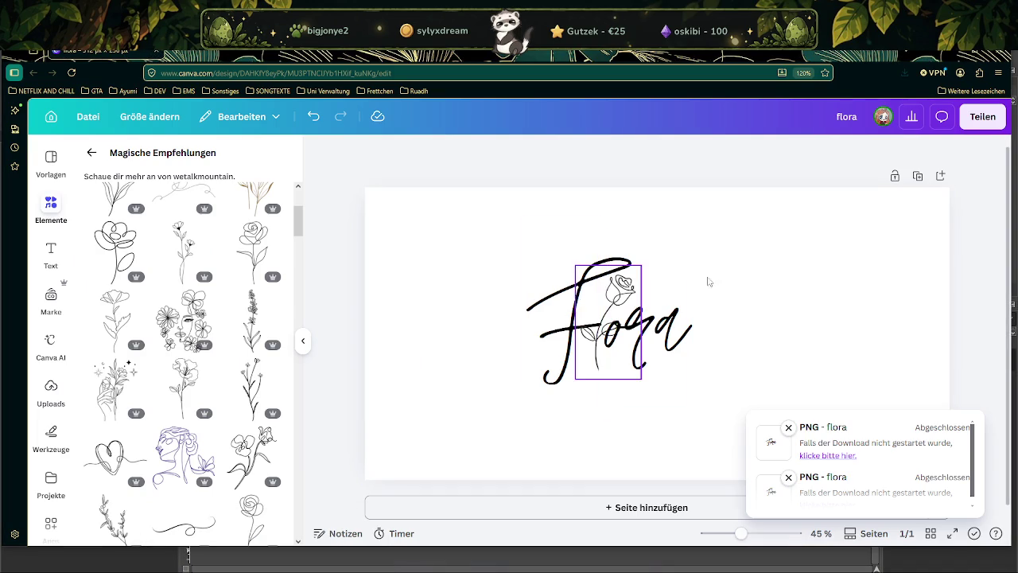
Duplicate the page and delete the Fl and ora lettering from page 2
left_click(919, 176)
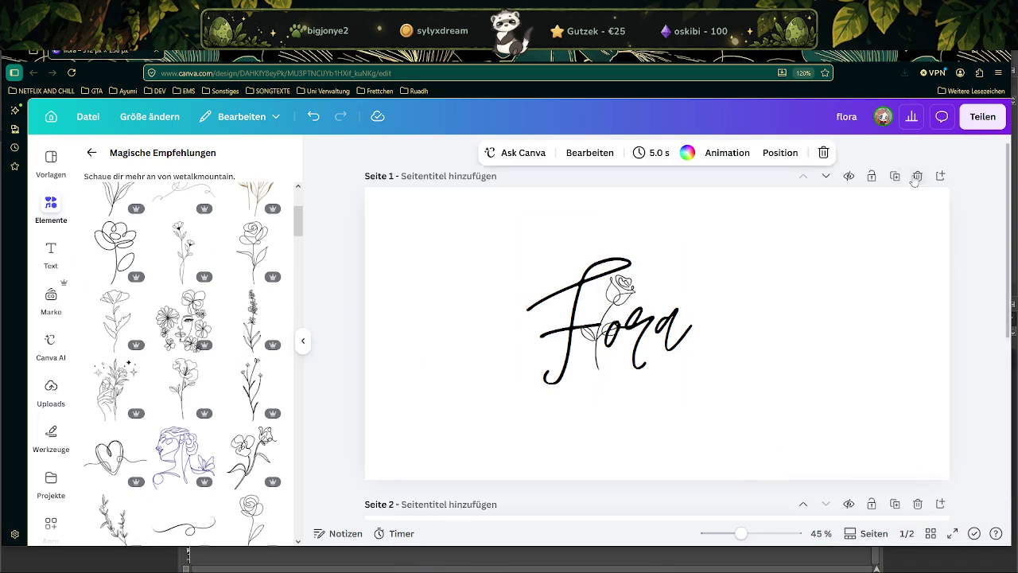
scroll(721, 275, "up", 1)
left_click(573, 330)
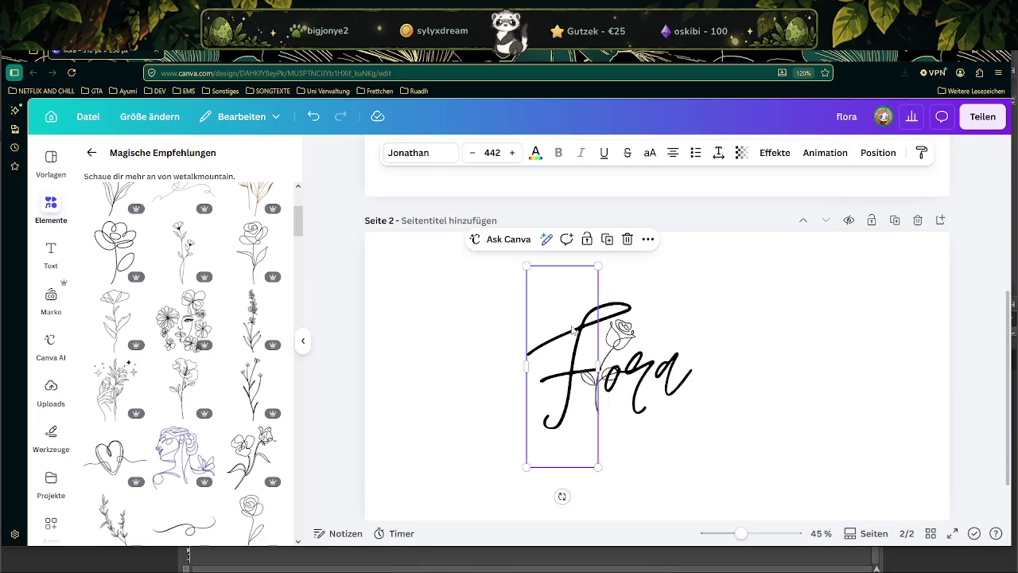
key("Delete")
left_click(641, 352)
key("Delete")
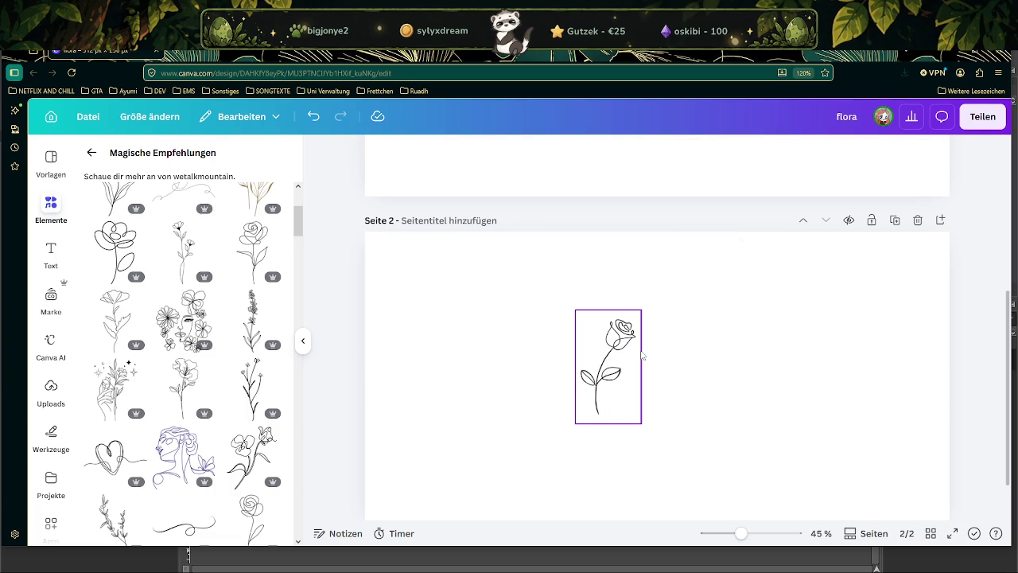
Delete the rose from page 1, leaving only the lettering
scroll(806, 248, "up", 3)
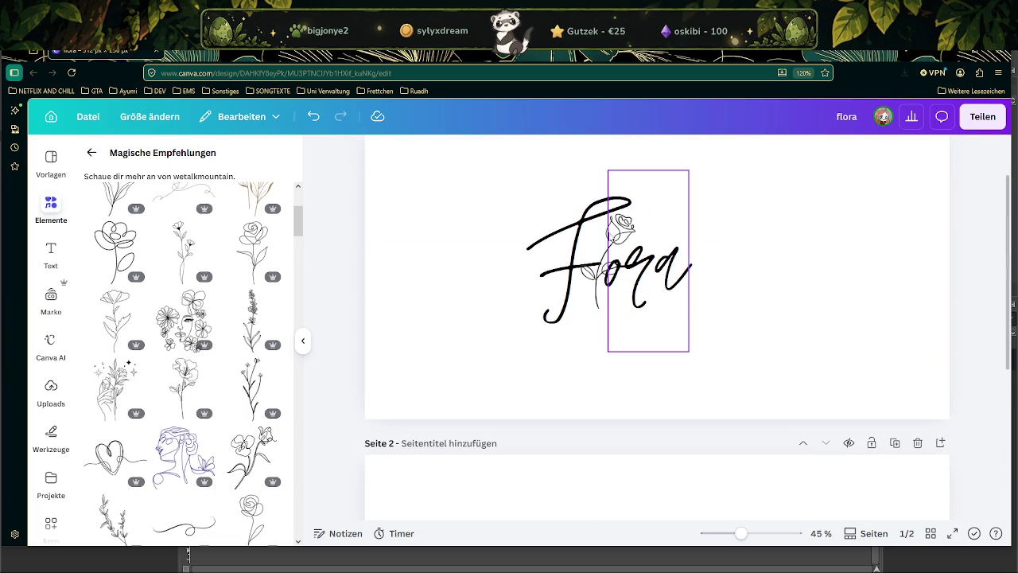
left_click(605, 245)
key("Delete")
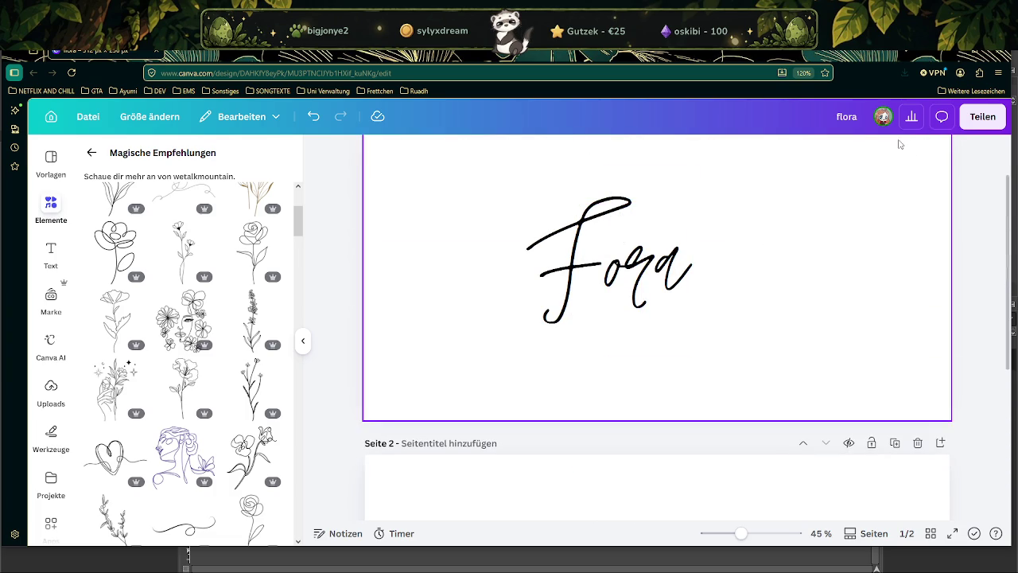
left_click(983, 117)
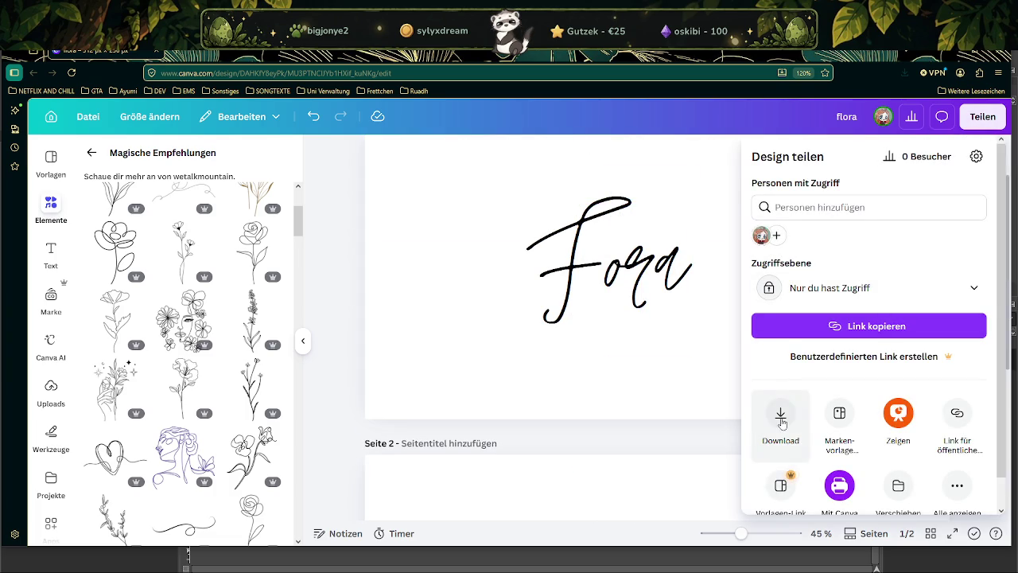
Download only page 2, the rose, as a PNG
left_click(780, 415)
left_click(982, 379)
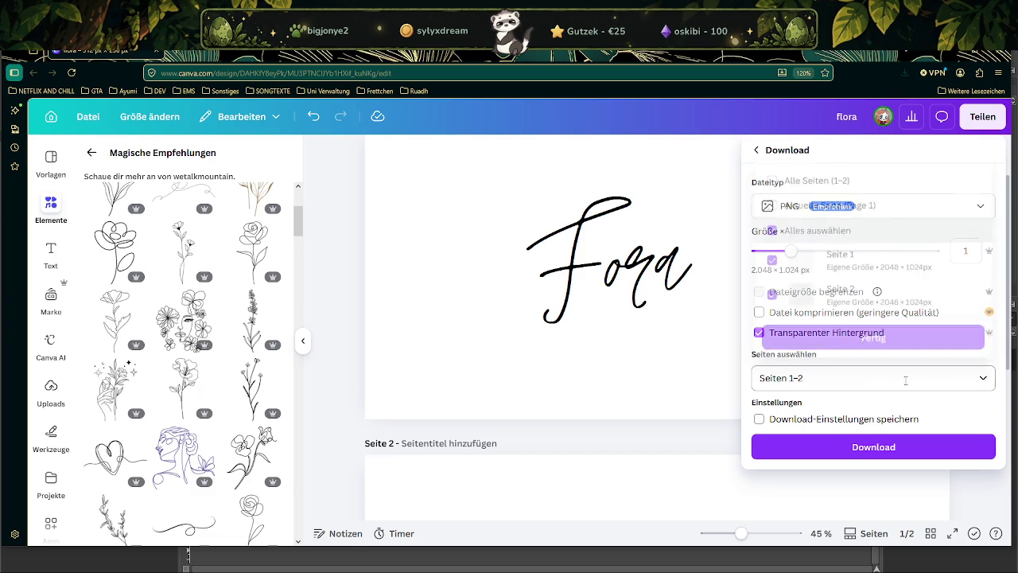
left_click(829, 265)
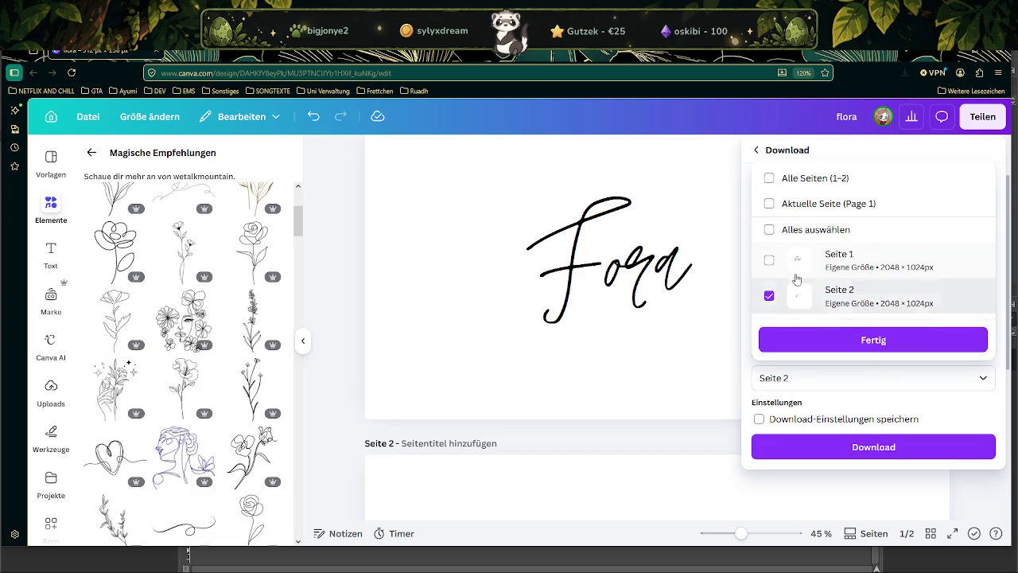
left_click(855, 449)
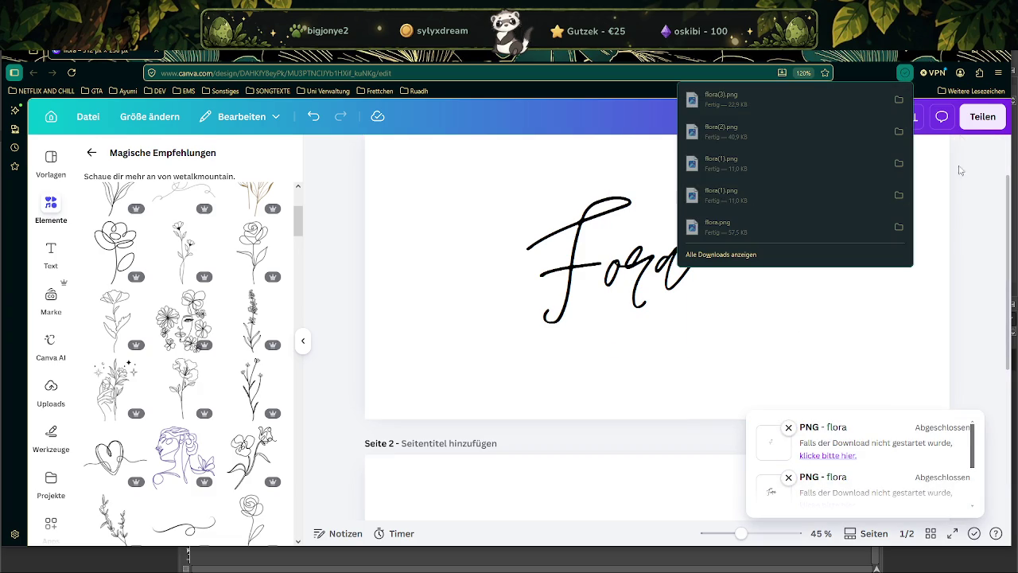
Download only page 1, the lettering, as a PNG with Seite 1 selected
left_click(983, 116)
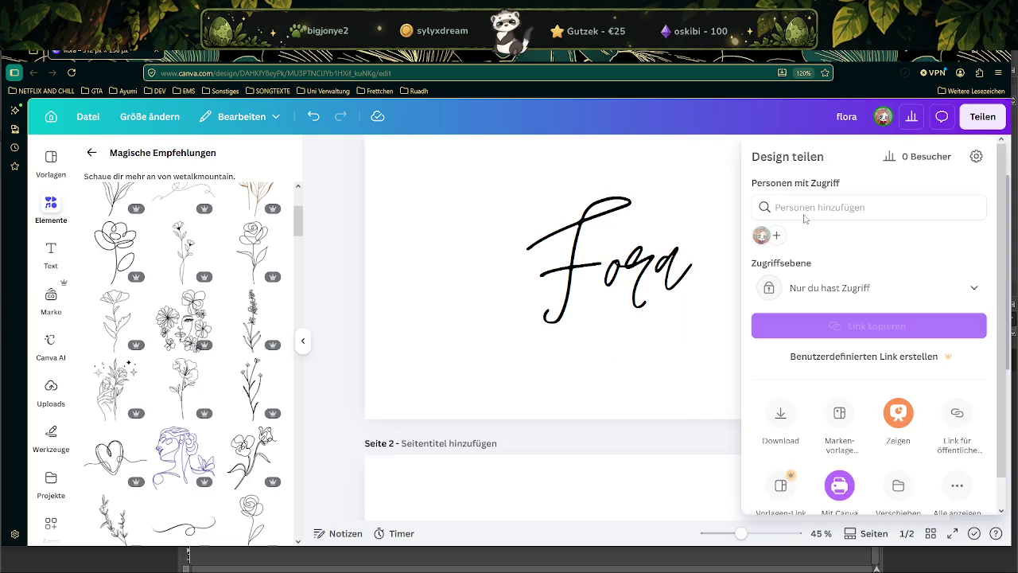
left_click(780, 413)
left_click(779, 378)
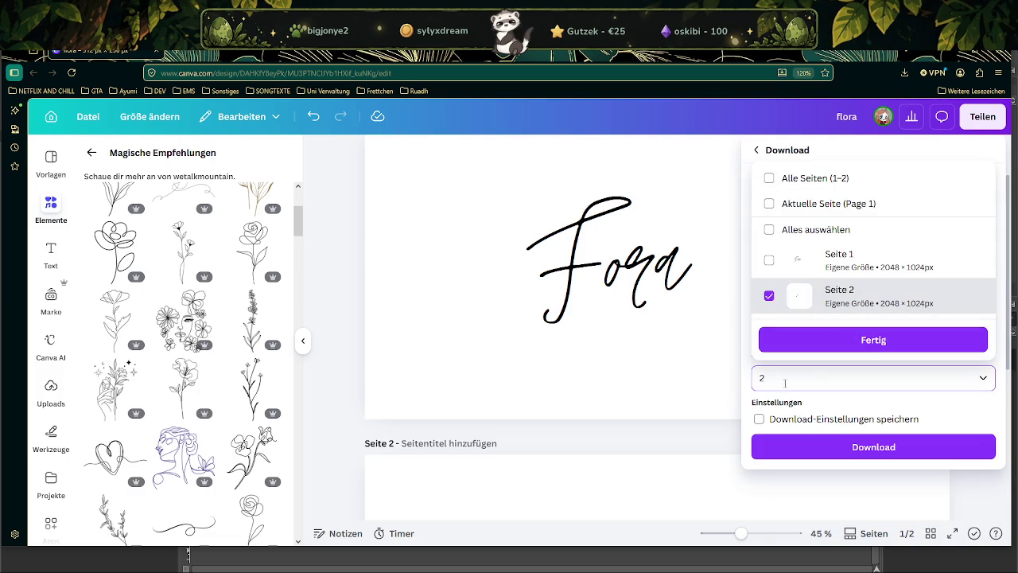
left_click(769, 295)
left_click(769, 259)
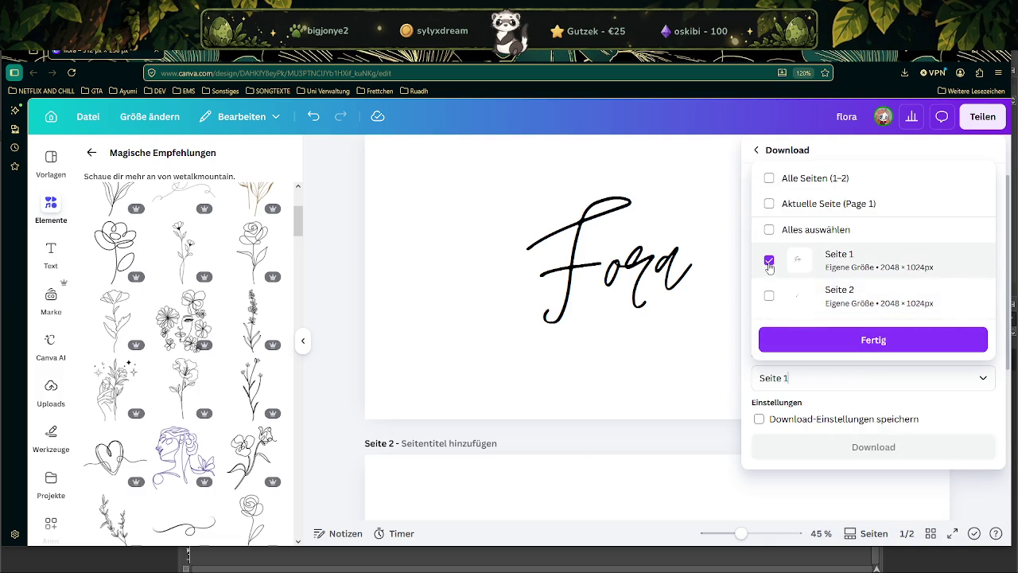
left_click(864, 342)
left_click(856, 448)
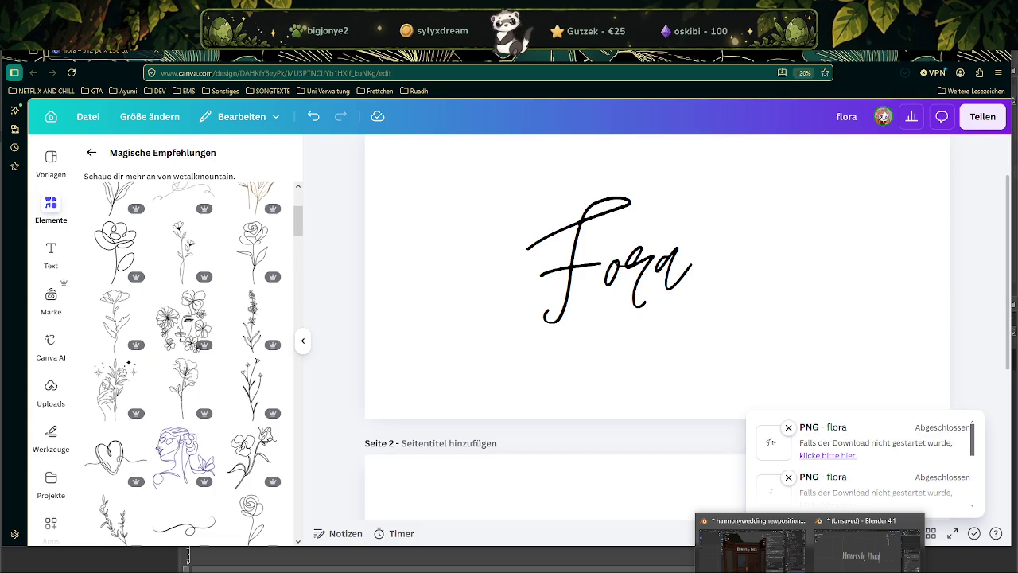
left_click(751, 547)
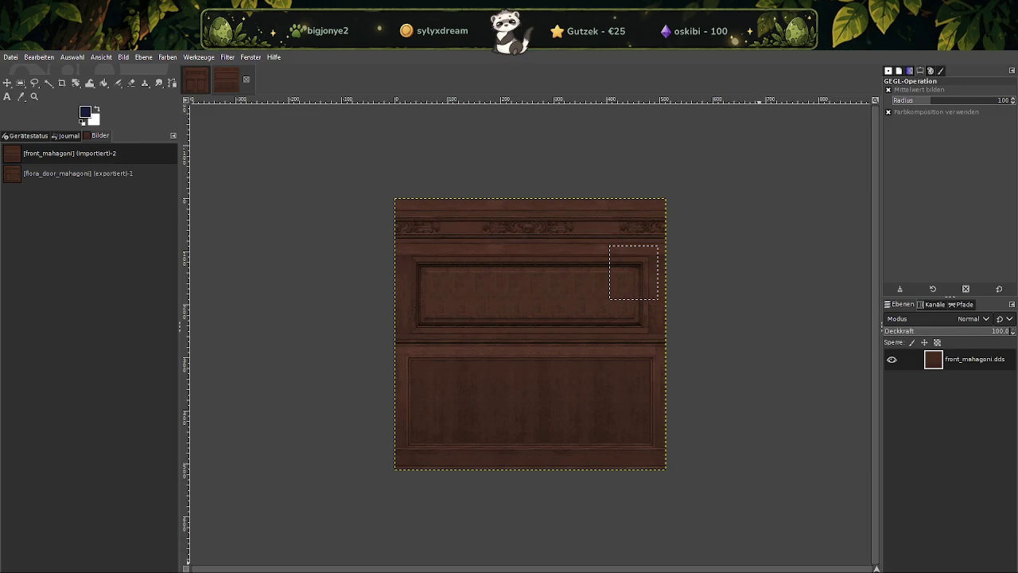
Open the lettering image flora(4).png from Downloads in GIMP
left_click(10, 57)
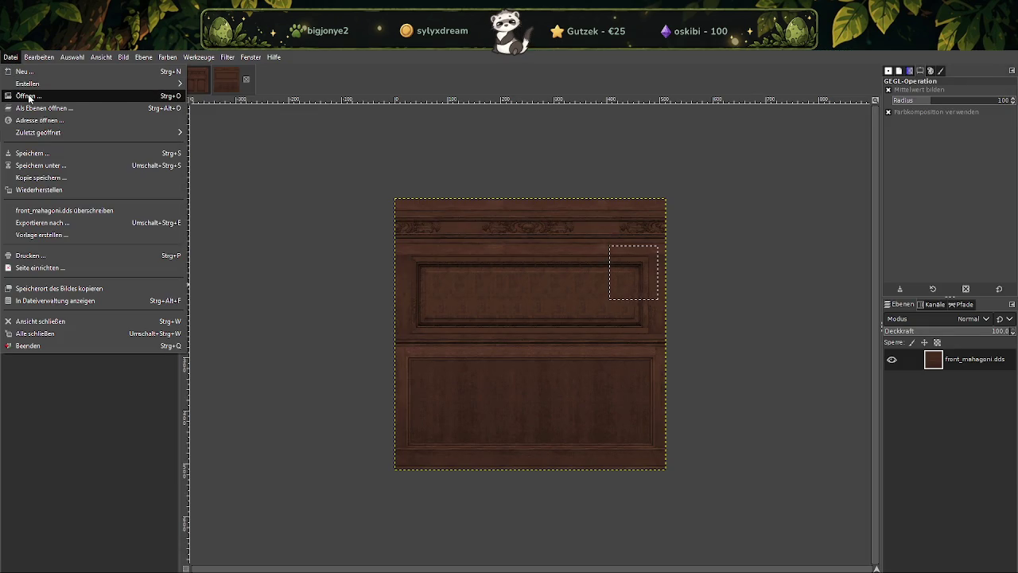
left_click(29, 95)
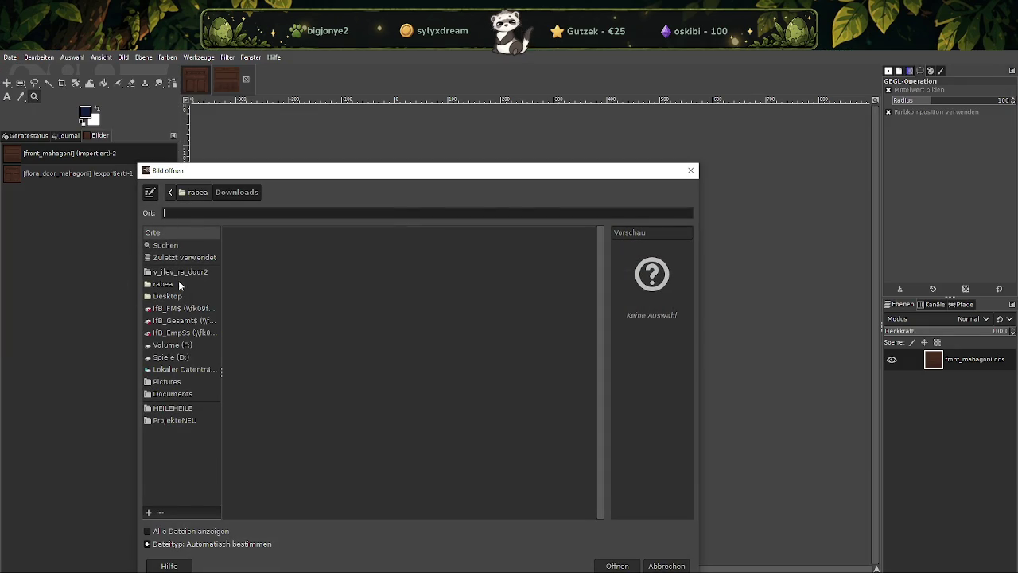
left_click(163, 284)
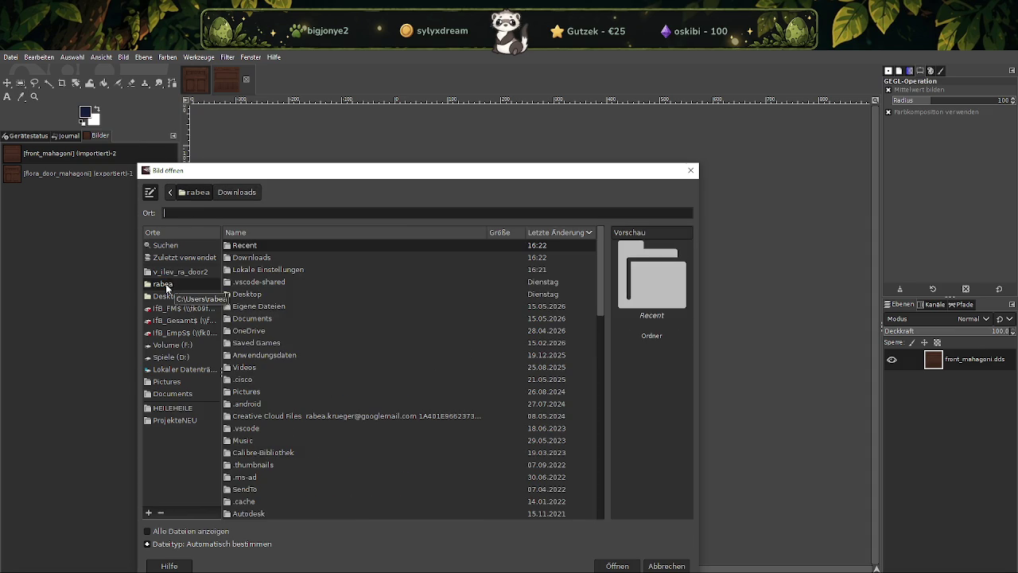
double_click(267, 256)
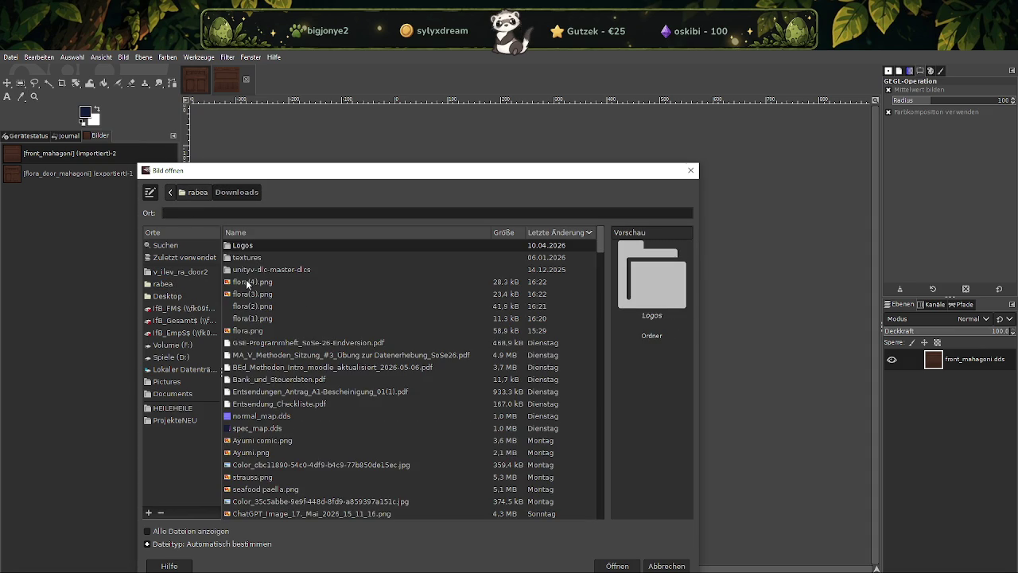
double_click(247, 282)
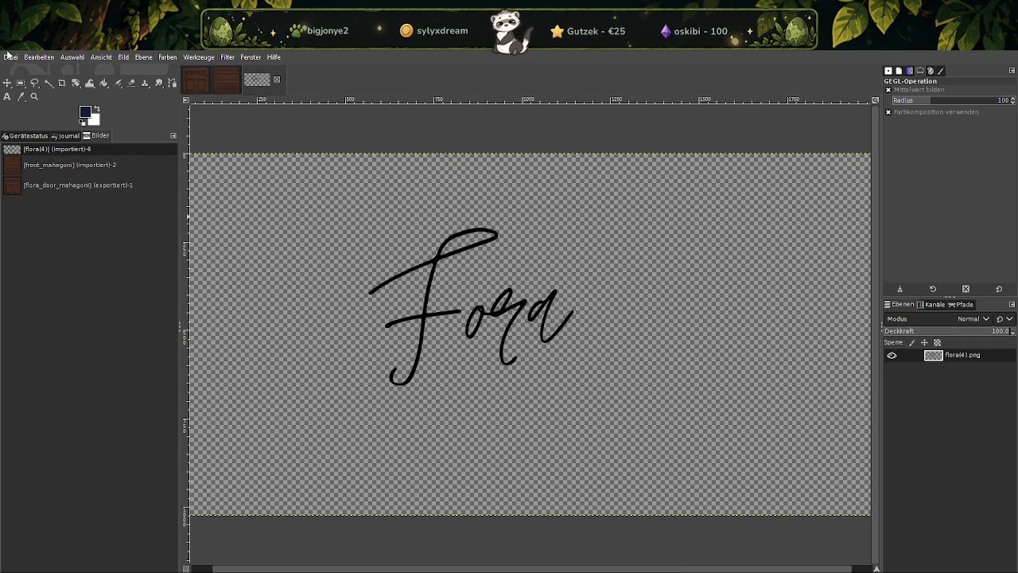
Add the rose drawing flora(3).png from Downloads as a layer via Als Ebenen öffnen
left_click(10, 56)
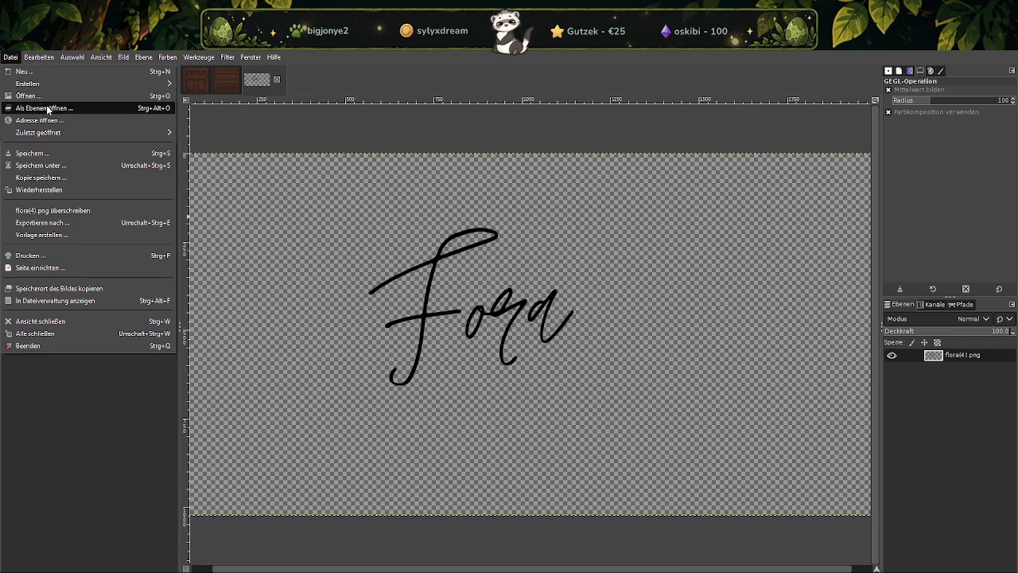
left_click(48, 107)
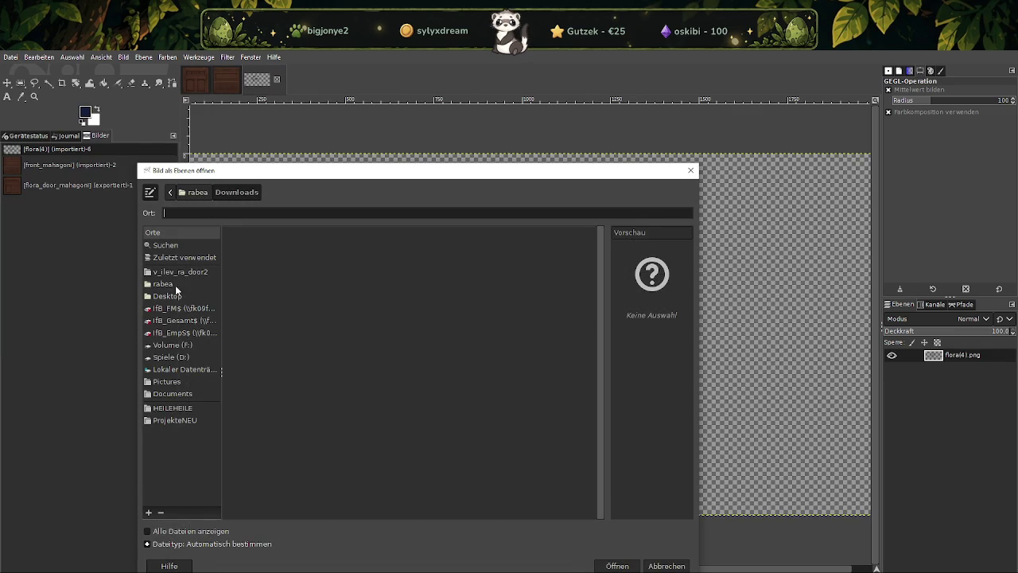
left_click(162, 285)
double_click(256, 269)
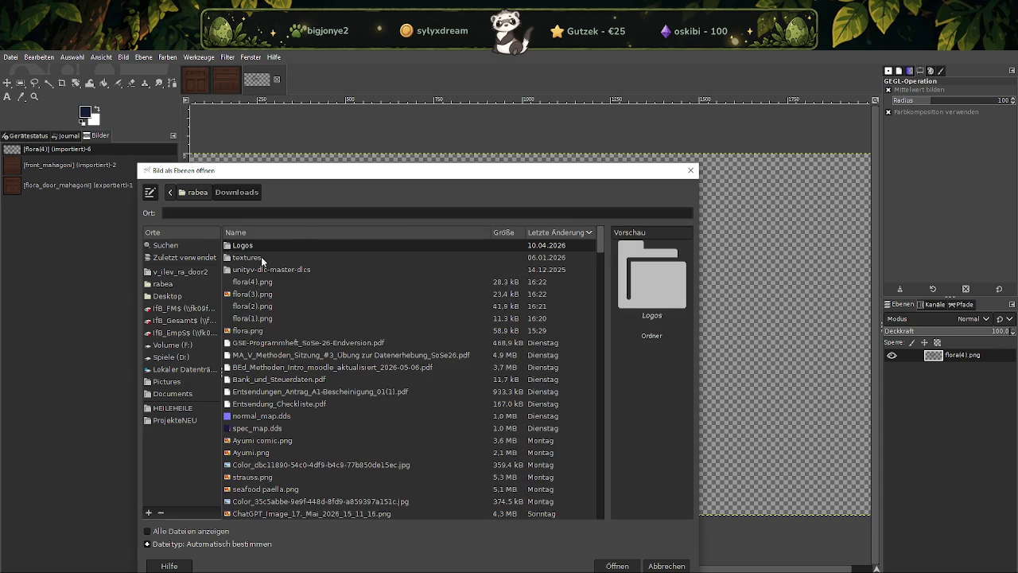
left_click(254, 293)
left_click(613, 564)
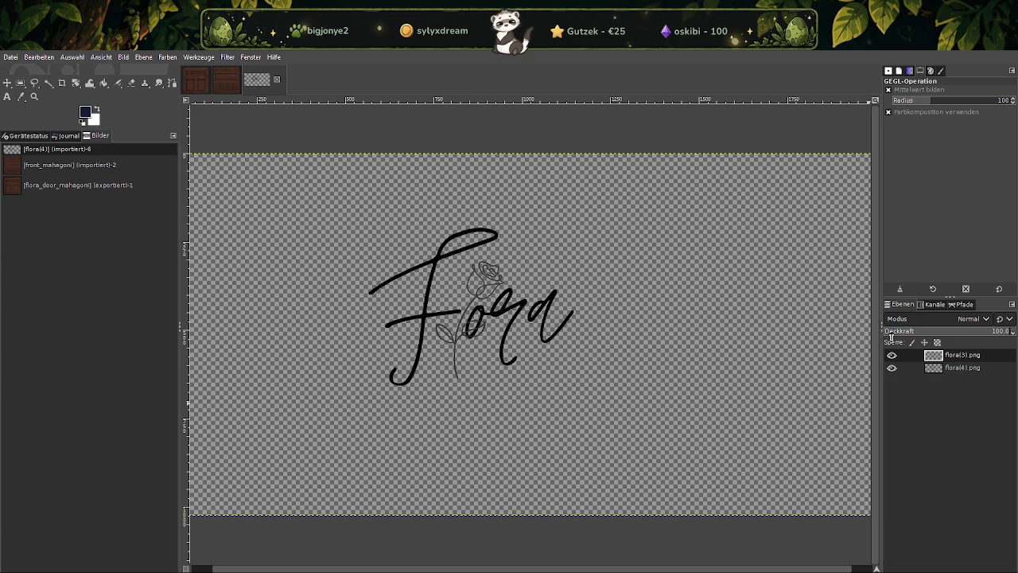
right_click(539, 232)
Create a new layer with no colour tag, clear it to transparency and make it active
left_click(658, 317)
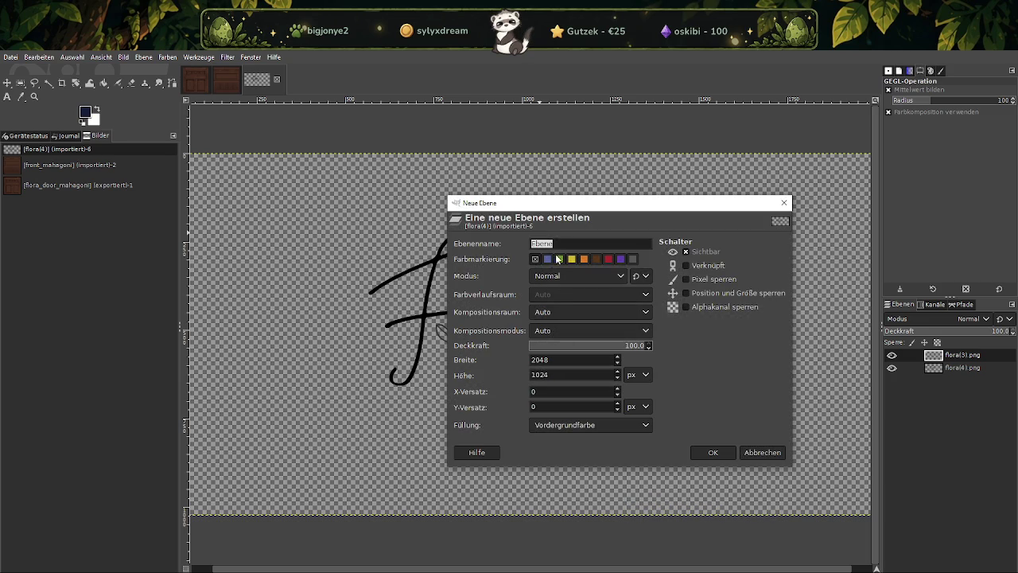
left_click(534, 259)
left_click(712, 452)
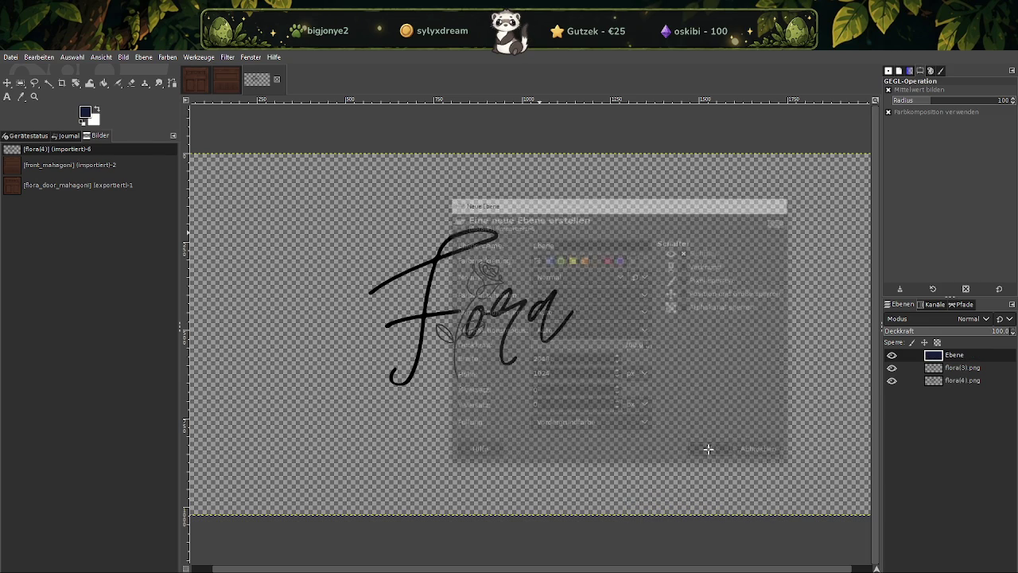
left_click(167, 57)
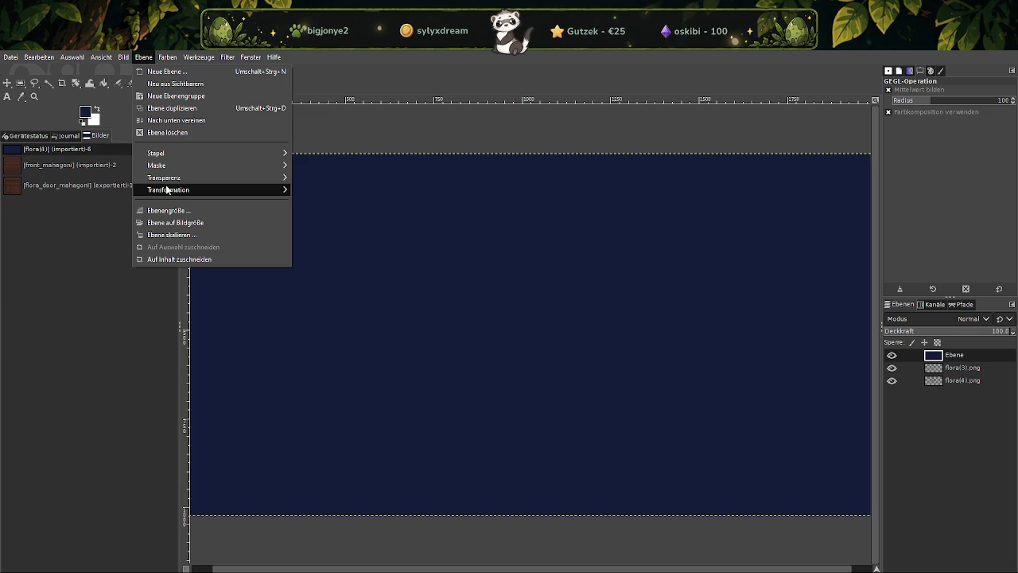
mouse_move(164, 177)
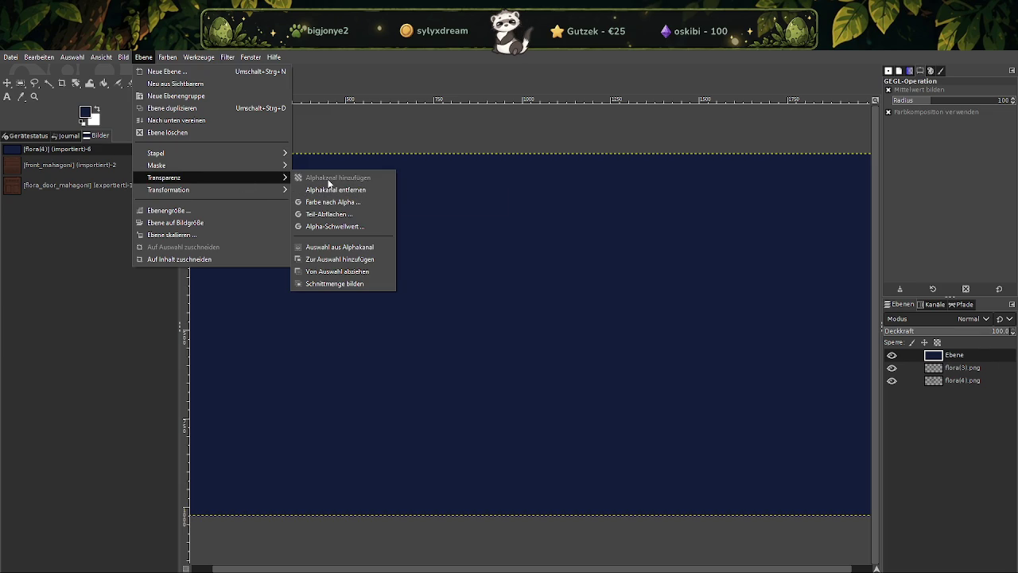
left_click(434, 183)
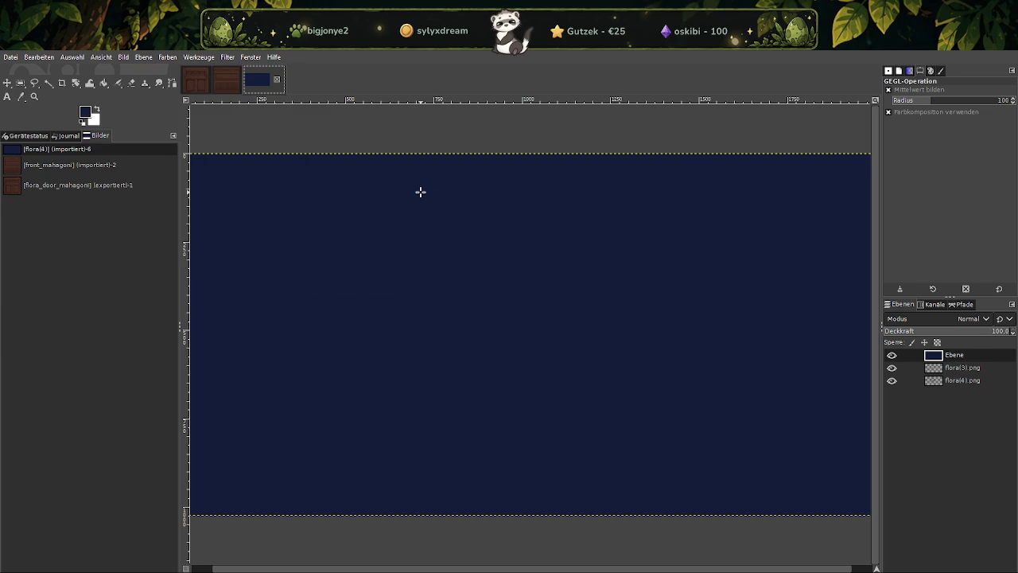
key("Delete")
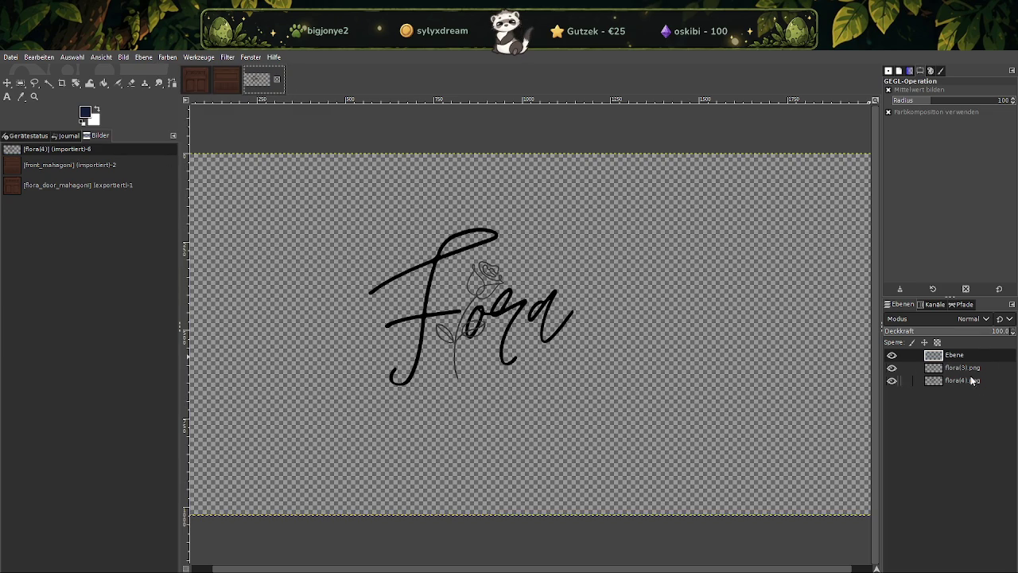
left_click(952, 359)
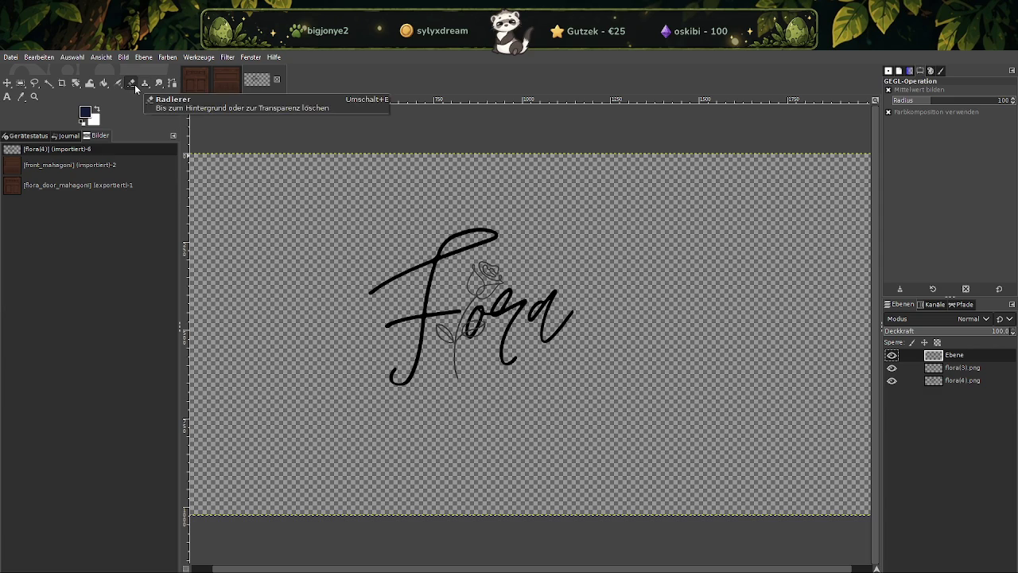
Switch to the hard-edged Stift (pencil) tool from the paint-tool group
left_click(124, 85)
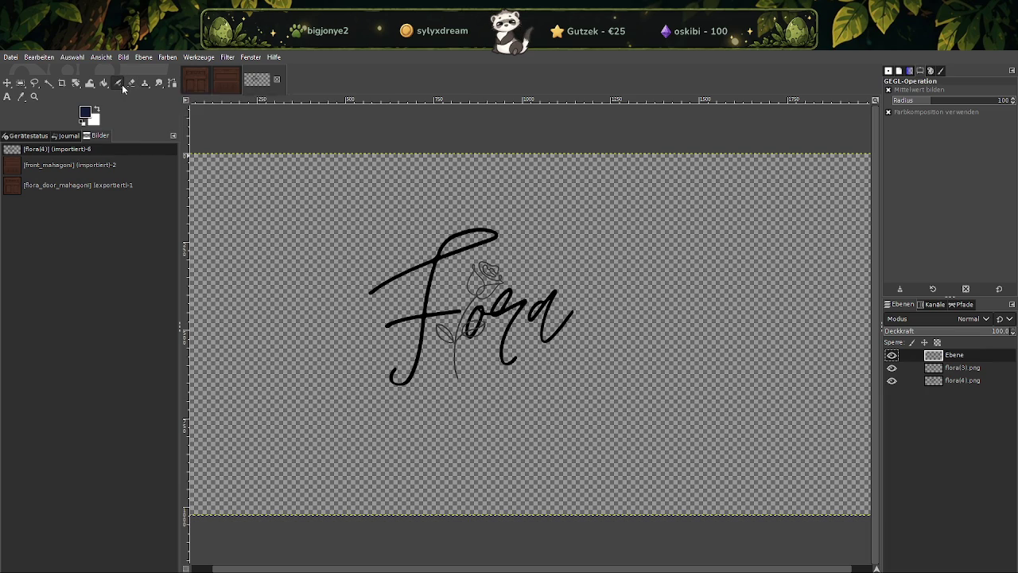
left_click(122, 85)
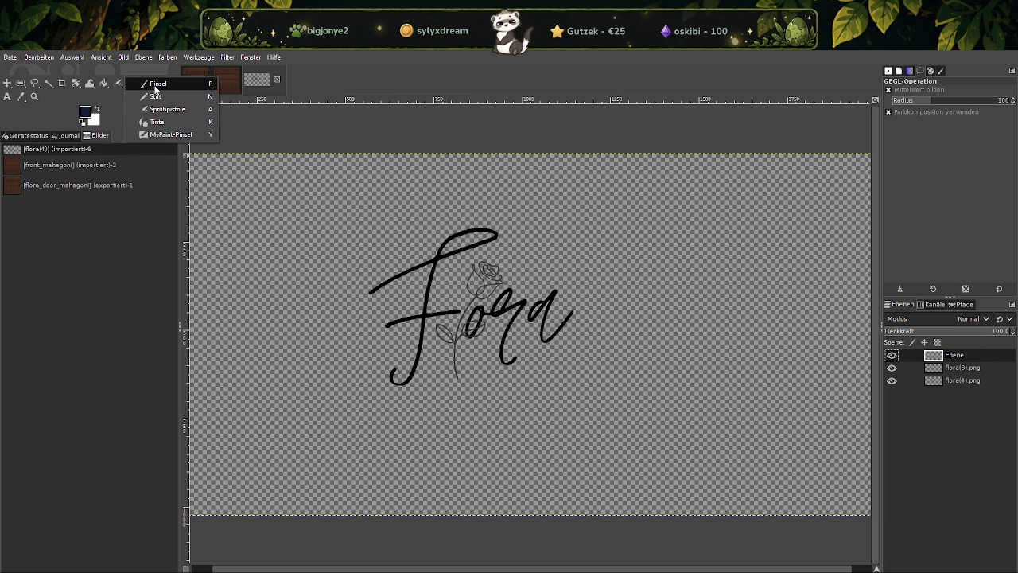
left_click(155, 95)
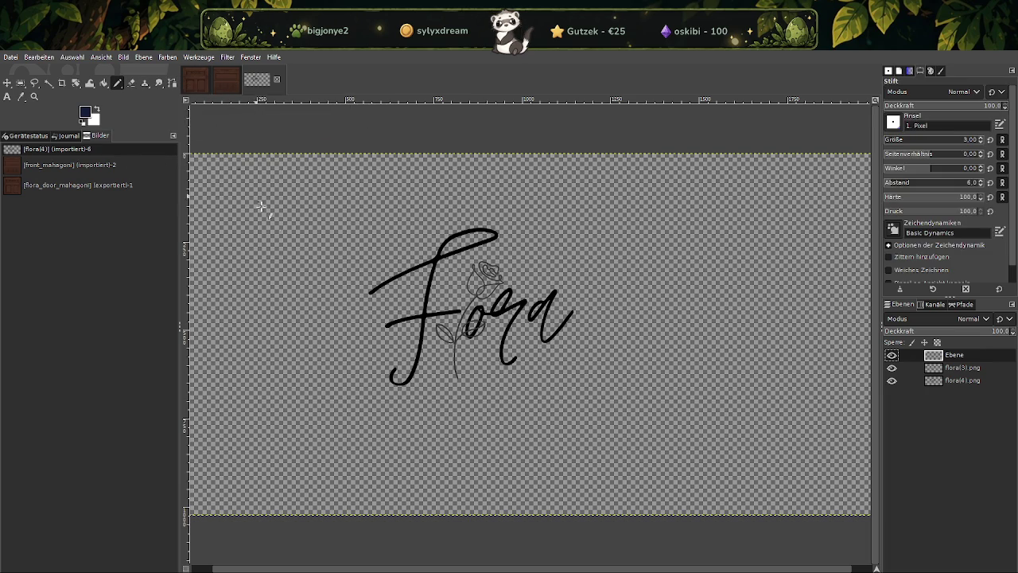
left_click(86, 111)
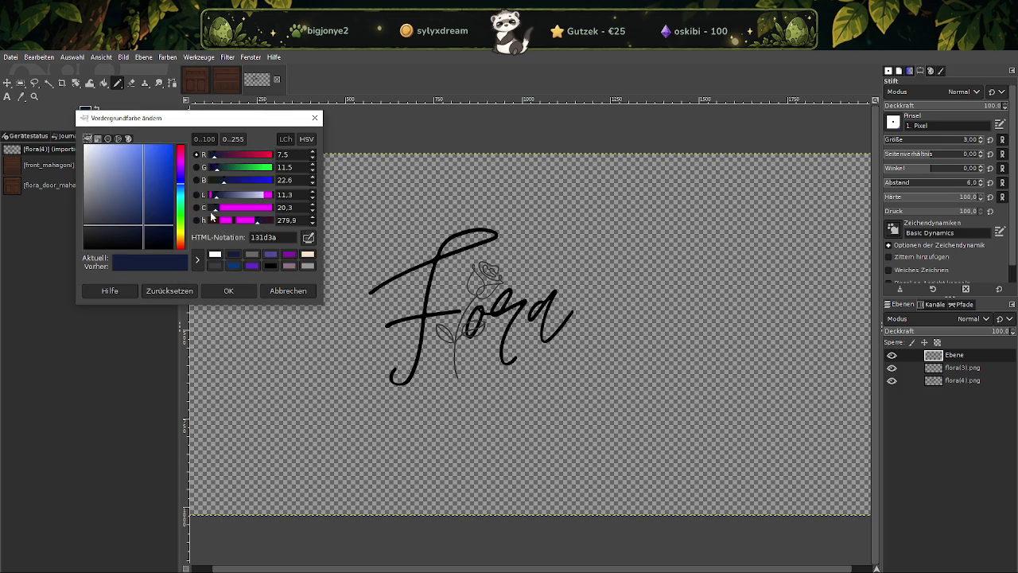
left_click(270, 266)
left_click(228, 291)
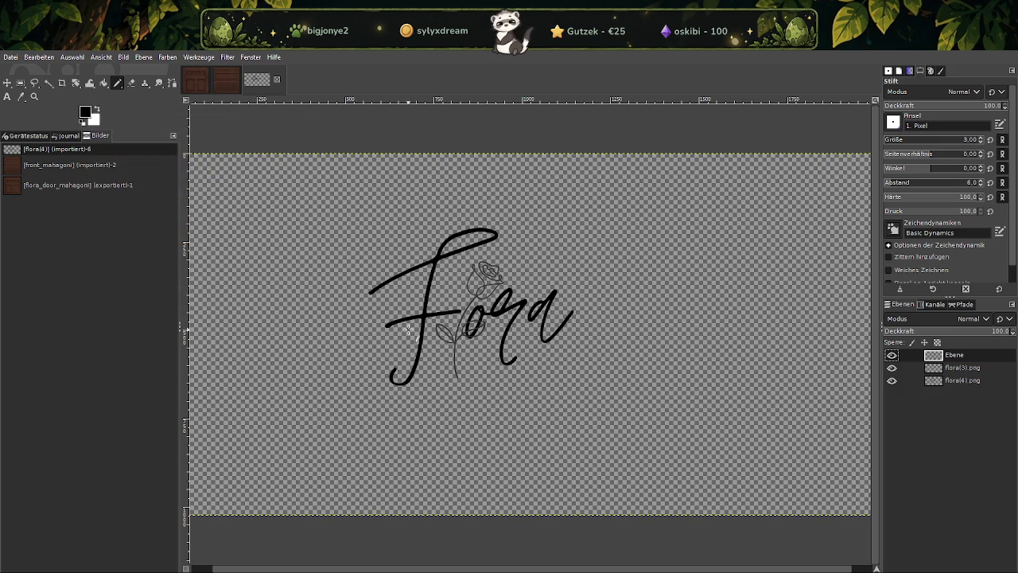
scroll(477, 340, "up", 2, "ctrl")
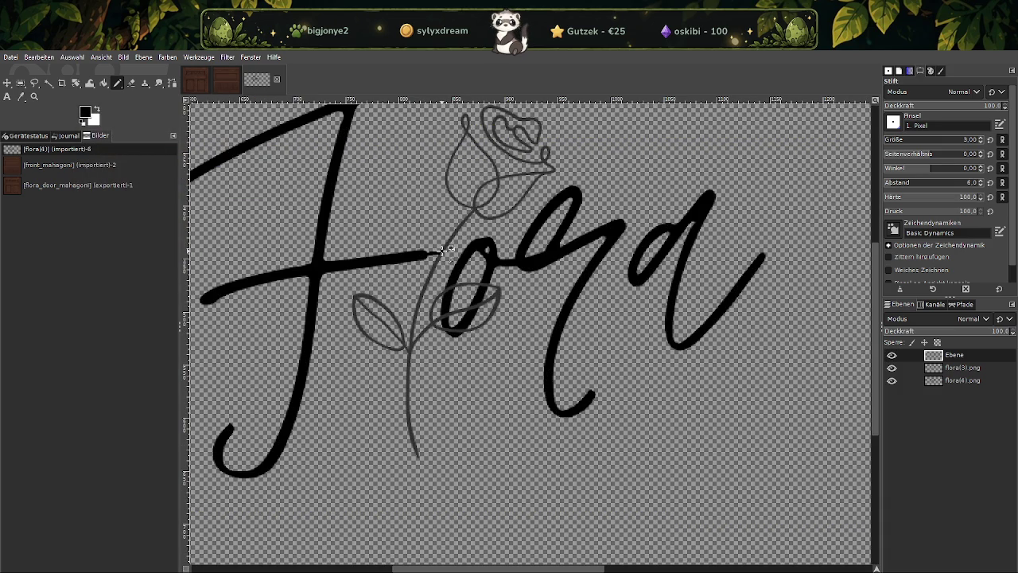
left_click(891, 142)
type("53")
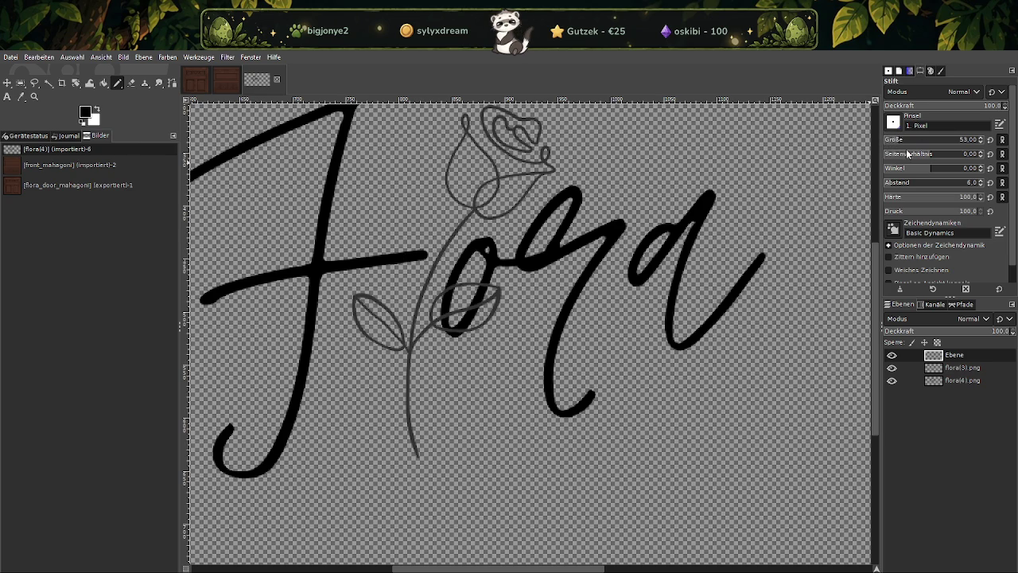
left_click_drag(904, 143, 895, 147)
left_click_drag(425, 256, 434, 254)
left_click(981, 142)
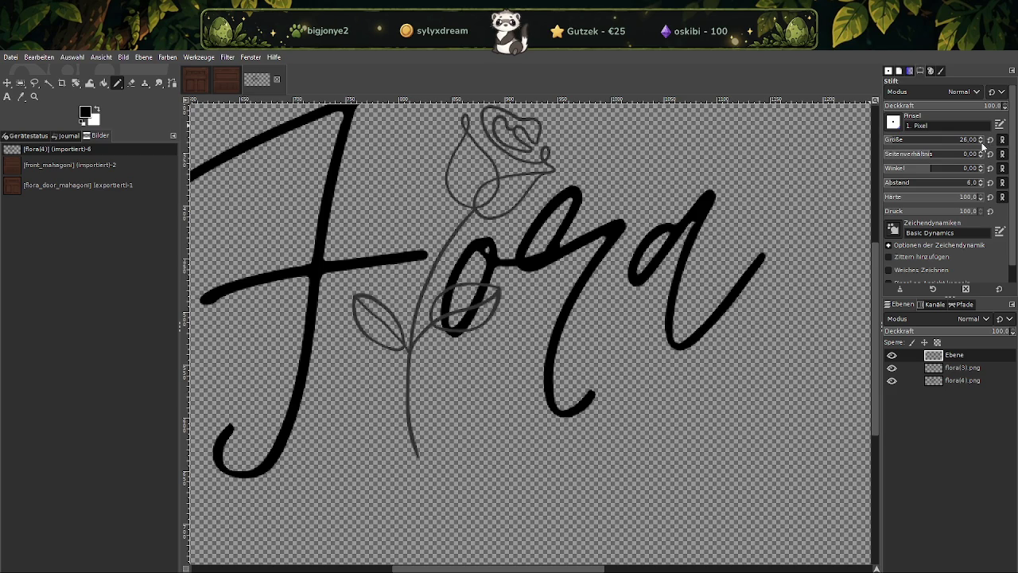
mouse_move(433, 250)
left_mouse_down()
mouse_move(427, 243)
mouse_move(445, 251)
left_mouse_up()
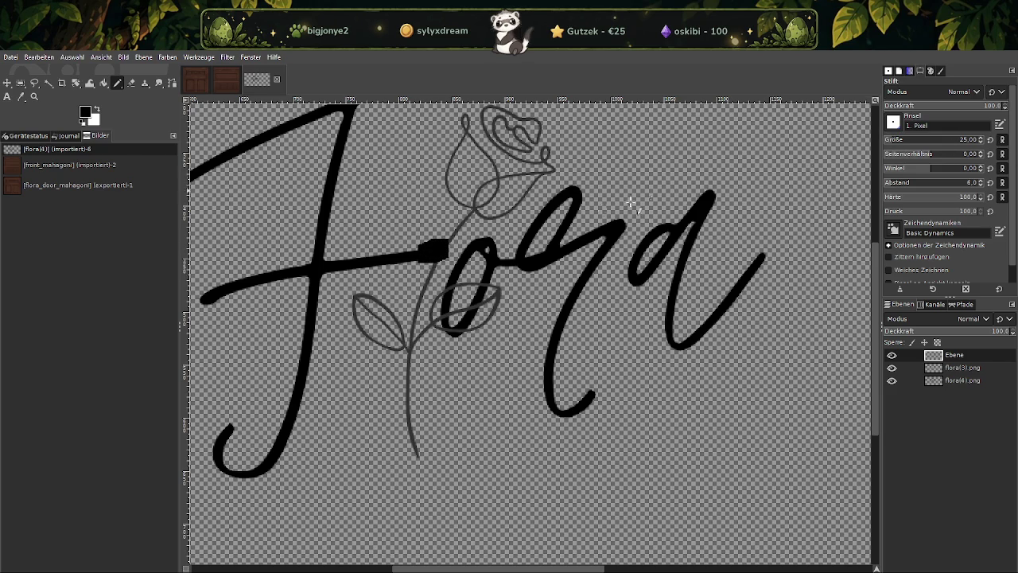
key("ctrl+z")
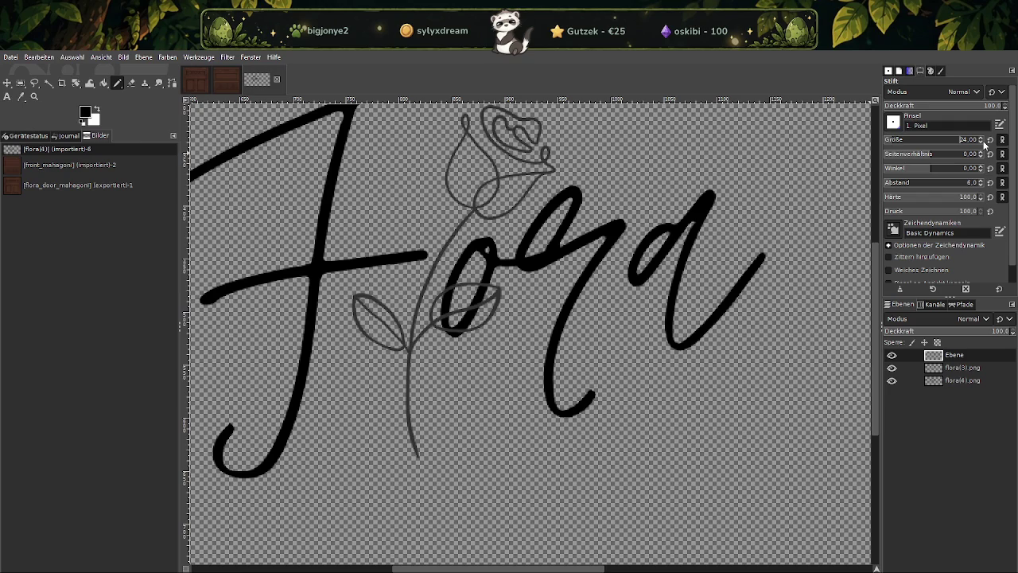
left_click(984, 142)
left_click(984, 142)
left_click(984, 142)
left_click(984, 142)
left_click(984, 142)
left_click(984, 142)
left_click(983, 142)
left_click_drag(424, 254, 462, 230)
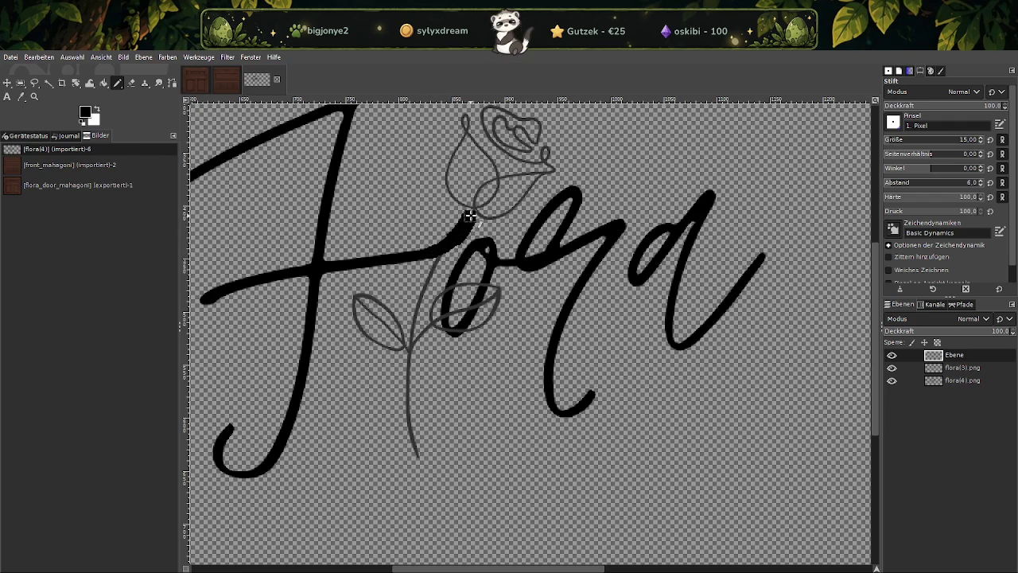
key("ctrl+z")
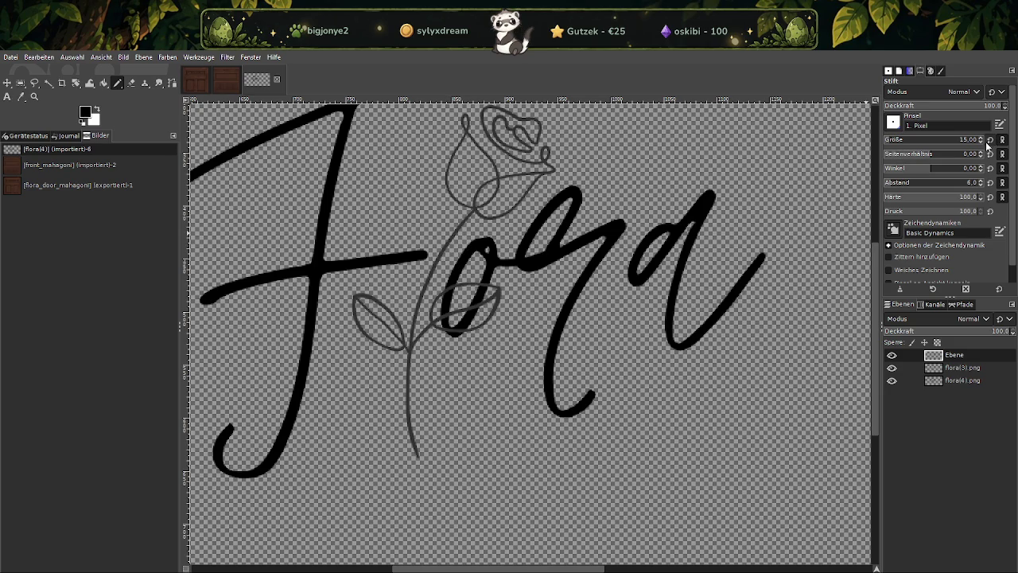
left_click(983, 142)
left_click(983, 142)
left_click_drag(424, 254, 469, 214)
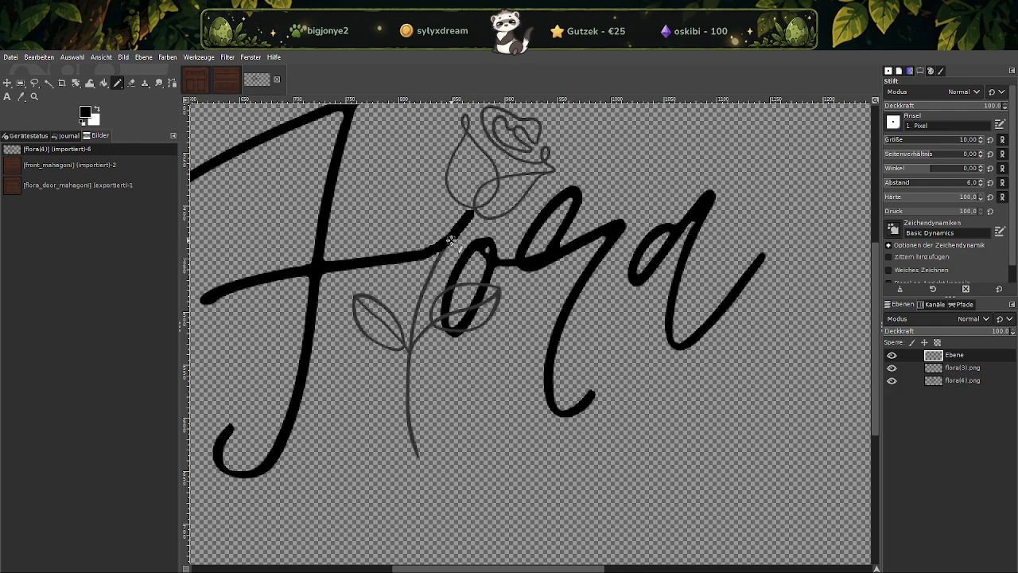
mouse_move(451, 240)
left_mouse_down()
mouse_move(422, 294)
mouse_move(406, 358)
mouse_move(414, 438)
mouse_move(439, 465)
left_mouse_up()
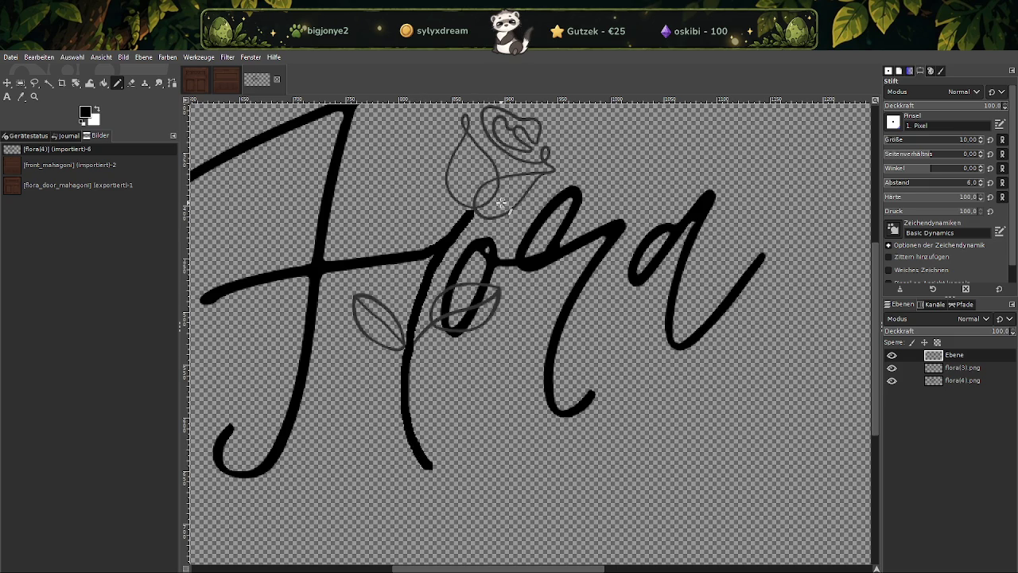
key("ctrl+z")
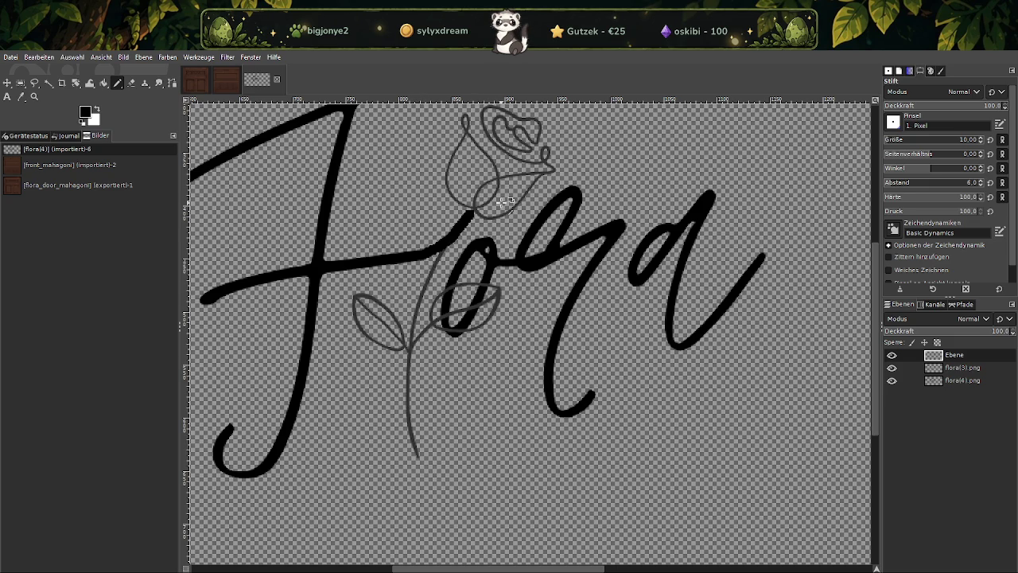
key("ctrl+z")
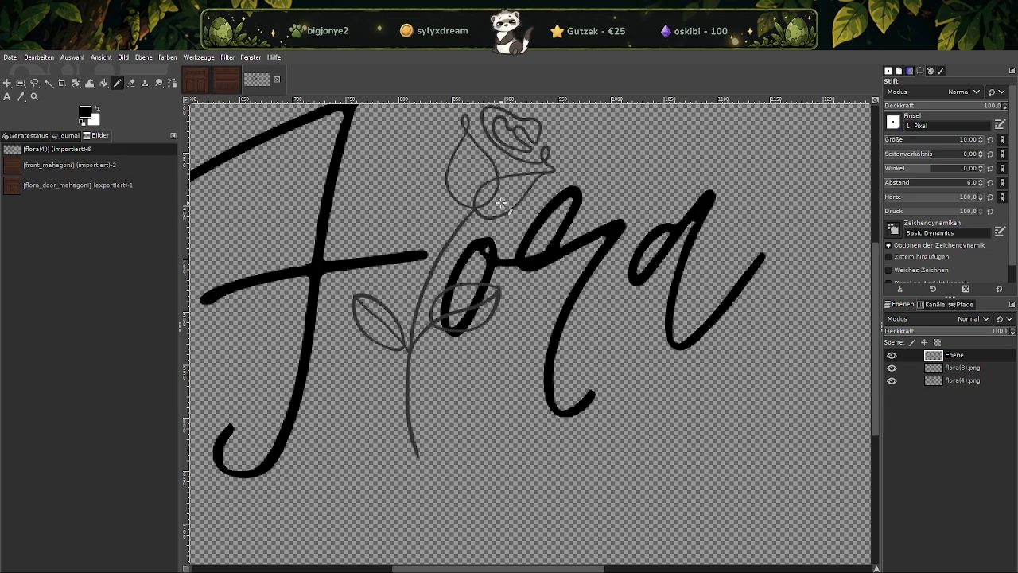
Hide the floral(4).png Flora lettering layer so only the rose is visible
left_click(967, 370)
left_click(961, 380)
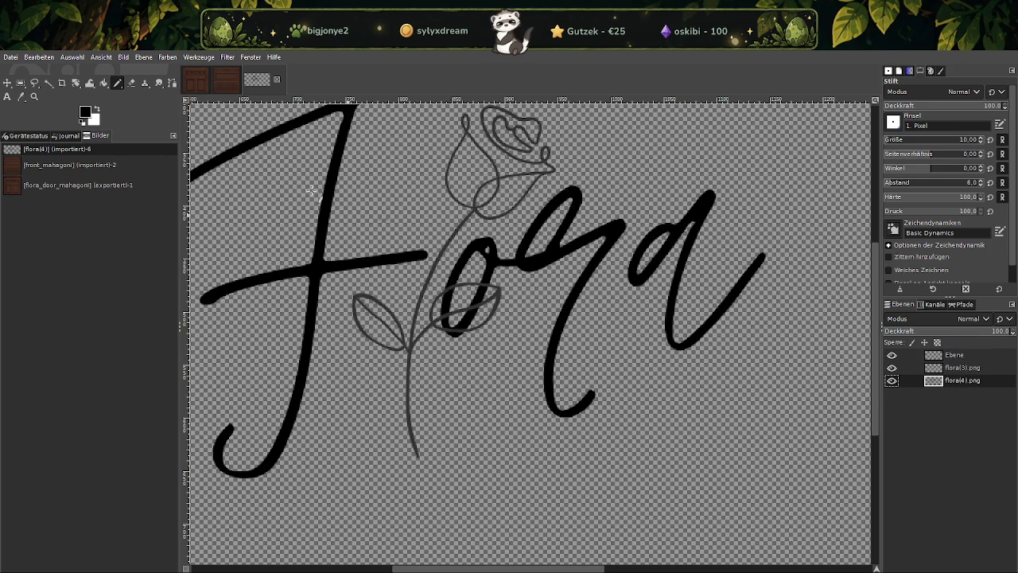
left_click(891, 367)
left_click(892, 368)
left_click(891, 380)
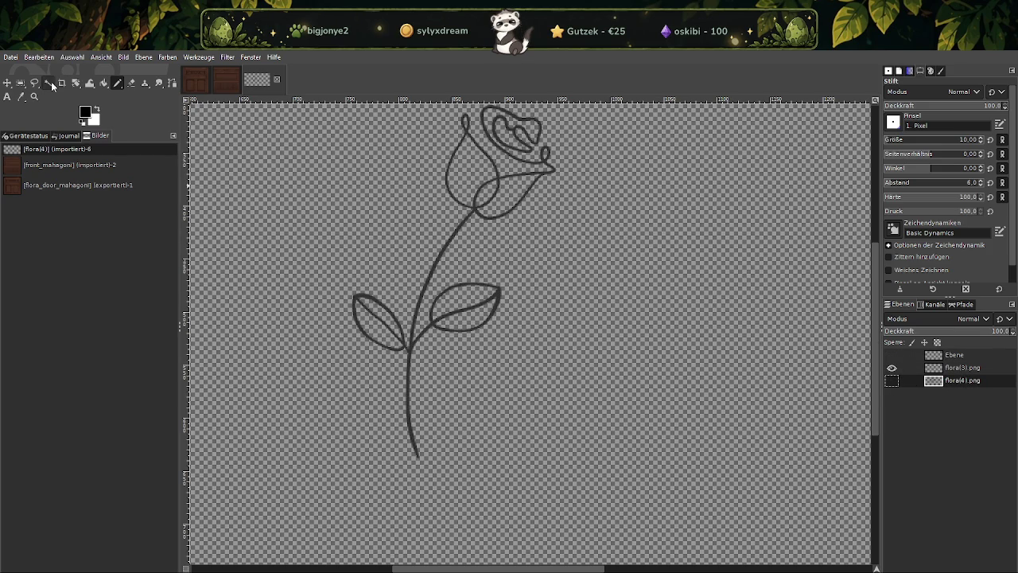
Make the floral(3).png rose layer active and try rectangle selections around the right leaf
left_click(21, 83)
mouse_move(540, 379)
left_mouse_down()
mouse_move(445, 282)
mouse_move(430, 282)
left_mouse_up()
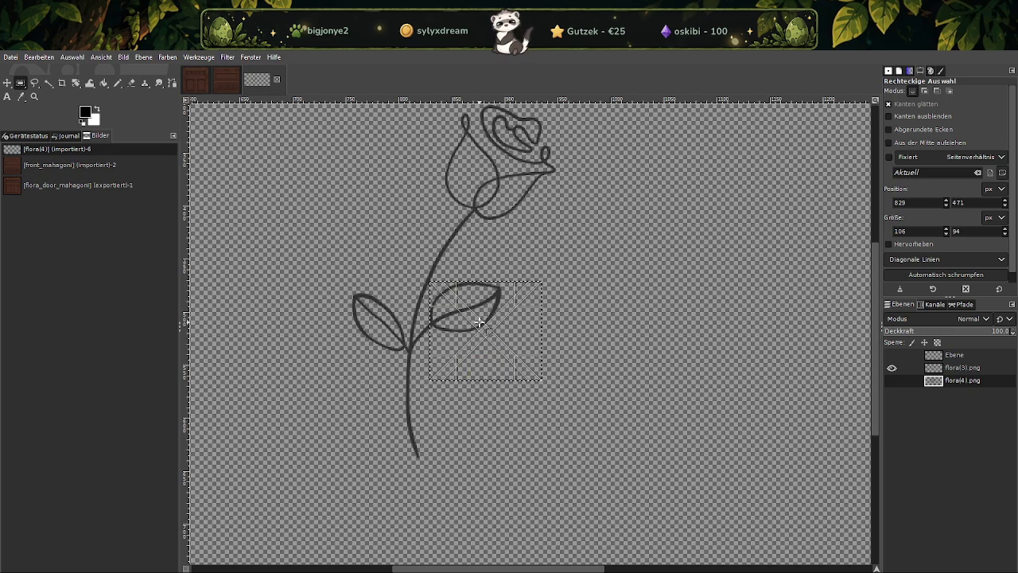
left_click(939, 372)
left_click(893, 385)
left_click(893, 385)
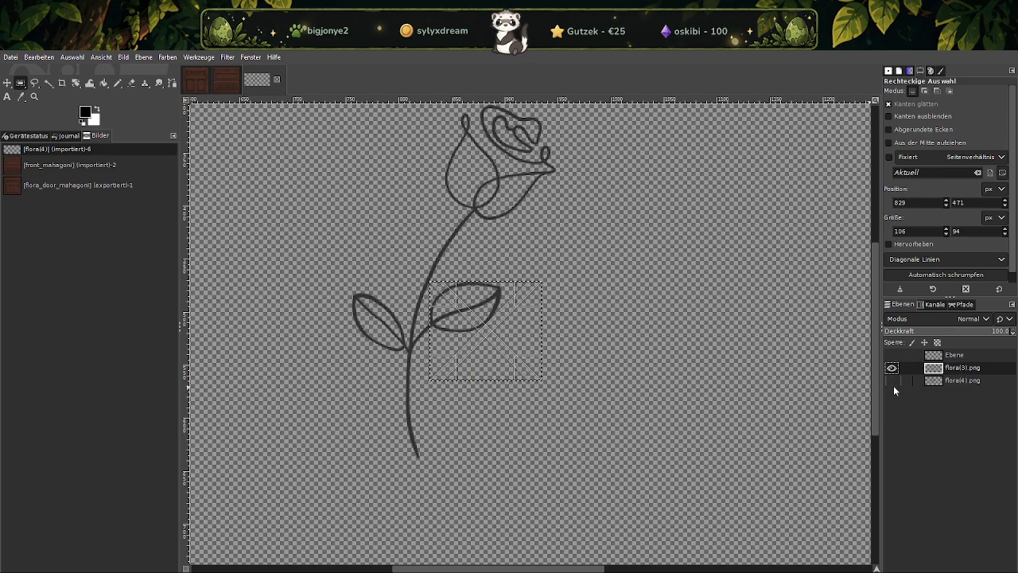
left_click_drag(575, 415, 427, 277)
left_click(622, 348)
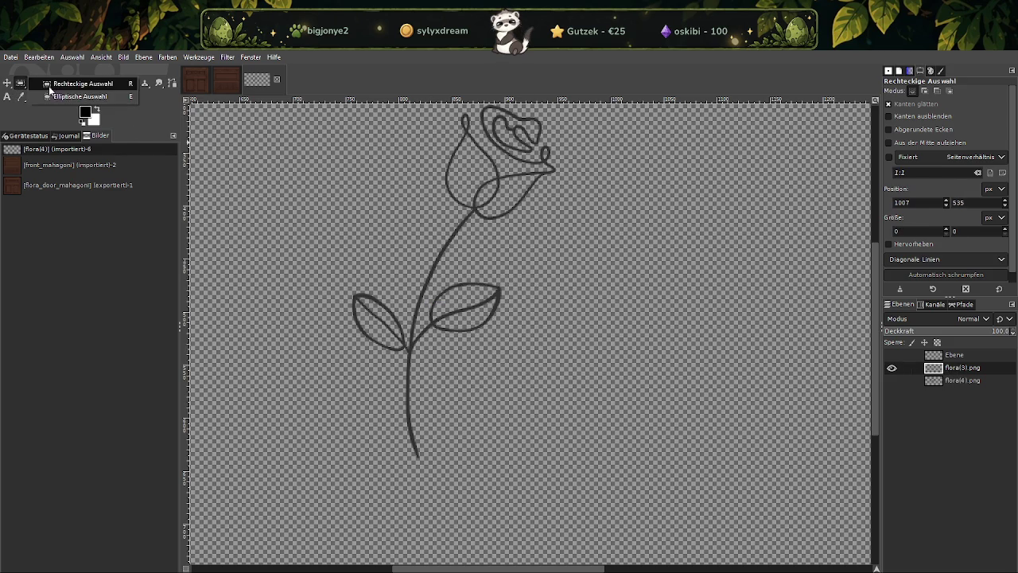
Erase the right leaf using a freehand selection and Delete
key("e")
left_click_drag(436, 351, 509, 295)
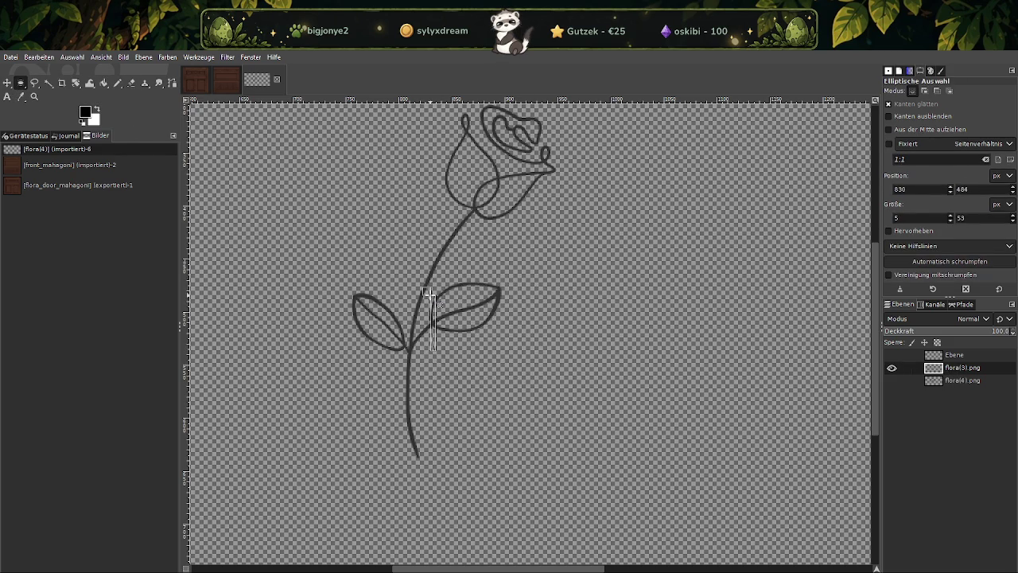
left_click(495, 293)
left_click(34, 82)
mouse_move(442, 355)
left_mouse_down()
mouse_move(467, 348)
mouse_move(439, 353)
left_mouse_up()
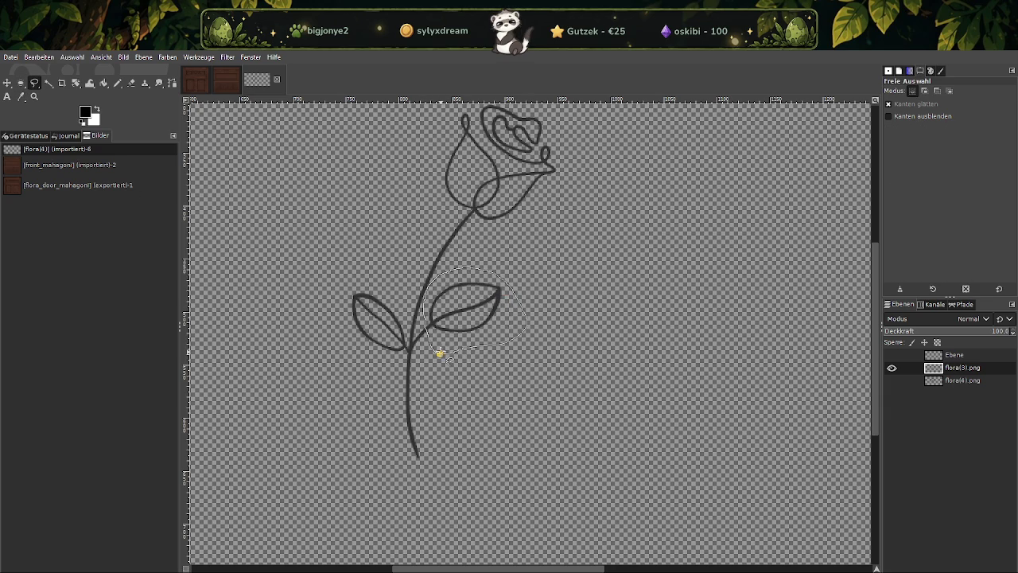
key("Return")
key("Delete")
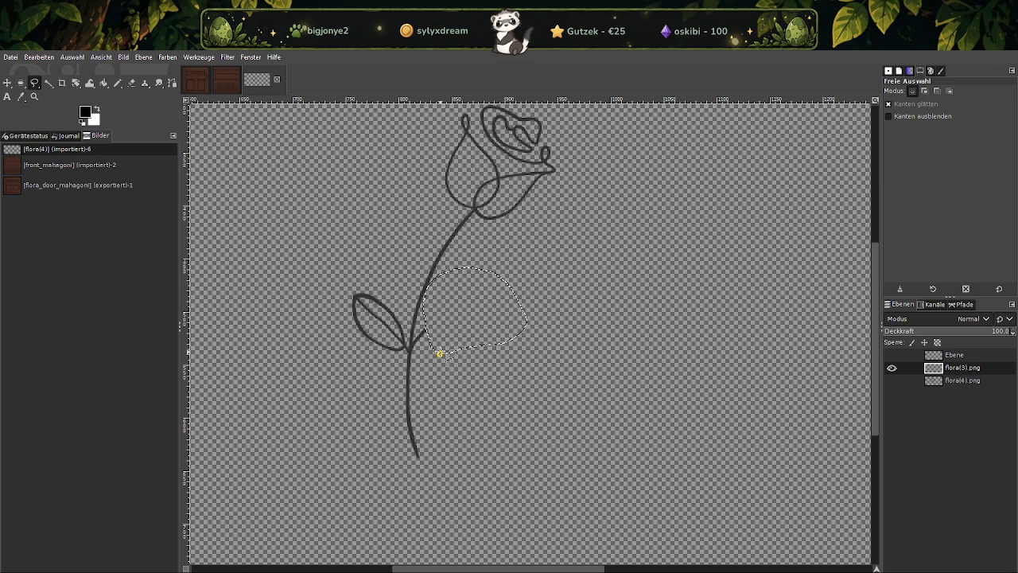
scroll(439, 353, "up", 2, "ctrl")
scroll(379, 295, "up", 3)
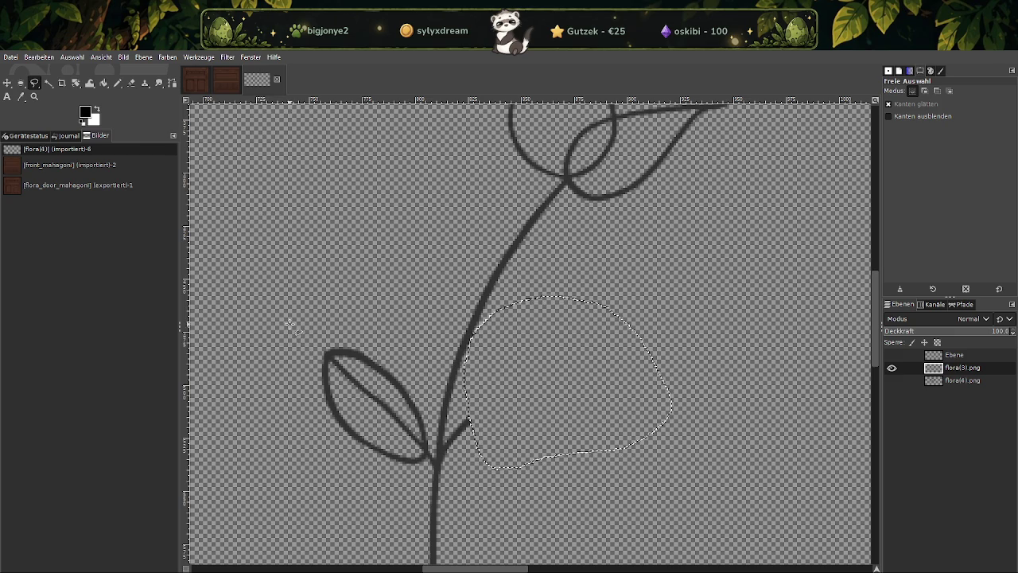
Erase the left leaf with a rectangular selection
left_click(20, 83)
left_click(321, 253)
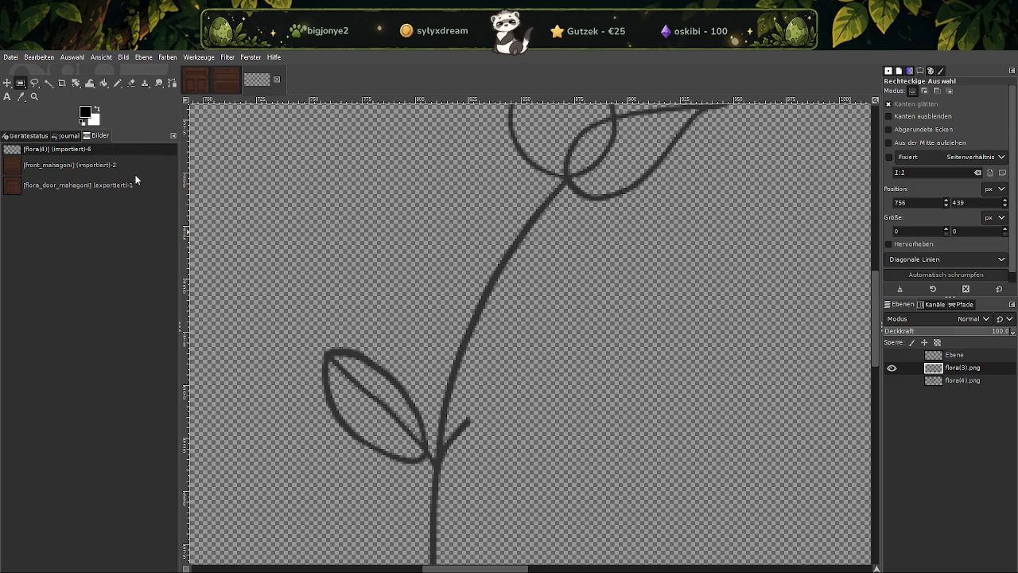
left_click_drag(279, 320, 430, 486)
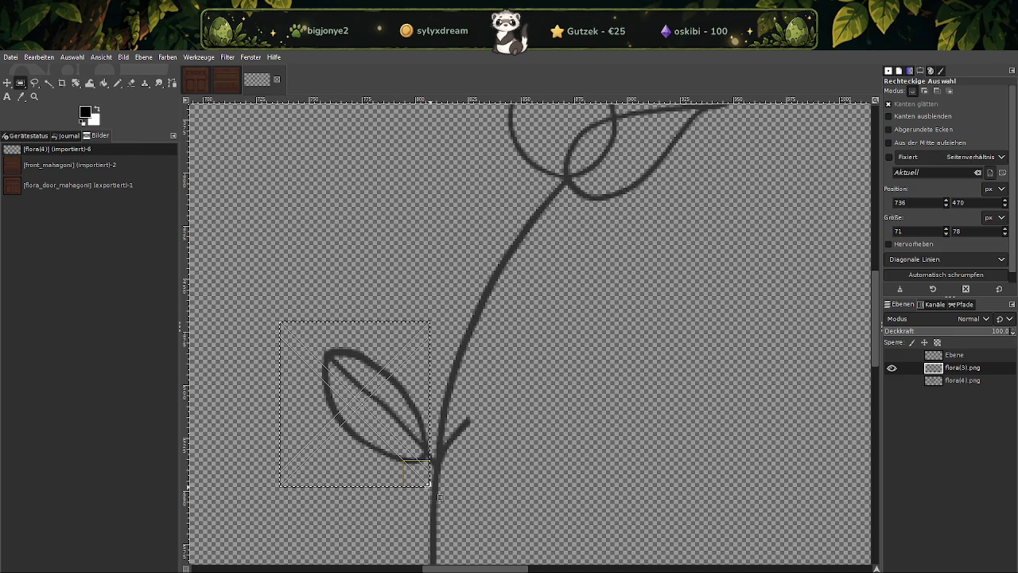
key("Delete")
scroll(427, 463, "up", 2, "ctrl")
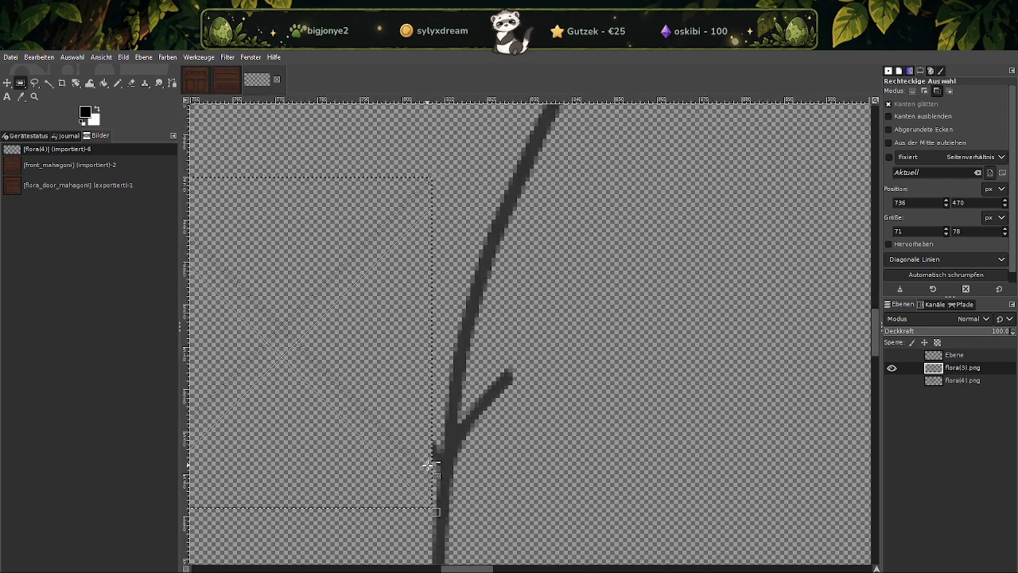
scroll(413, 438, "up", 3, "ctrl")
Delete the leftover branch and stubs beside the stem
left_click(564, 490)
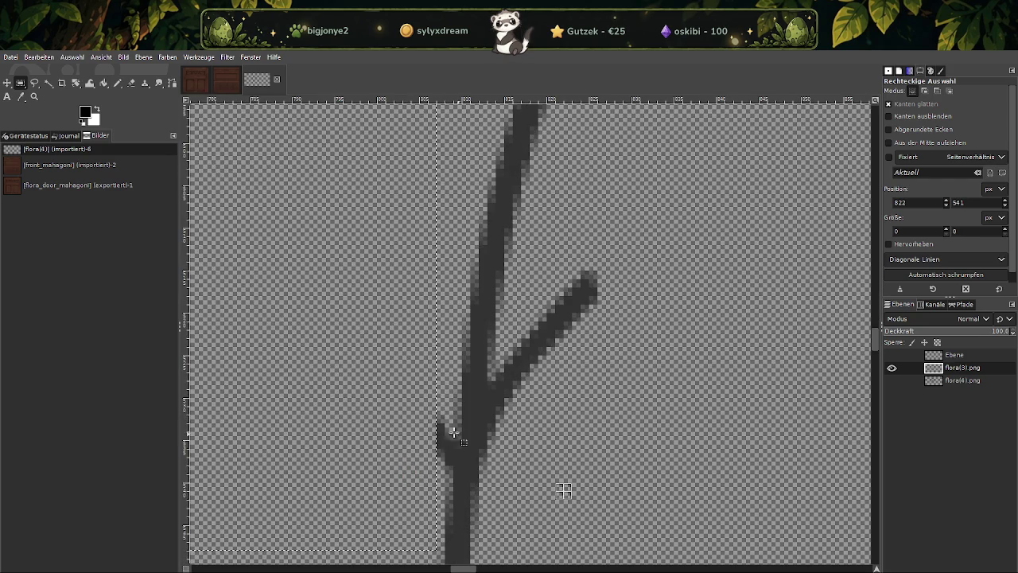
left_click_drag(420, 415, 453, 465)
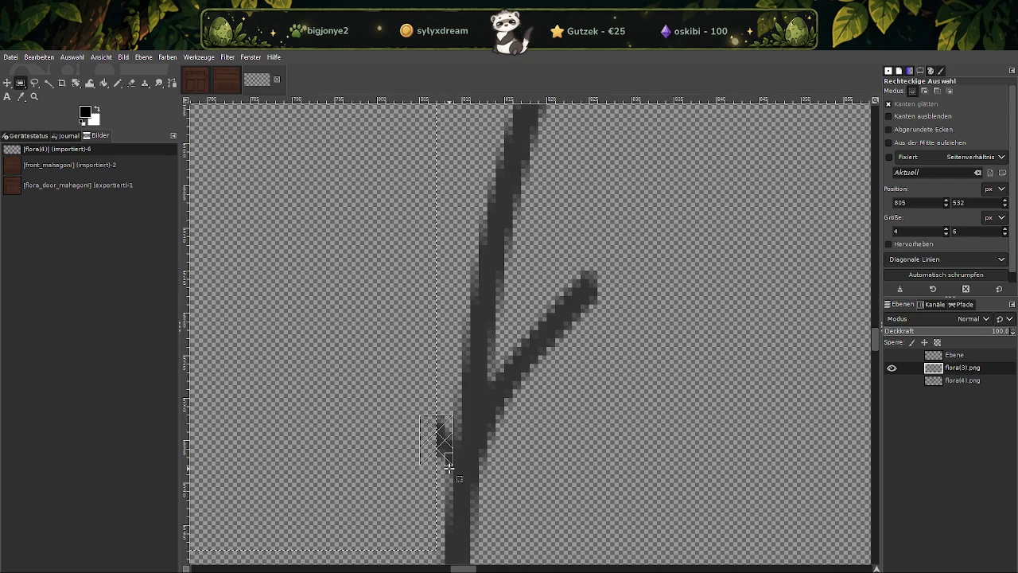
left_click_drag(540, 263, 640, 465)
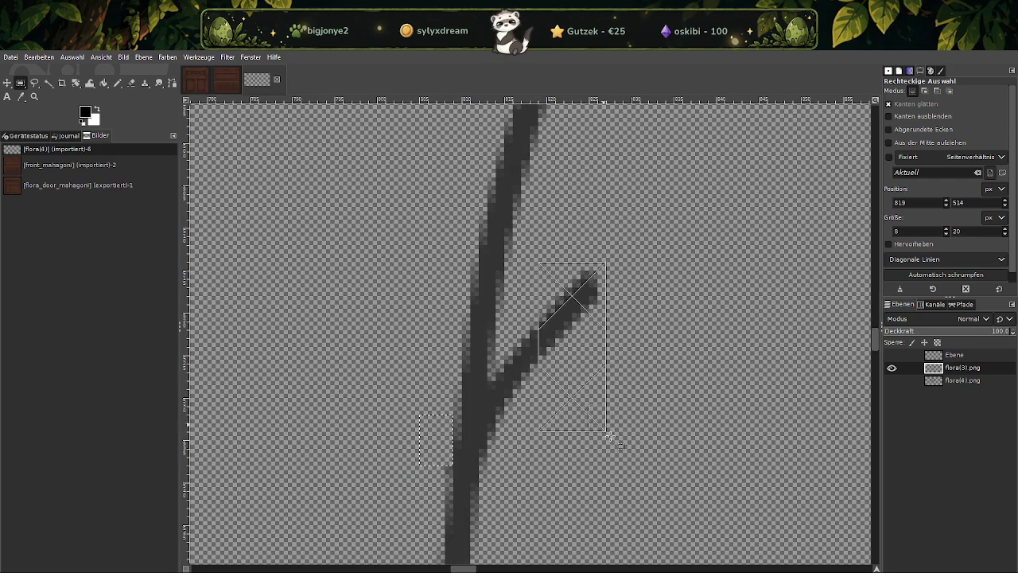
key("Delete")
left_click_drag(571, 490, 504, 322)
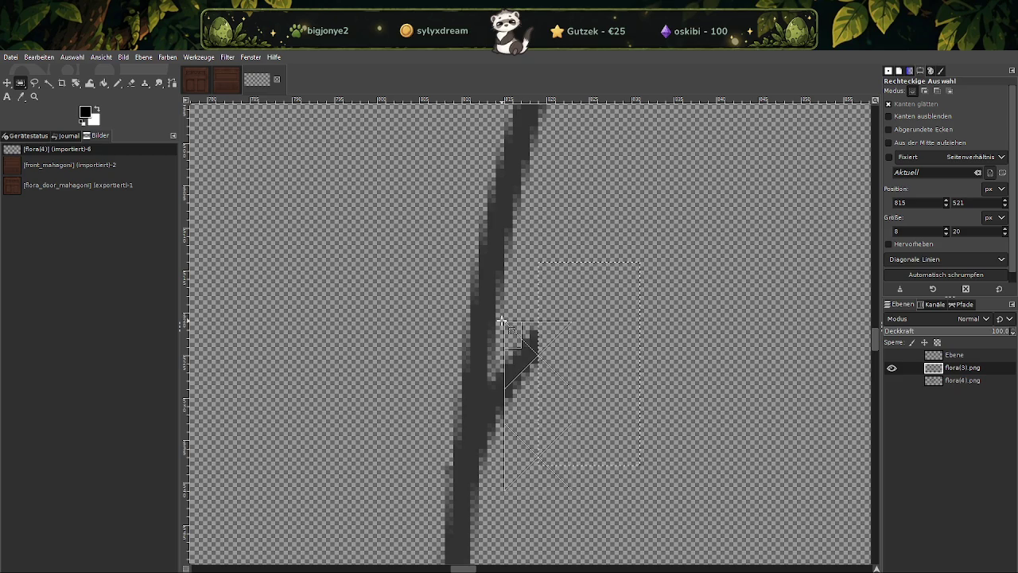
left_click(521, 442)
left_click_drag(522, 442, 495, 372)
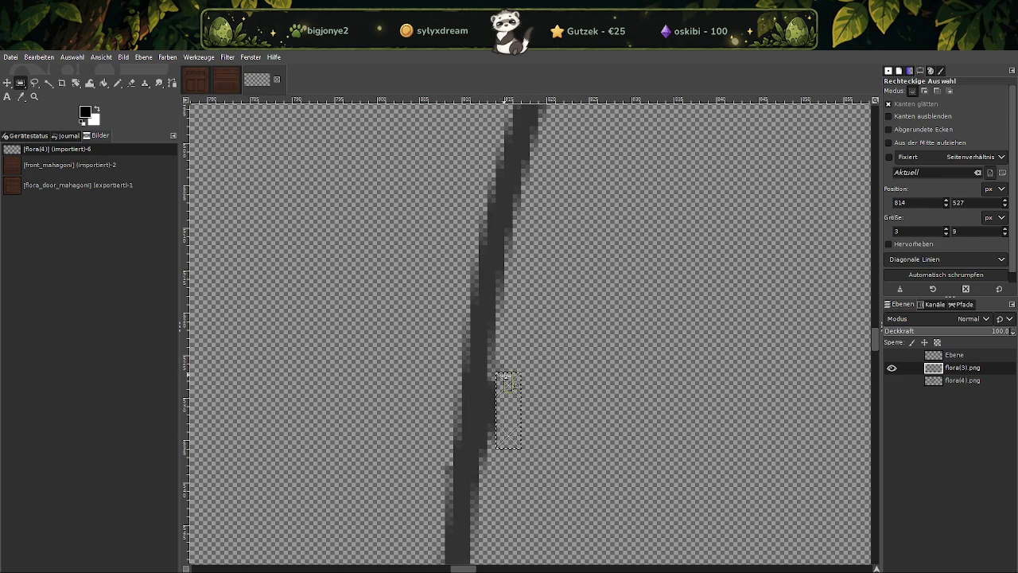
left_click(571, 382)
Select the whole rose drawing
scroll(544, 370, "down", 4, "ctrl")
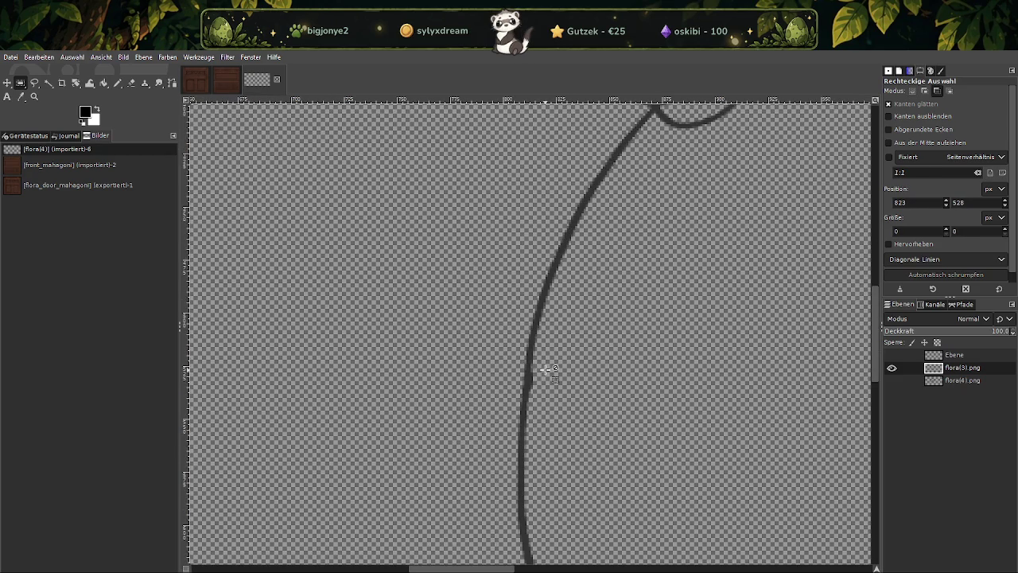
scroll(549, 374, "down", 3, "ctrl")
scroll(591, 325, "up", 3)
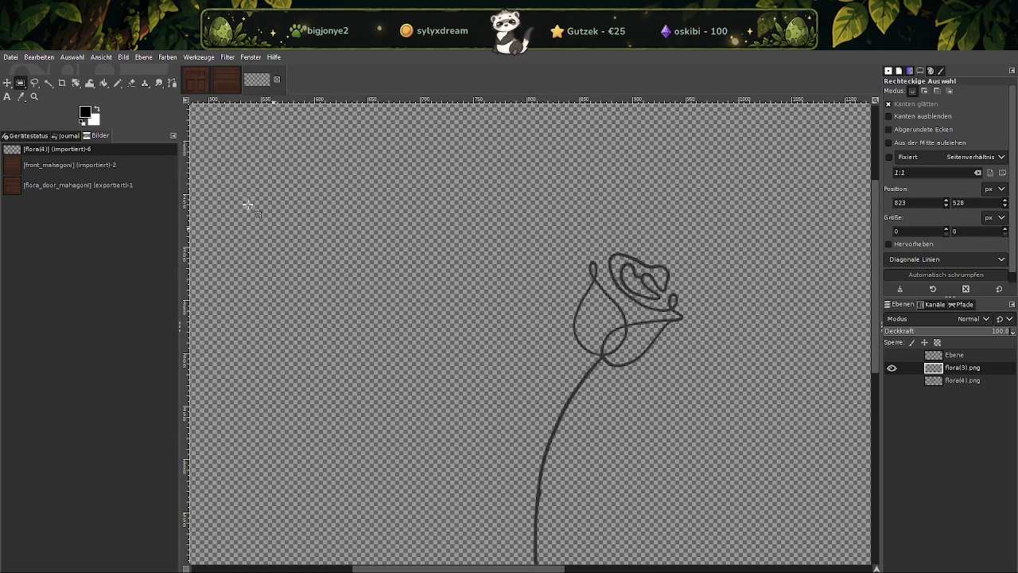
scroll(446, 261, "down", 2, "ctrl")
left_click_drag(391, 215, 614, 462)
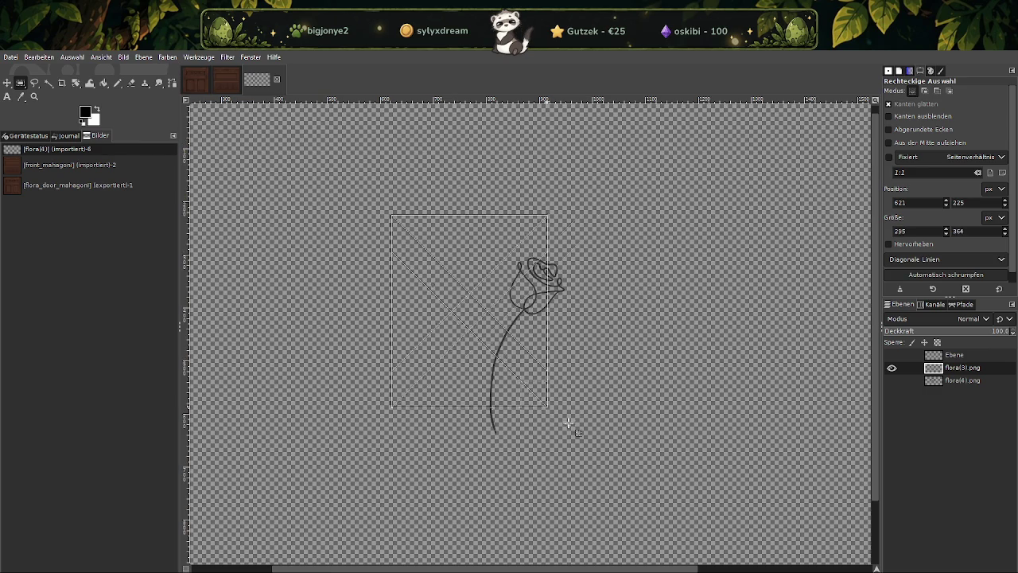
Colorize the rose layer with colour 000000 so its line art turns solid black
left_click(148, 58)
mouse_move(167, 57)
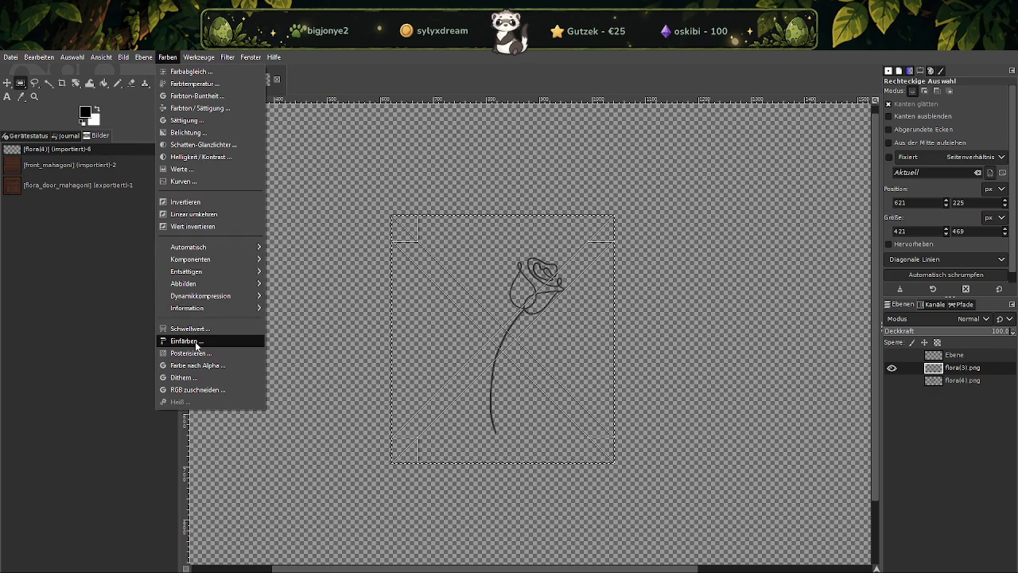
left_click(199, 340)
left_click(724, 213)
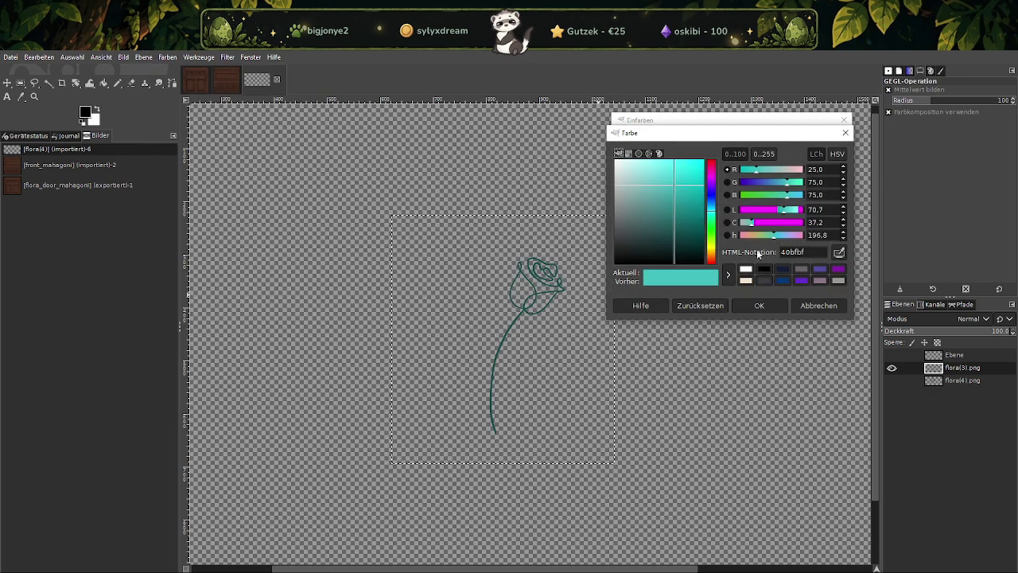
left_click(763, 270)
left_click(764, 306)
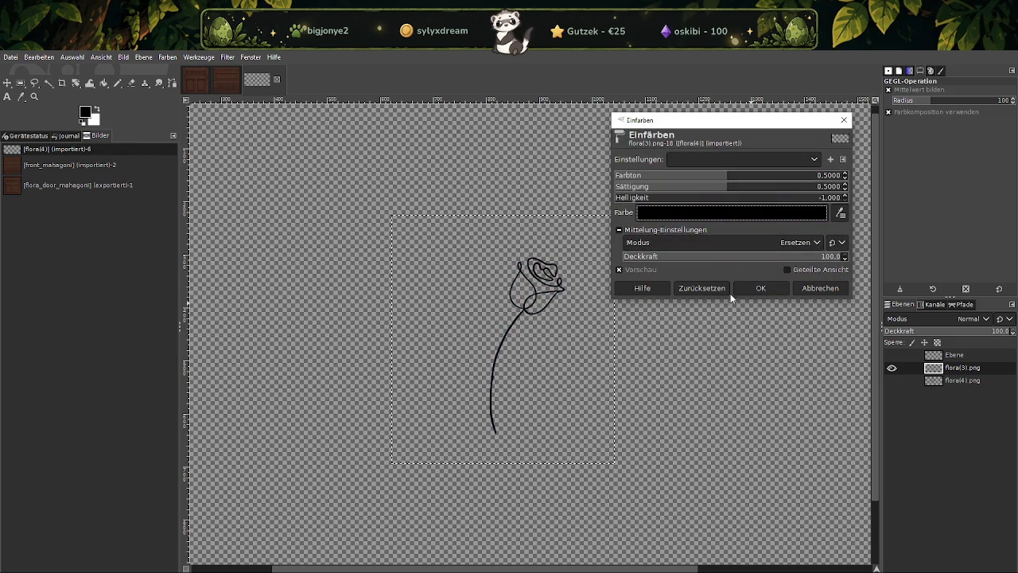
left_click(756, 289)
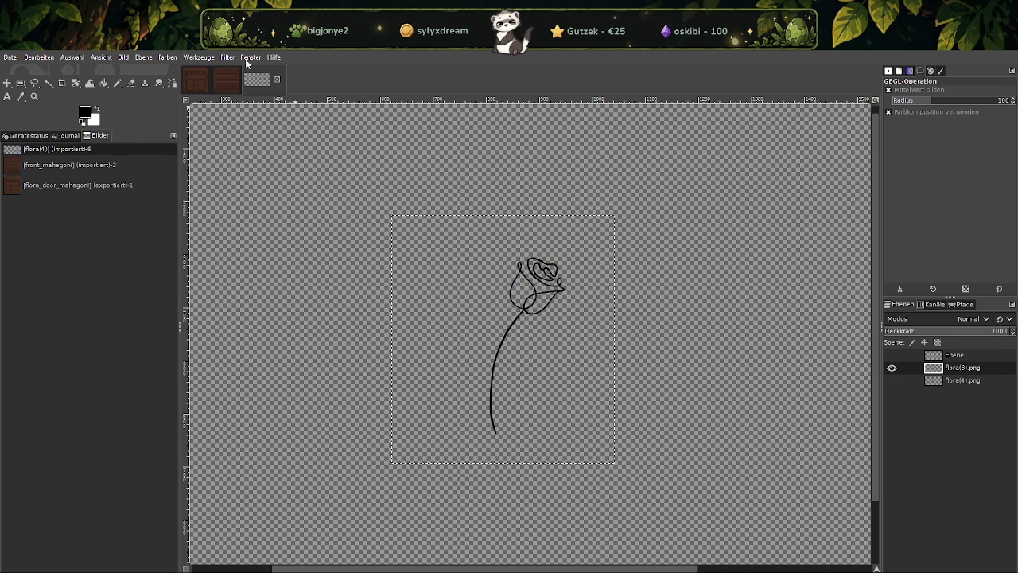
left_click(197, 60)
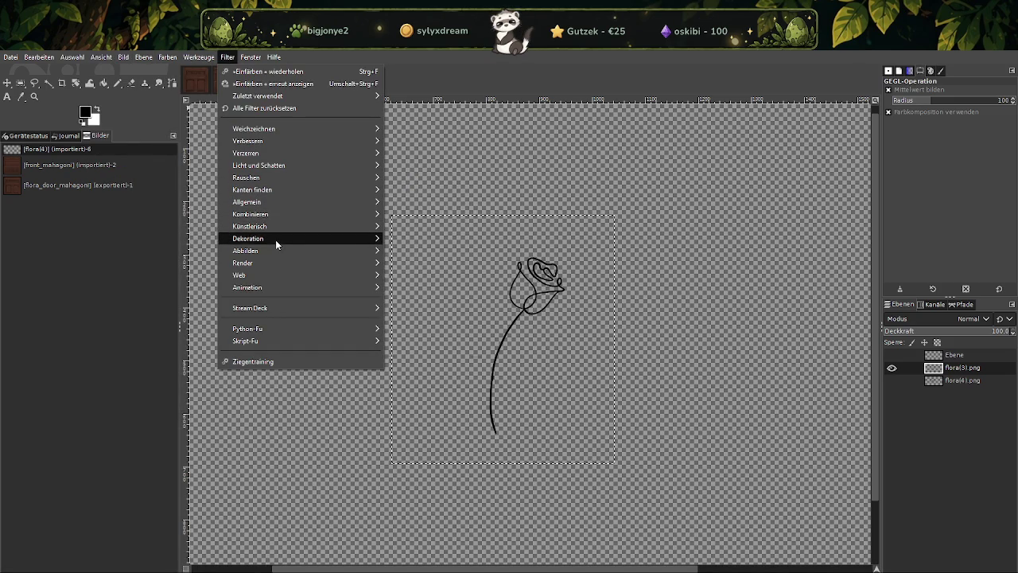
left_click(39, 57)
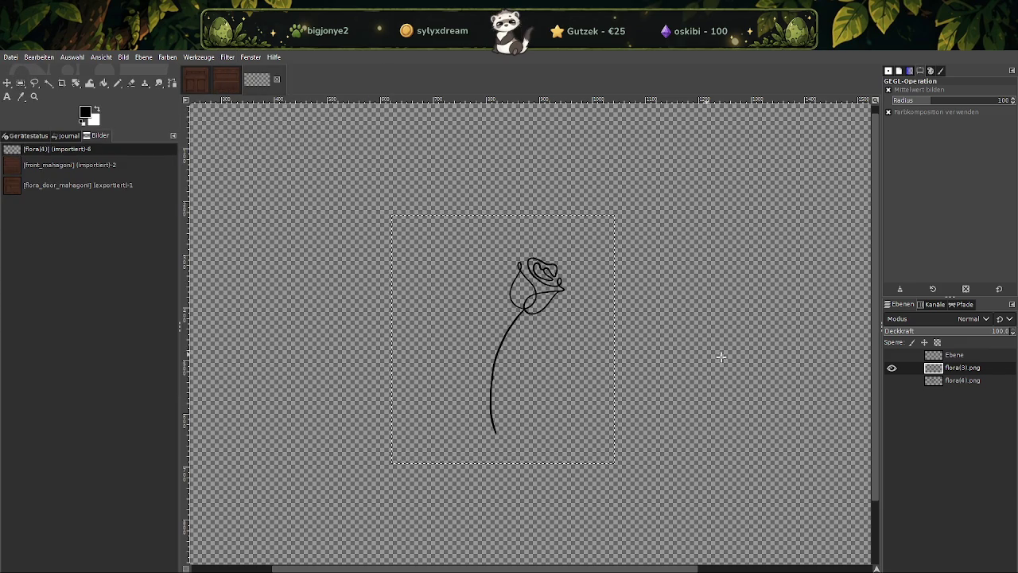
Show the floral(4).png lettering again beneath the black rose
left_click(890, 382)
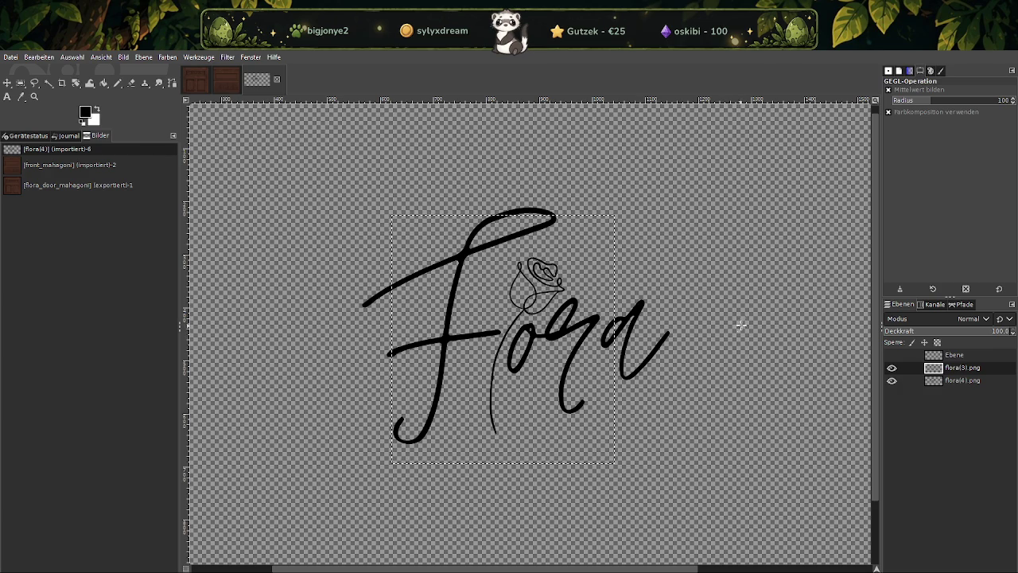
right_click(959, 356)
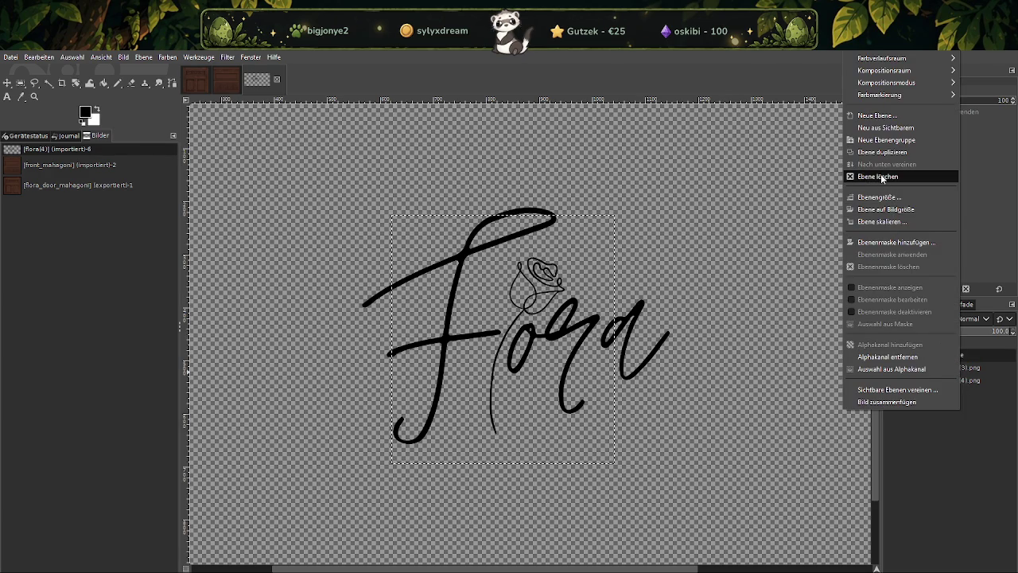
Make the flora(4).png lettering layer active, cancelling the reopened Colorize filter
left_click(718, 439)
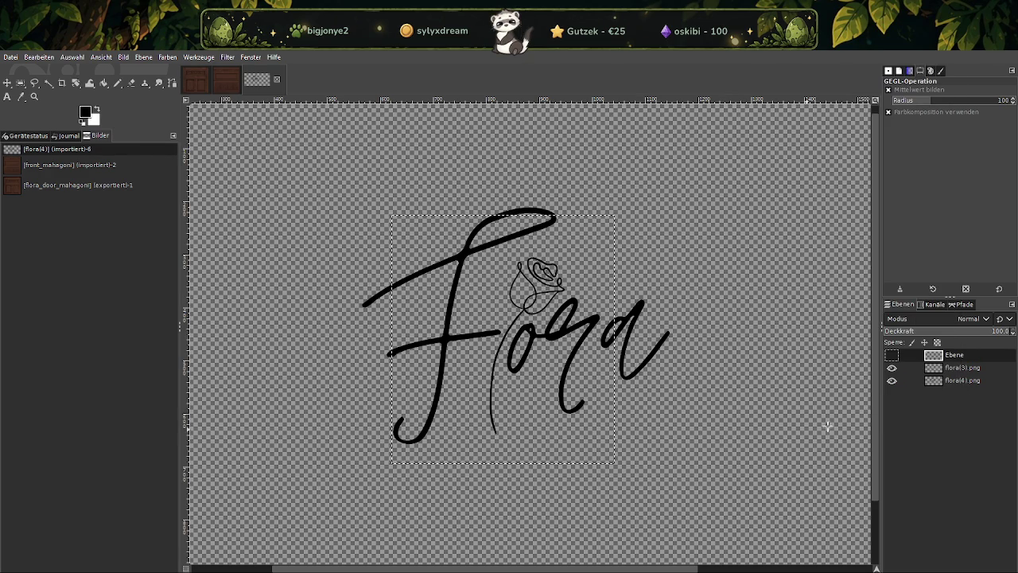
left_click(954, 381)
key("ctrl+shift+f")
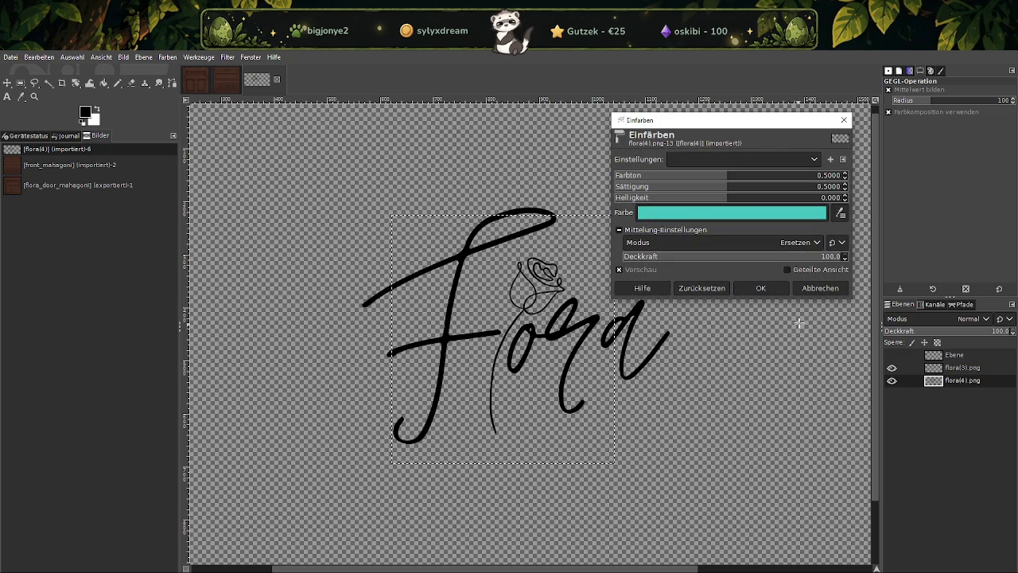
left_click(816, 289)
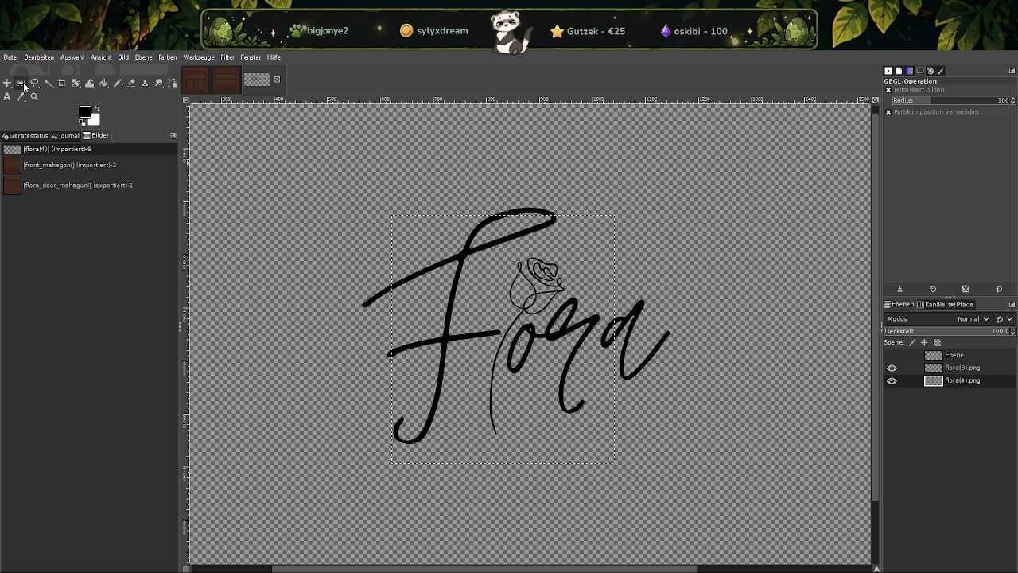
Copy the hook stroke under the 'a', paste it onto the rose stem, and anchor it
left_click(24, 85)
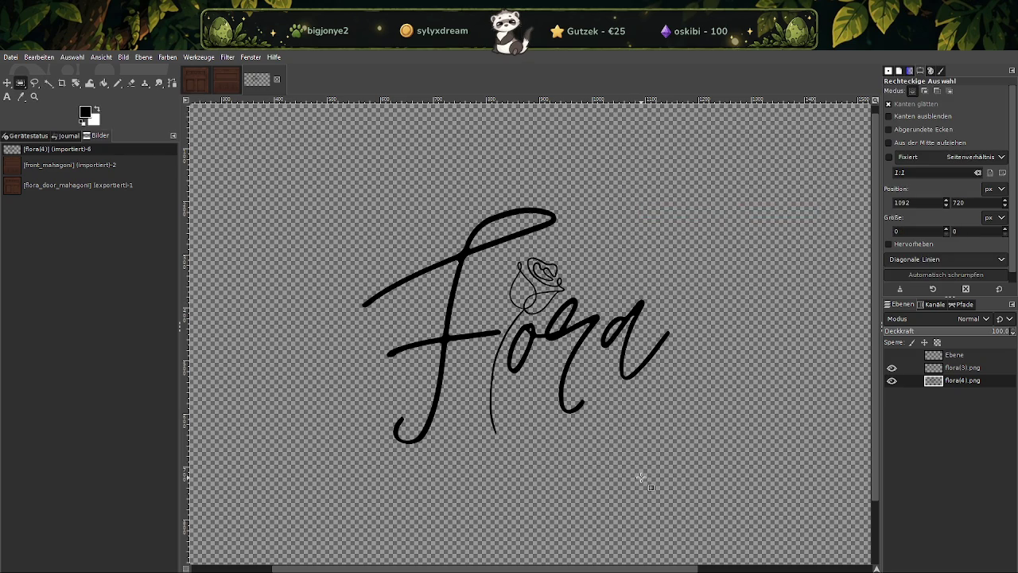
mouse_move(620, 460)
left_mouse_down()
mouse_move(546, 354)
mouse_move(587, 450)
mouse_move(543, 350)
left_mouse_up()
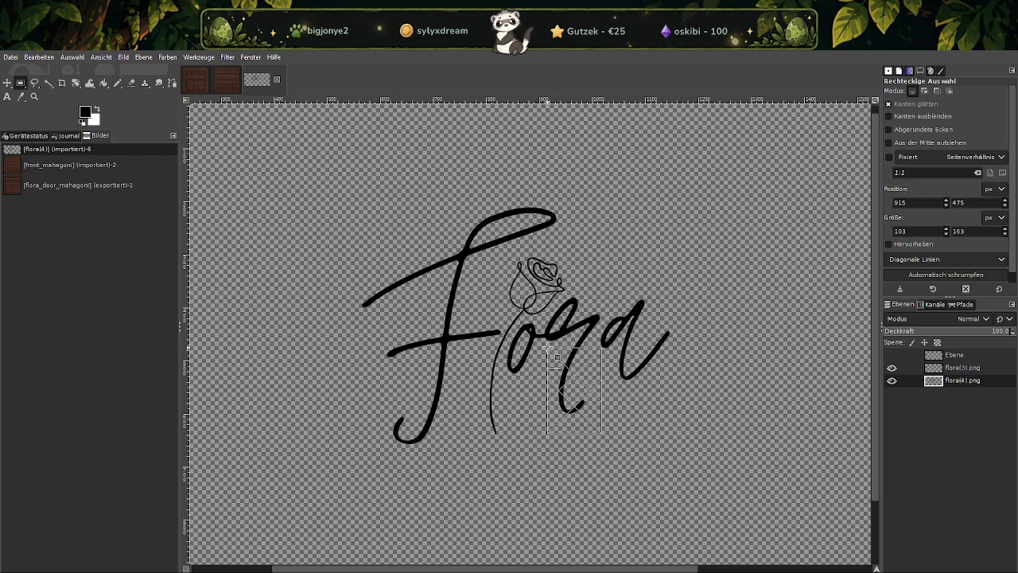
key("ctrl+c")
key("ctrl+v")
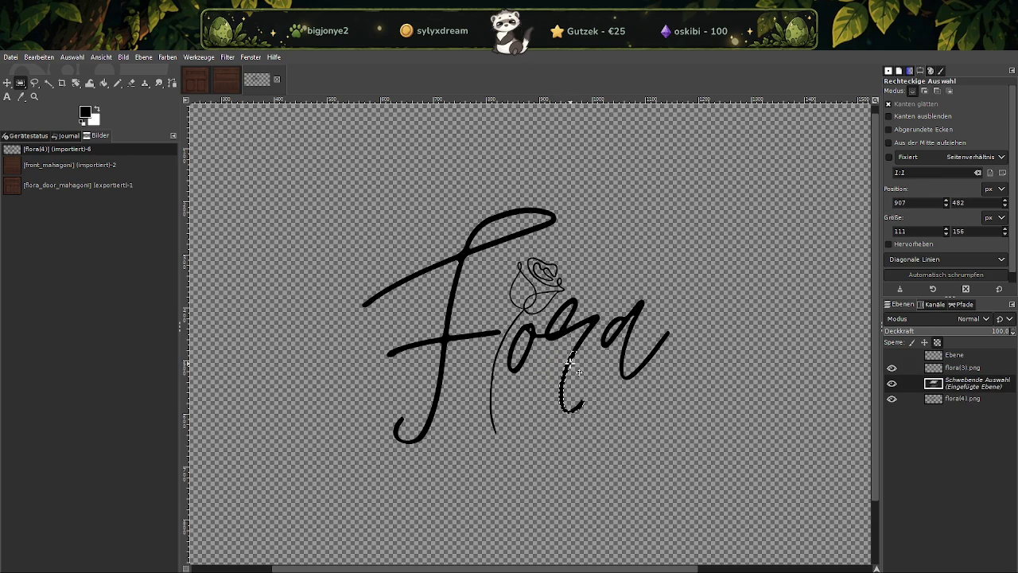
left_click_drag(575, 360, 506, 367)
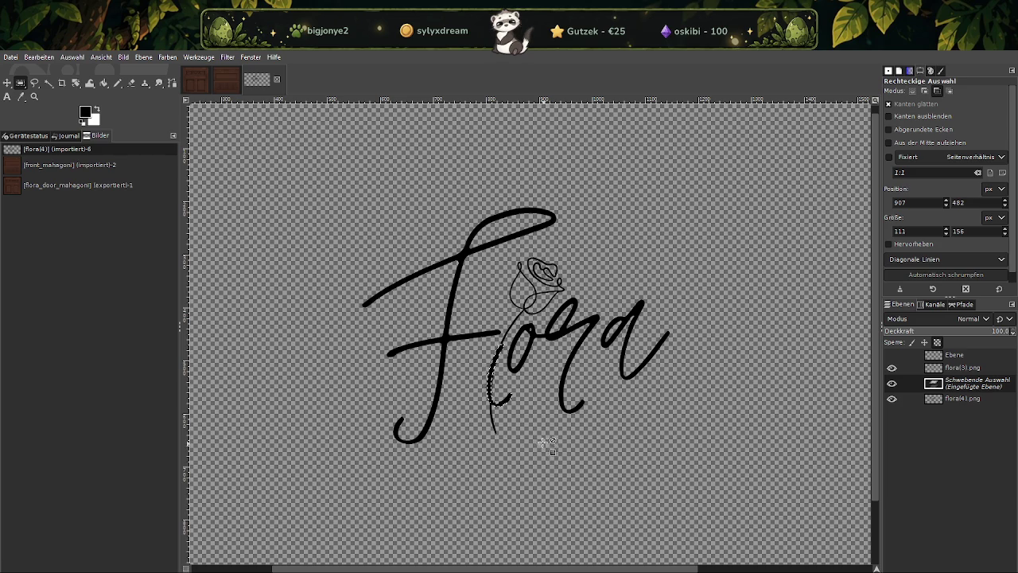
scroll(547, 448, "up", 3, "ctrl")
mouse_move(383, 282)
left_mouse_down()
mouse_move(370, 305)
mouse_move(386, 254)
left_mouse_up()
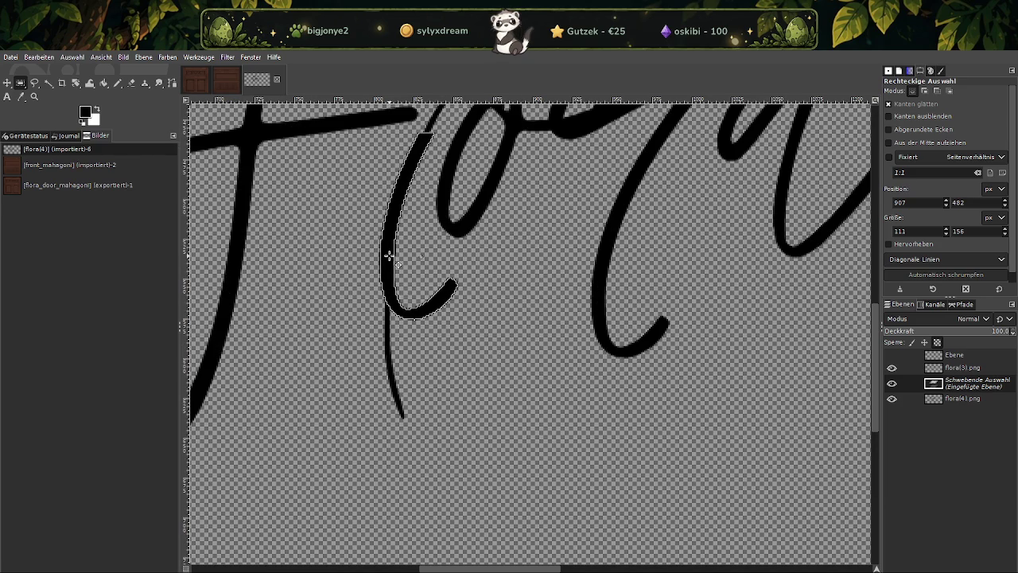
scroll(449, 286, "down", 2, "ctrl")
scroll(465, 295, "down", 1, "ctrl")
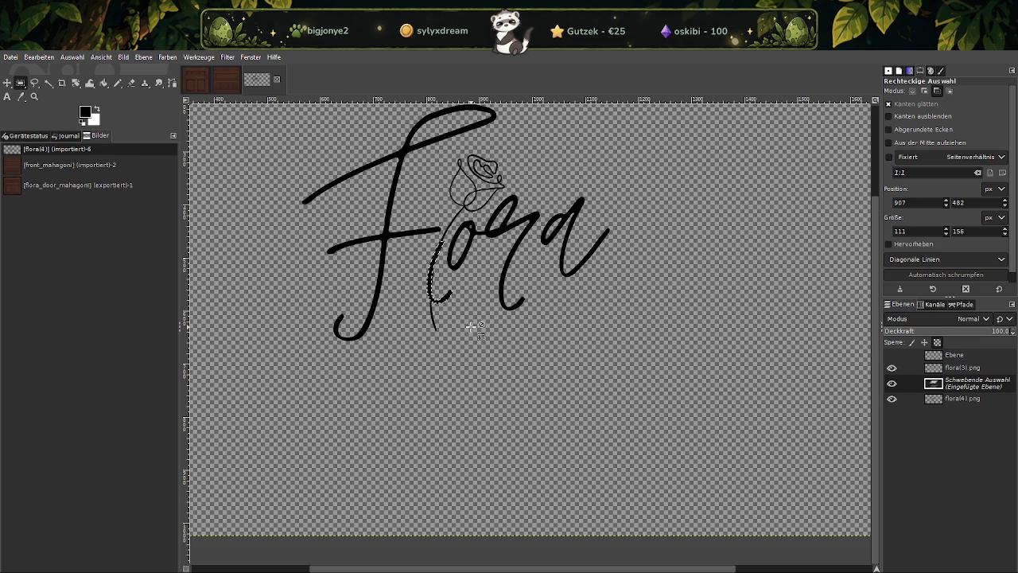
key("ctrl+h")
Select the tall stem of the F and inspect the empty Ebene layer
left_click(452, 366)
mouse_move(372, 178)
left_mouse_down()
mouse_move(396, 331)
mouse_move(400, 287)
left_mouse_up()
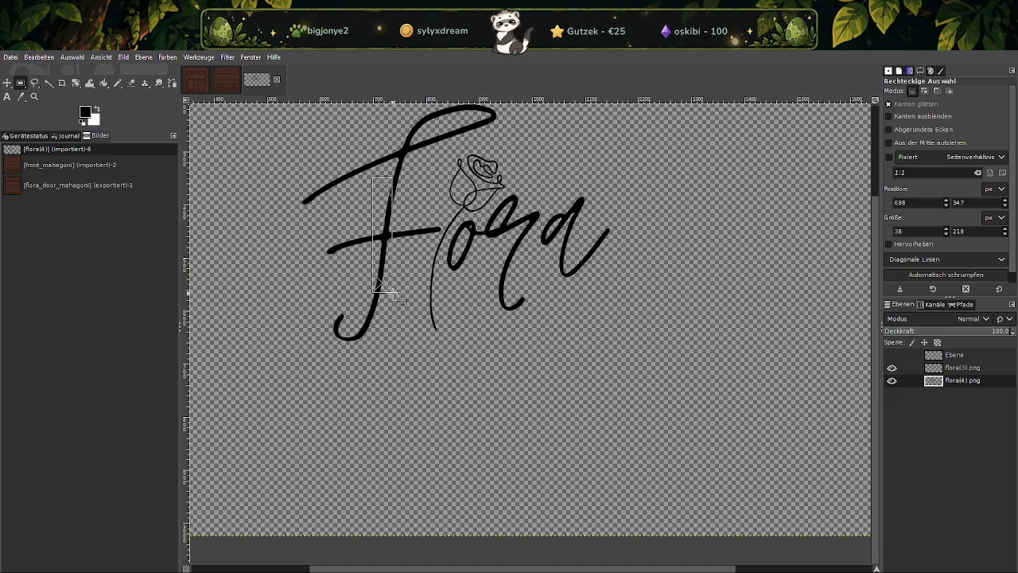
left_click(459, 324)
scroll(488, 328, "down", 3, "ctrl")
scroll(488, 328, "up", 2, "ctrl")
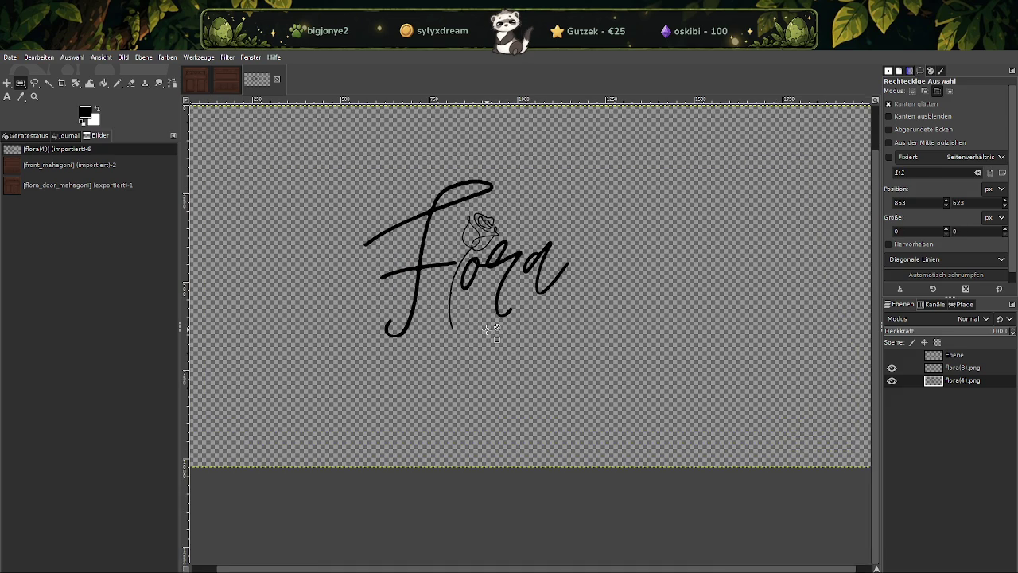
right_click(964, 354)
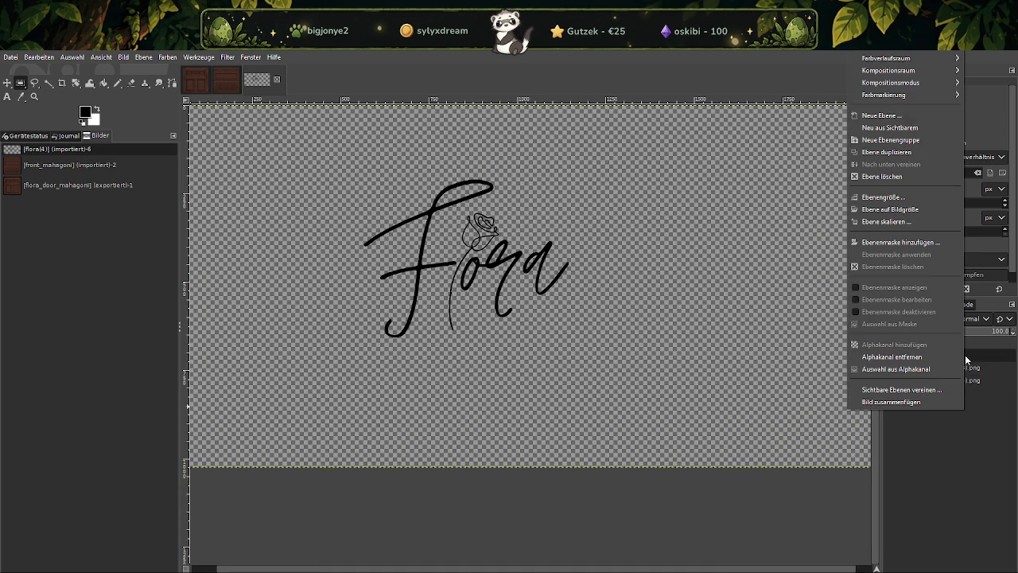
Delete the empty Ebene layer and check the rose layer's visibility
left_click(899, 151)
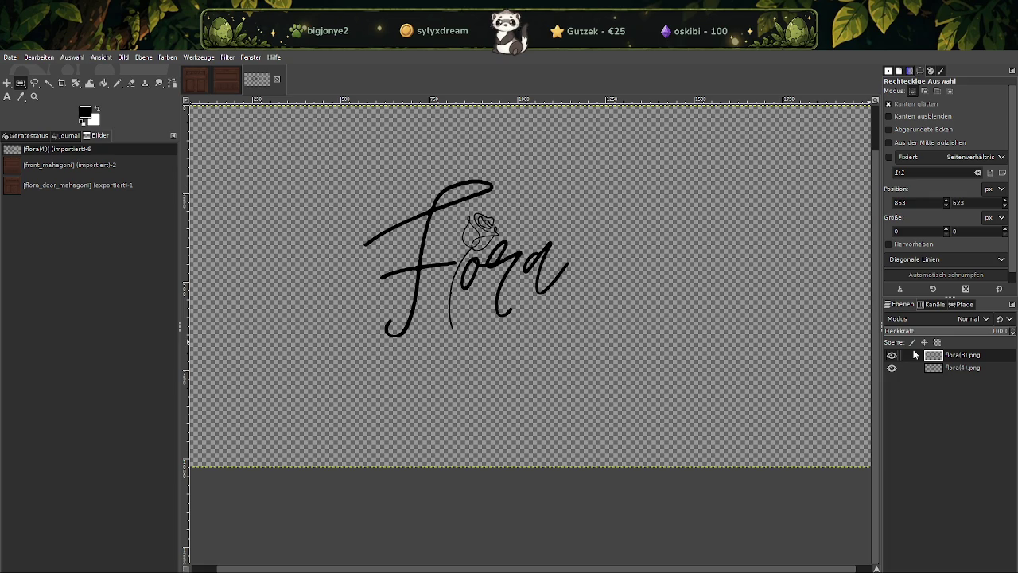
left_click(954, 367)
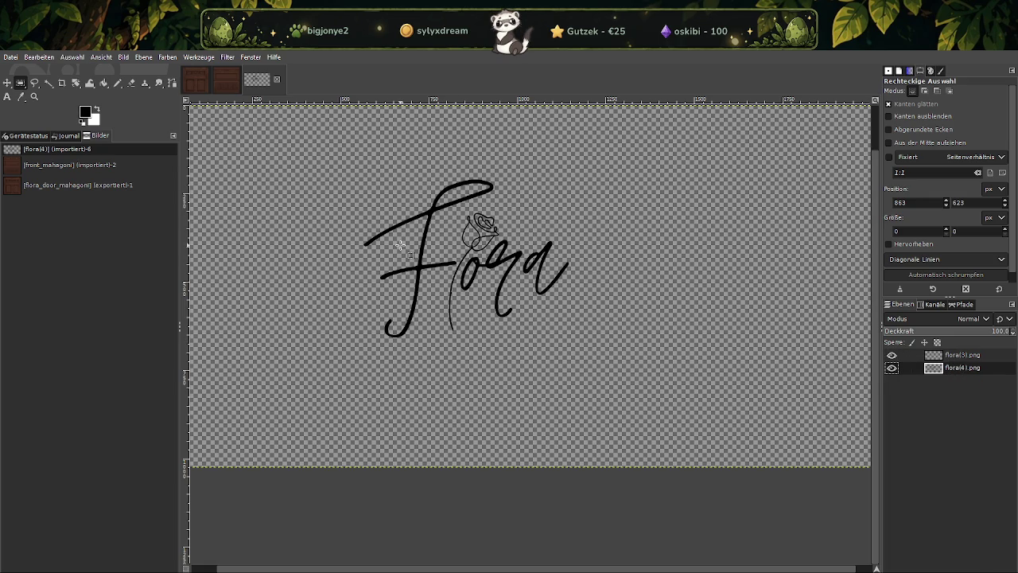
left_click(960, 355)
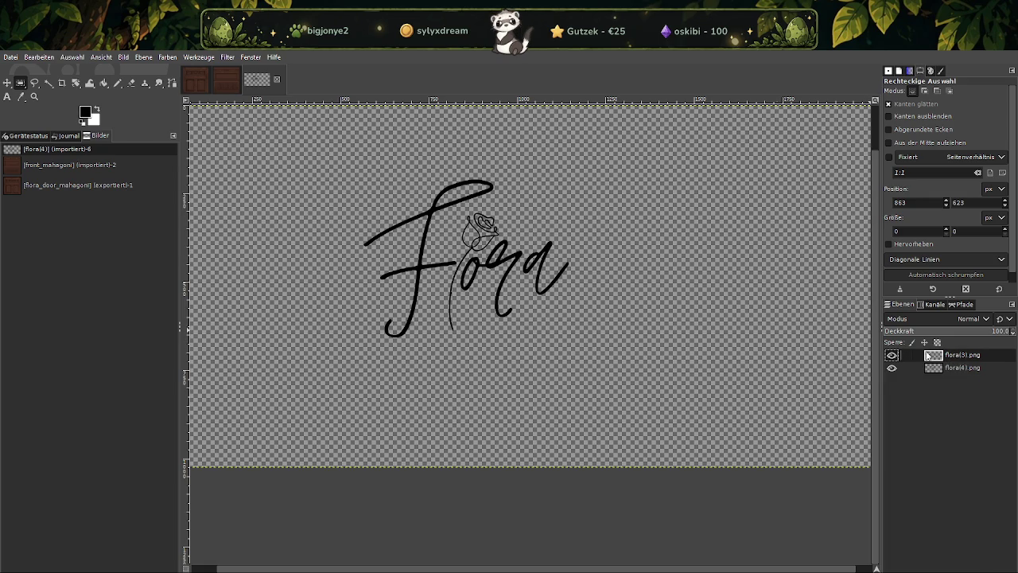
left_click(892, 355)
left_click(891, 355)
Compare the rose alone against the lettering, then bring up the Downloads folder
left_click(891, 368)
left_click(892, 368)
left_click(891, 368)
left_click(892, 368)
left_click(427, 557)
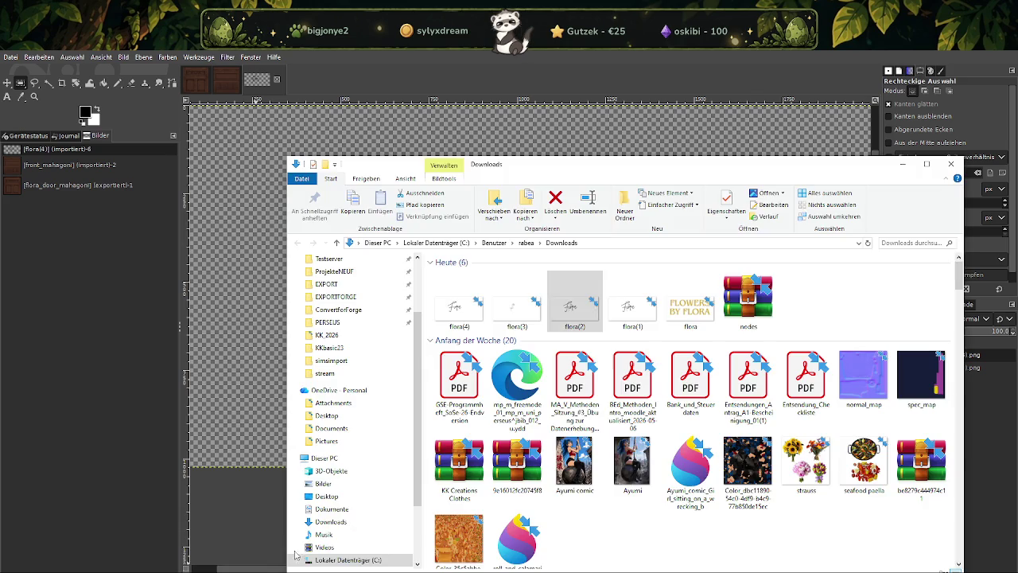
Drag the flora(3) image from Downloads toward GIMP and minimize Explorer
left_click_drag(478, 318, 188, 348)
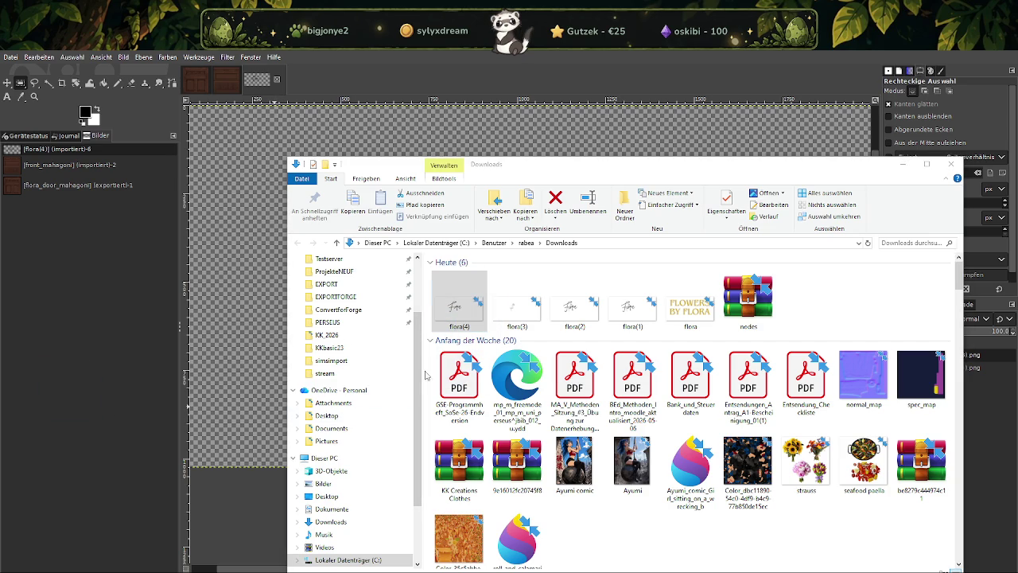
left_click(513, 322)
left_click_drag(513, 326, 76, 393)
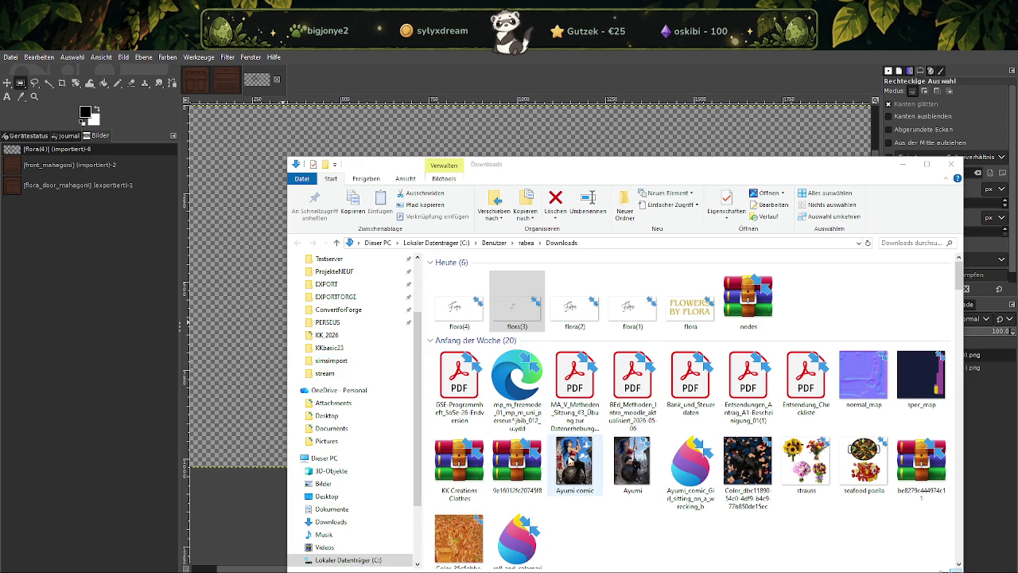
left_click(903, 164)
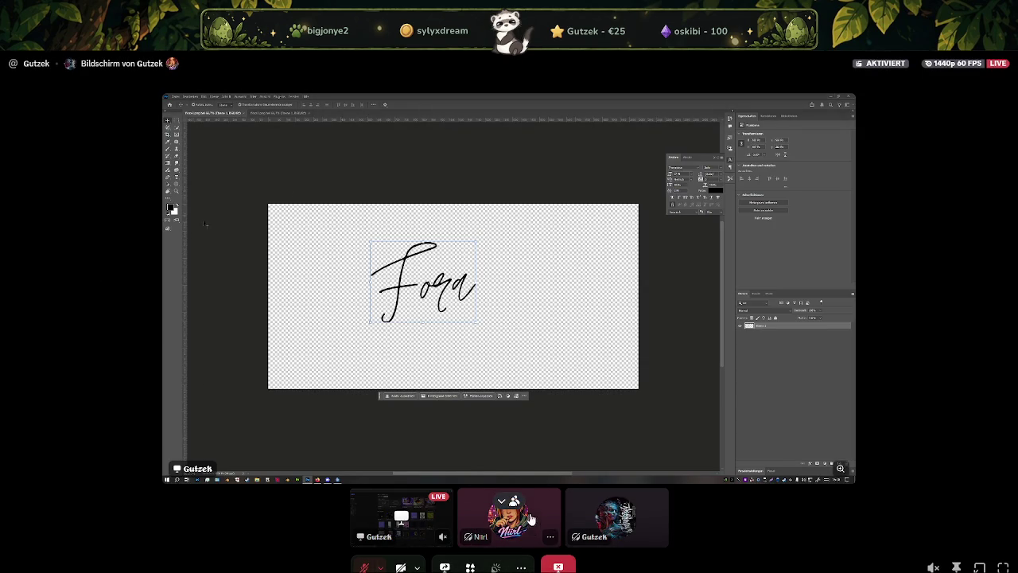
Expand the Discord stream tile showing Photoshop
left_click(509, 503)
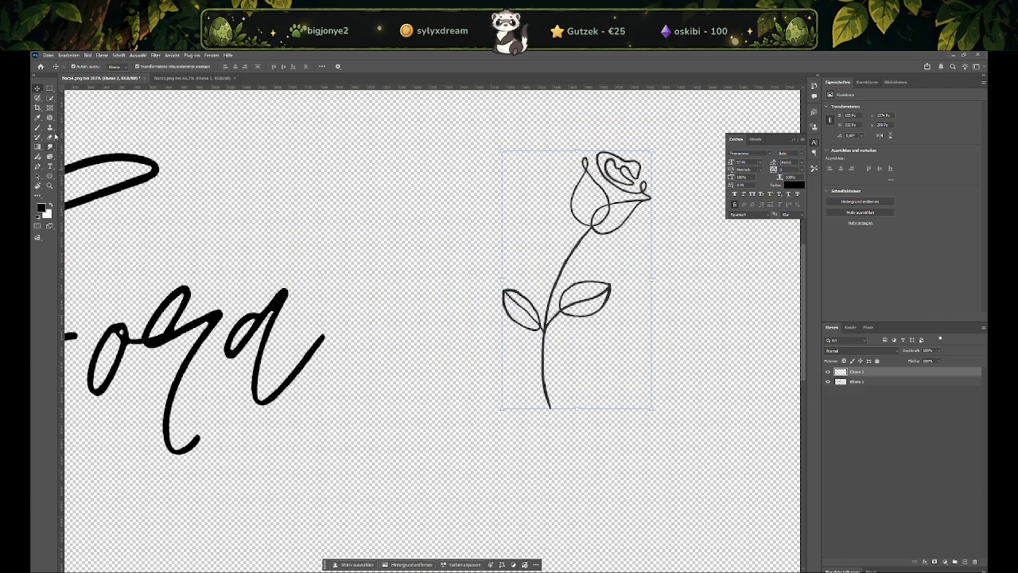
Erase the leaves from the rose stem with a resized Eraser brush
left_click(50, 137)
right_click_drag(477, 312, 466, 315, "alt")
right_click(465, 315)
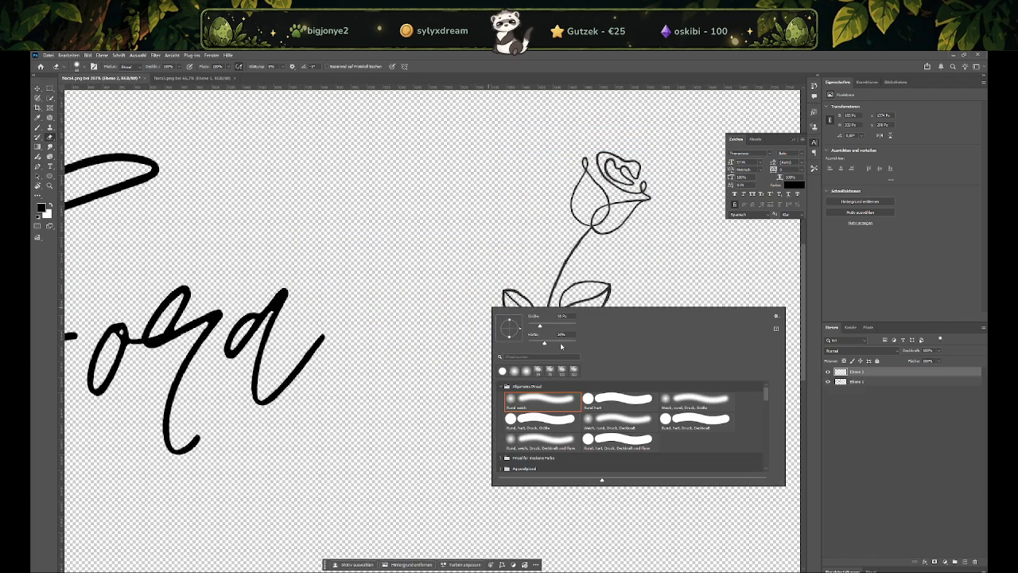
left_click(518, 284)
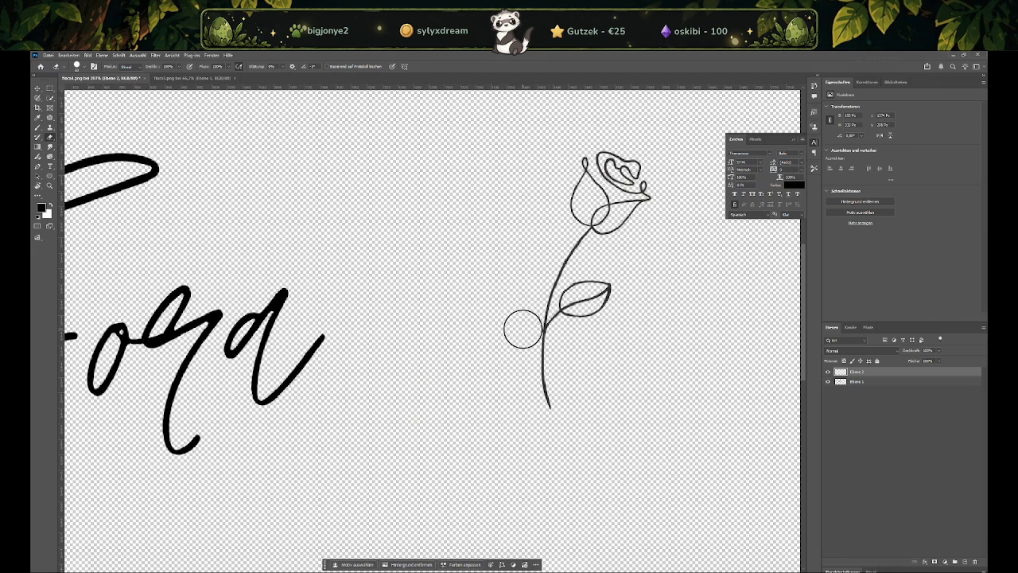
scroll(521, 324, "up", 3, "alt")
mouse_move(658, 309)
left_mouse_down()
mouse_move(629, 295)
mouse_move(613, 325)
mouse_move(609, 297)
mouse_move(601, 331)
left_mouse_up()
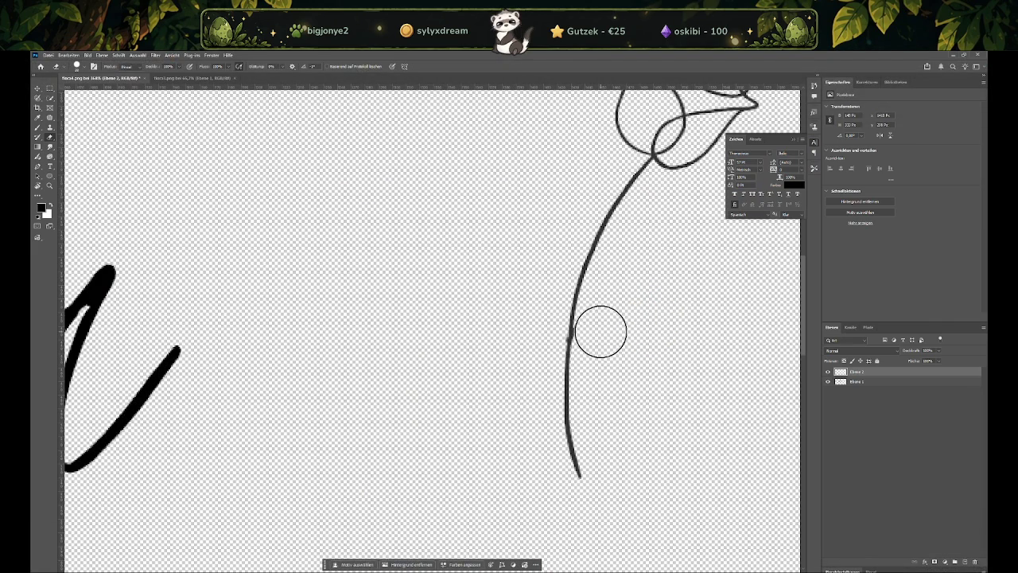
Fit the view to 100% and marquee-select the letters 'ora'
key("ctrl+0")
key("ctrl+1")
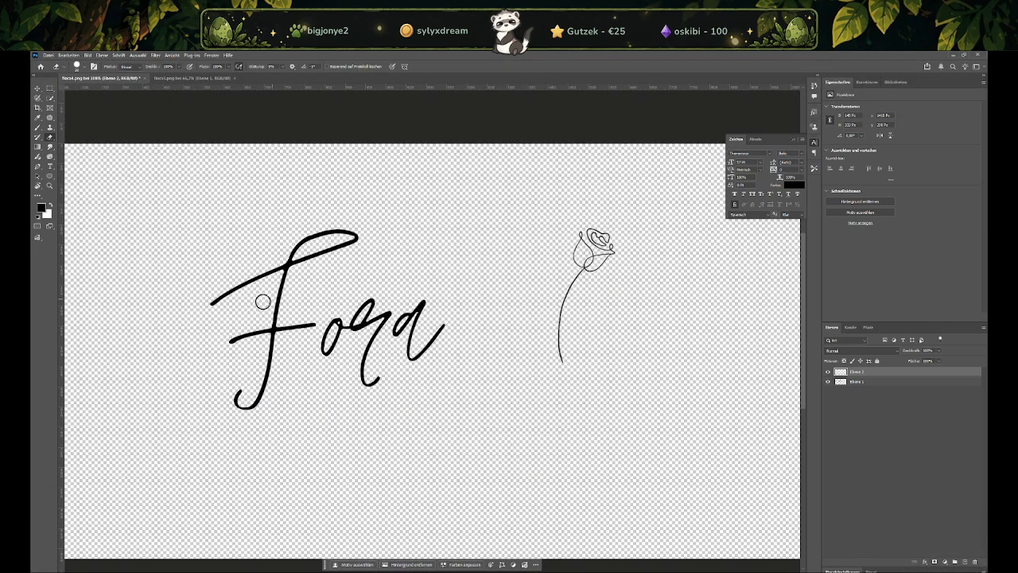
key("m")
left_click_drag(321, 278, 455, 394)
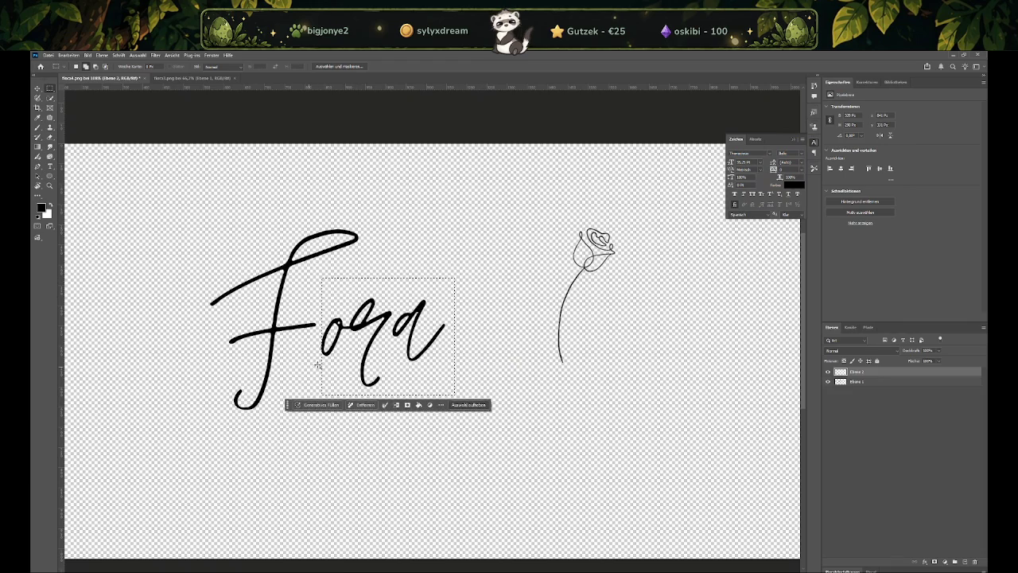
Move the 'ora' letters onto their own new layer and hide it
right_click(339, 337)
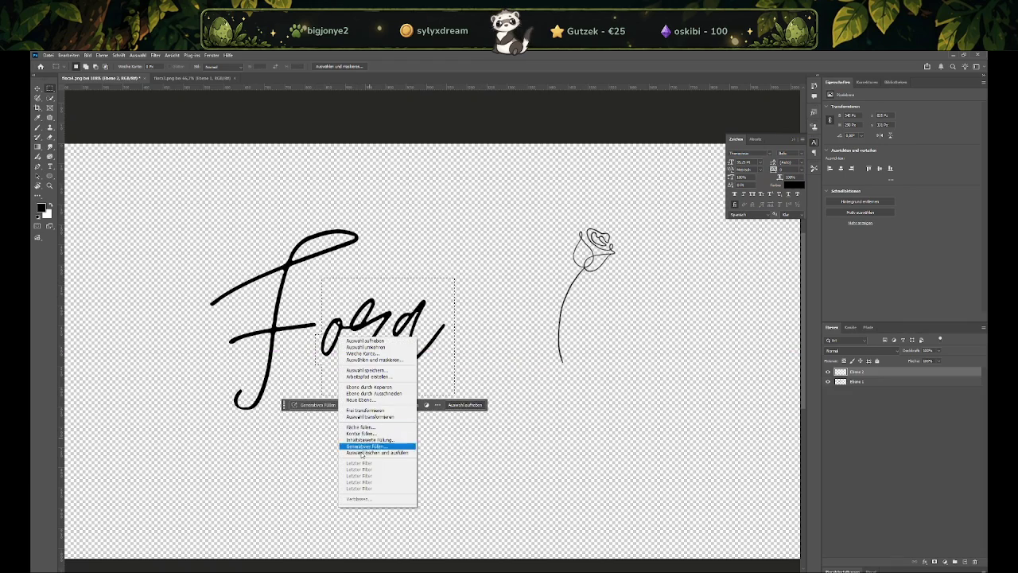
left_click(377, 388)
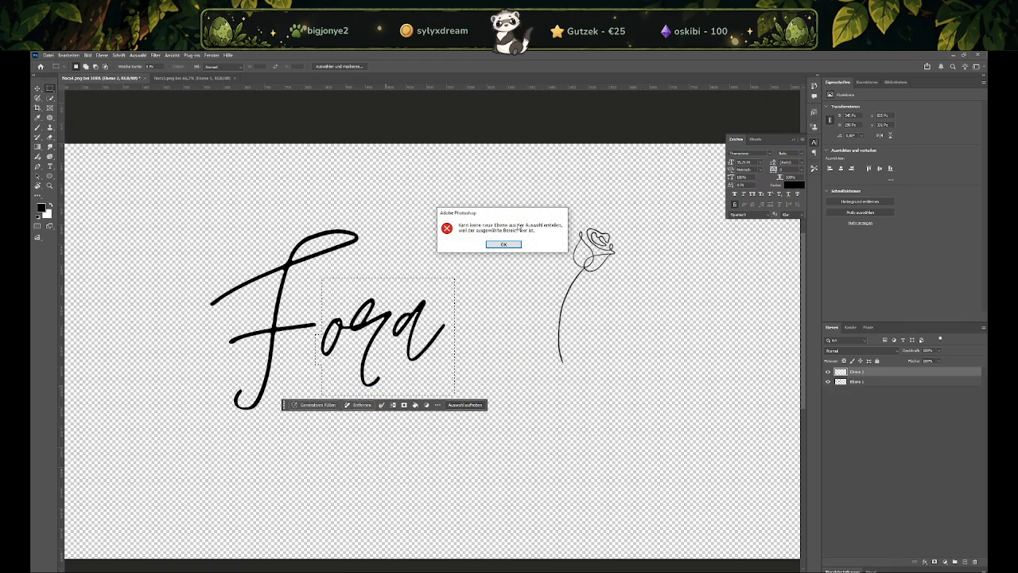
left_click(504, 244)
left_click(884, 382)
right_click(322, 290)
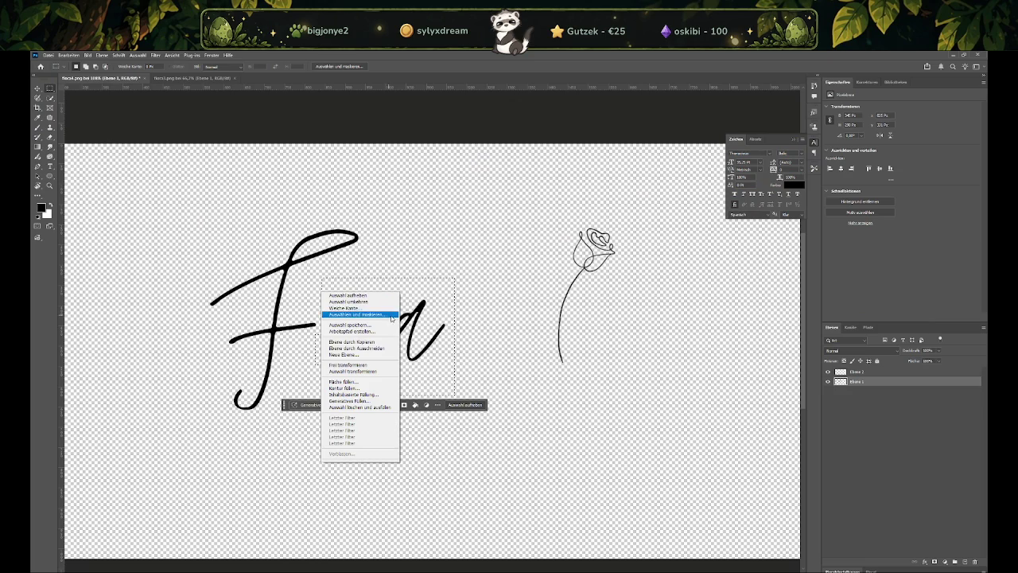
right_click(426, 352)
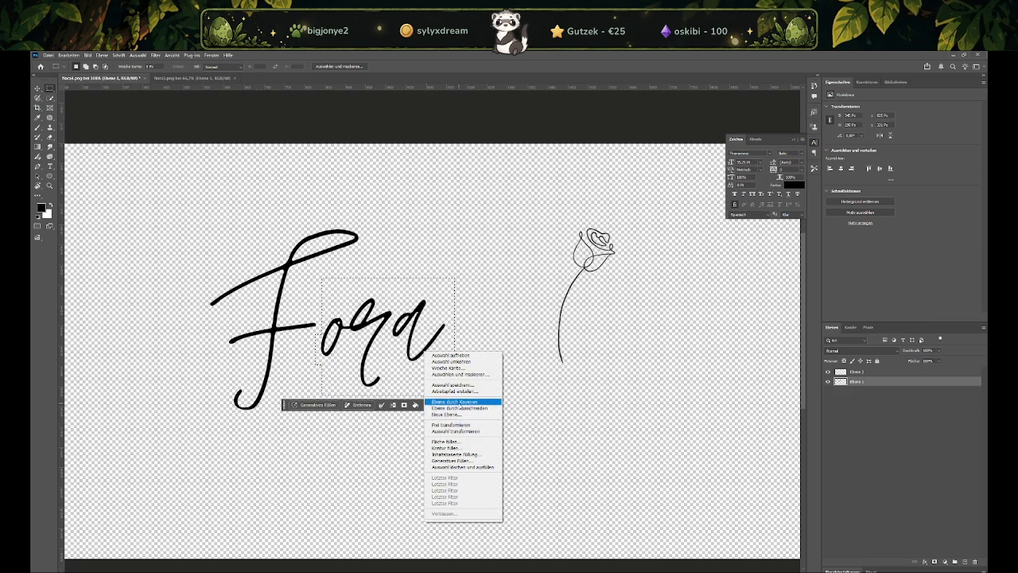
left_click(455, 401)
left_click(827, 381)
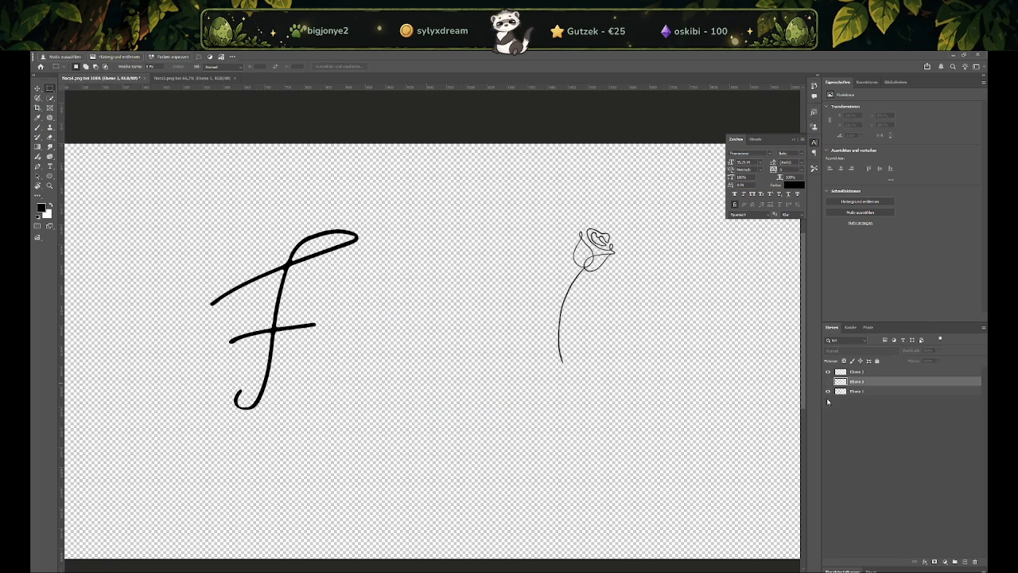
Move, enlarge and slightly rotate the rose beside the F with Free Transform
left_click(856, 370)
key("ctrl+t")
left_click_drag(593, 266, 361, 308)
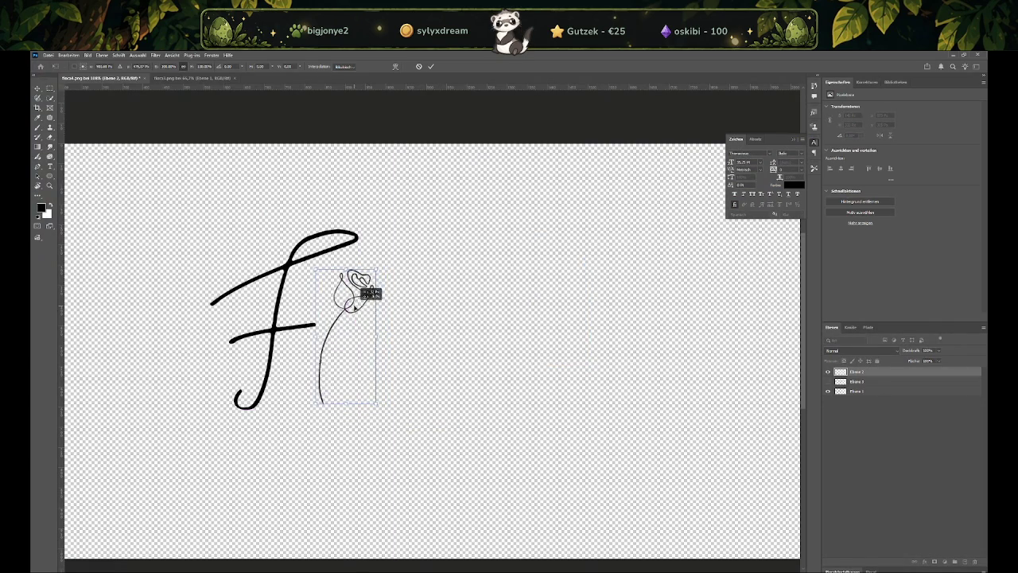
mouse_move(384, 269)
left_mouse_down()
mouse_move(413, 270)
mouse_move(372, 272)
left_mouse_up()
key("Return")
scroll(112, 256, "up", 3, "alt")
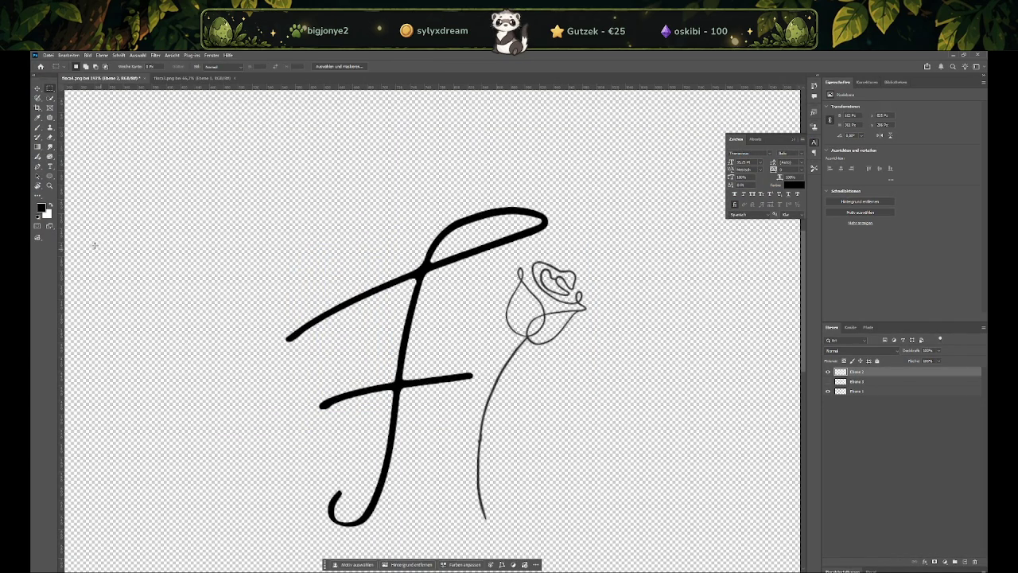
Trace a pen path from the stem's bottom up to the rose's base
left_click(37, 165)
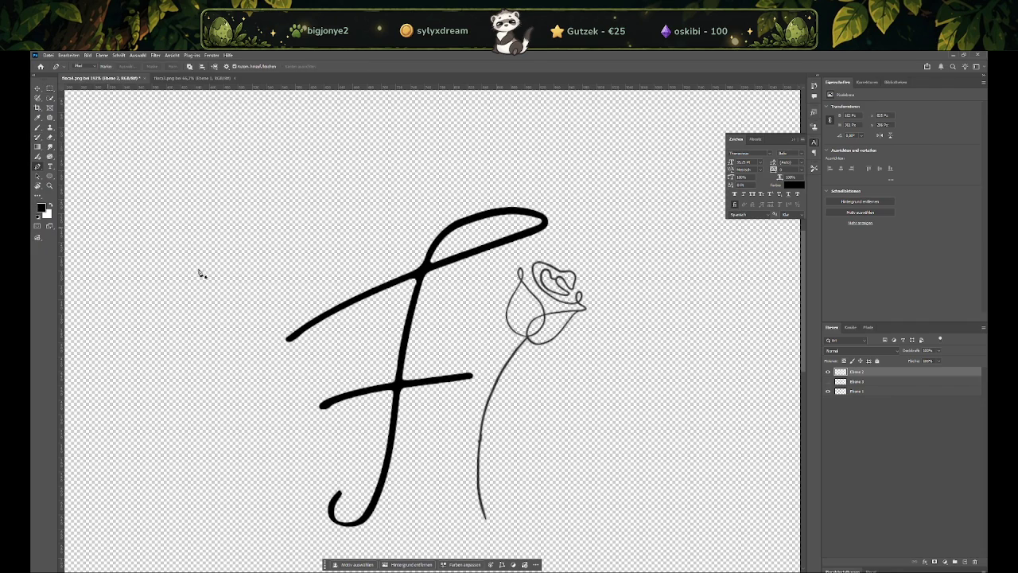
scroll(498, 447, "up", 1, "alt")
scroll(498, 451, "up", 1, "alt")
left_click(481, 444)
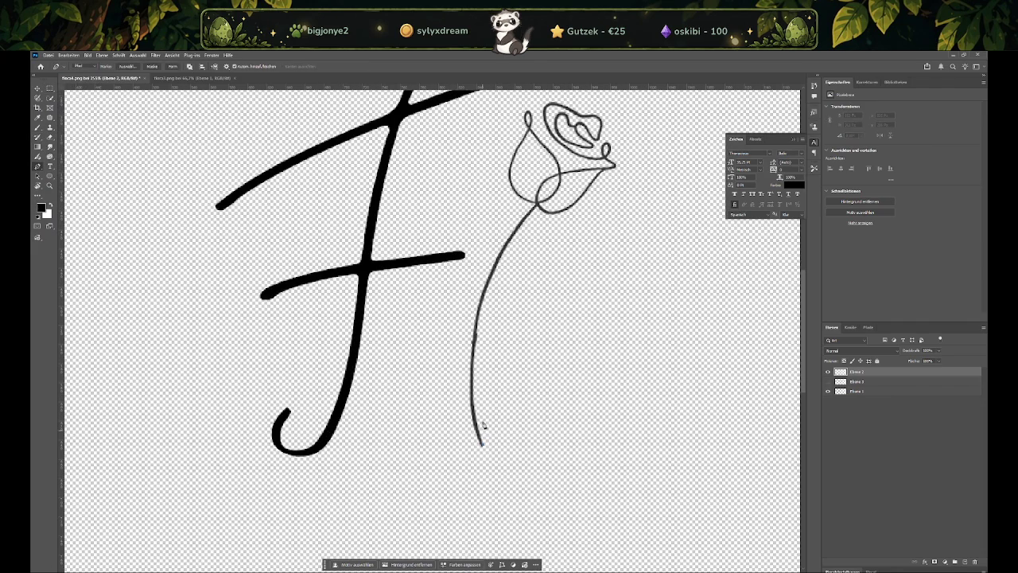
left_click_drag(477, 327, 482, 325)
key("ctrl+z")
left_click(472, 376)
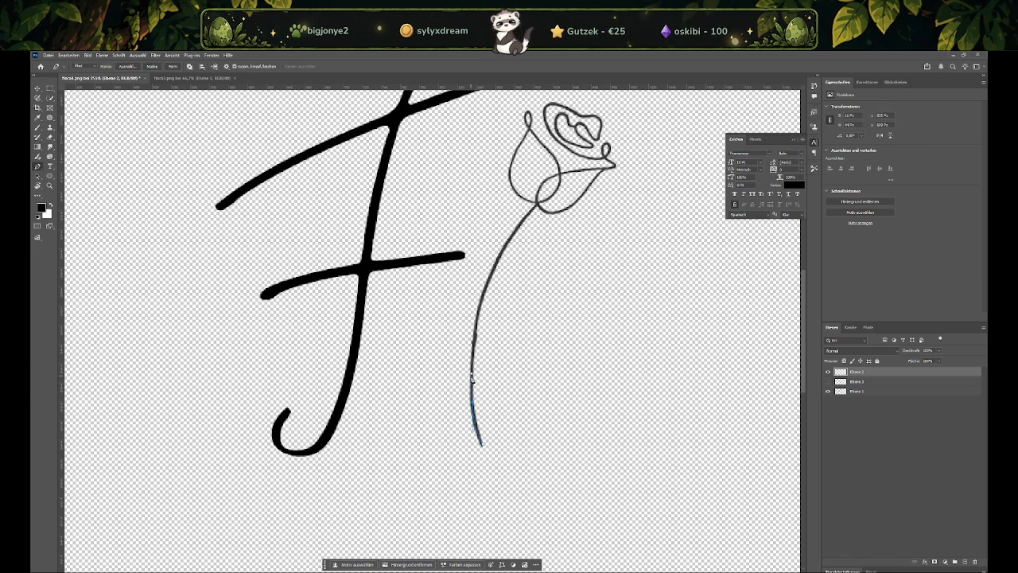
left_click(481, 304)
left_click_drag(483, 300, 480, 324)
mouse_move(536, 208)
left_mouse_down()
mouse_move(589, 146)
mouse_move(578, 155)
left_mouse_up()
scroll(539, 207, "up", 2)
scroll(562, 255, "up", 2, "alt")
scroll(549, 231, "up", 2, "alt")
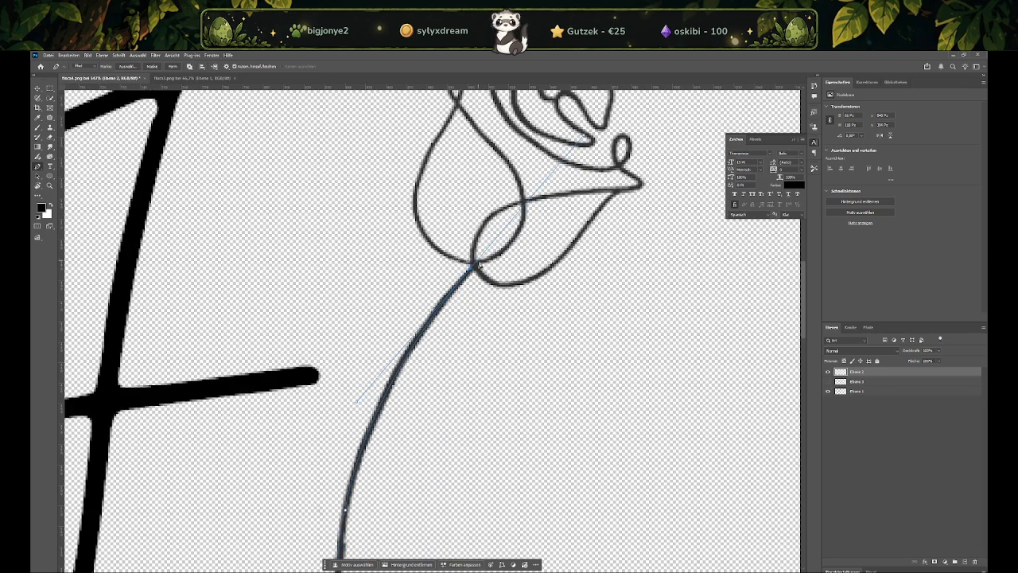
left_click(477, 268)
Continue the path around the bud's left edge and top loop, then review the work path
left_click(519, 179)
left_click_drag(488, 128, 492, 101)
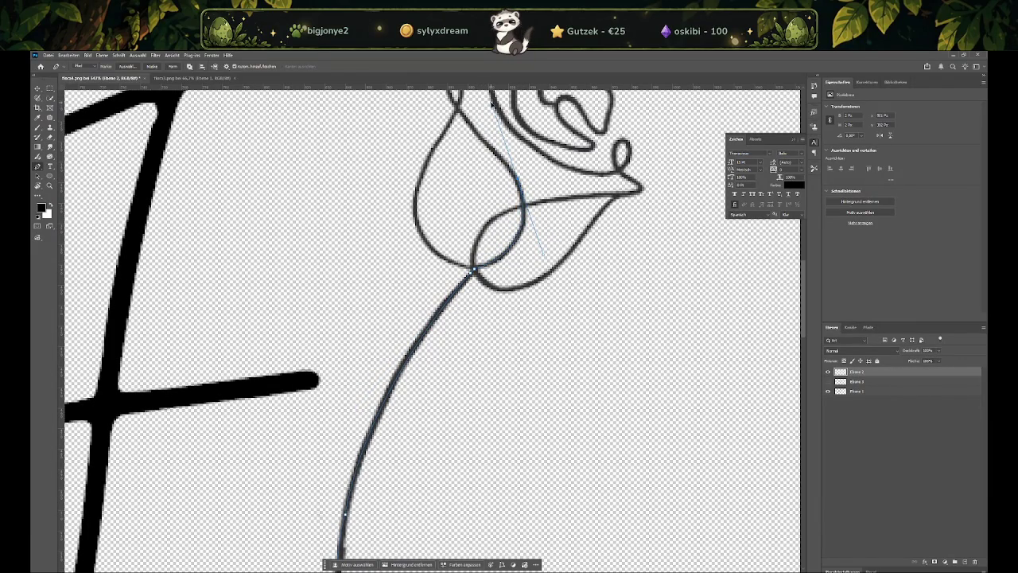
scroll(521, 183, "up", 2)
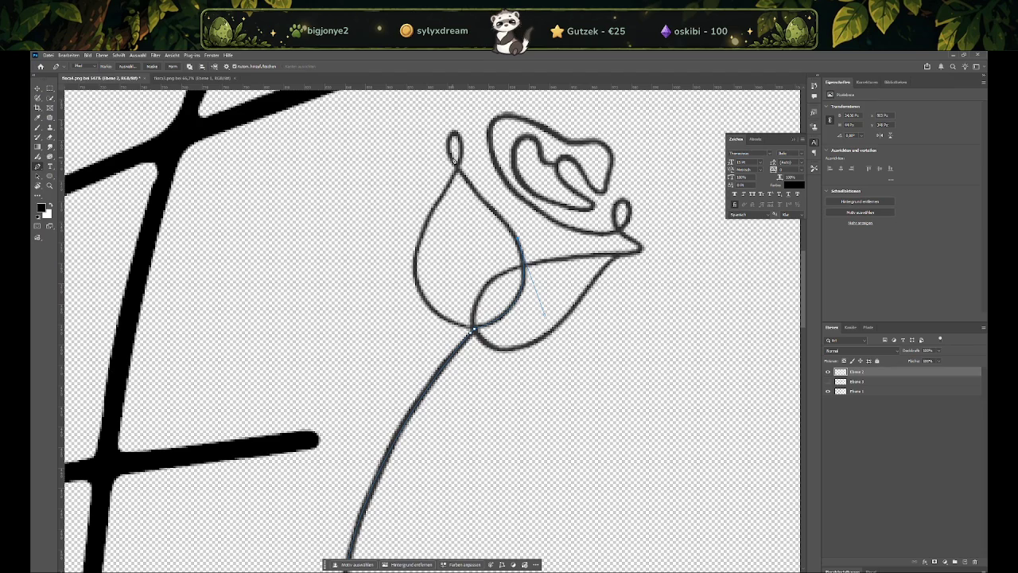
left_click(465, 177)
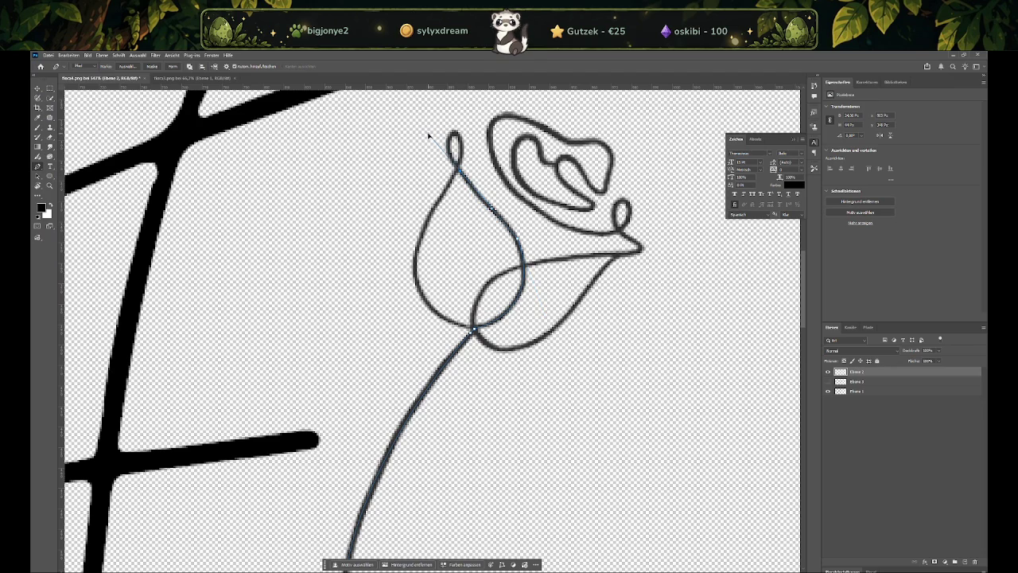
left_click_drag(481, 135, 476, 123)
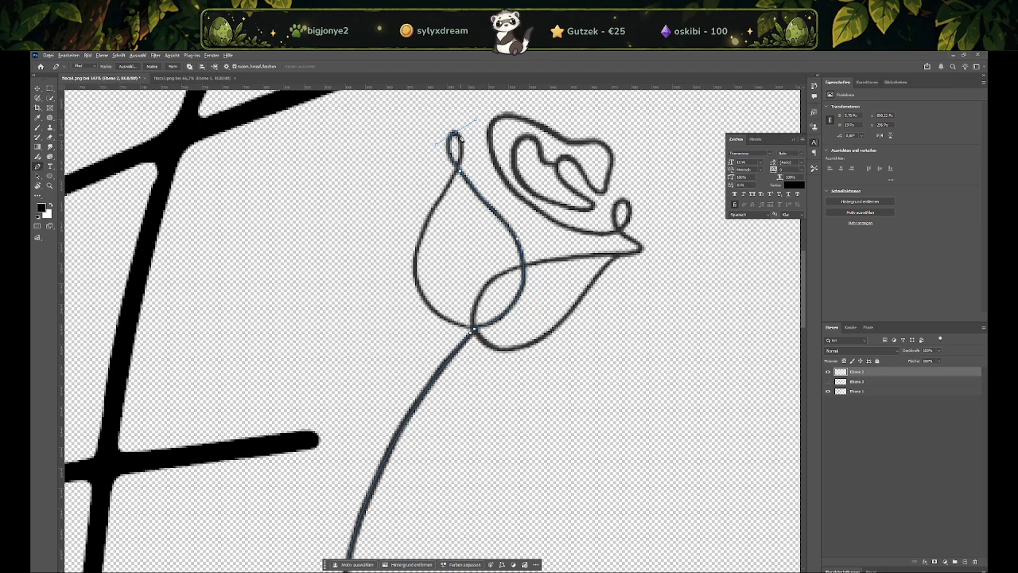
left_click(457, 161)
left_click(436, 212)
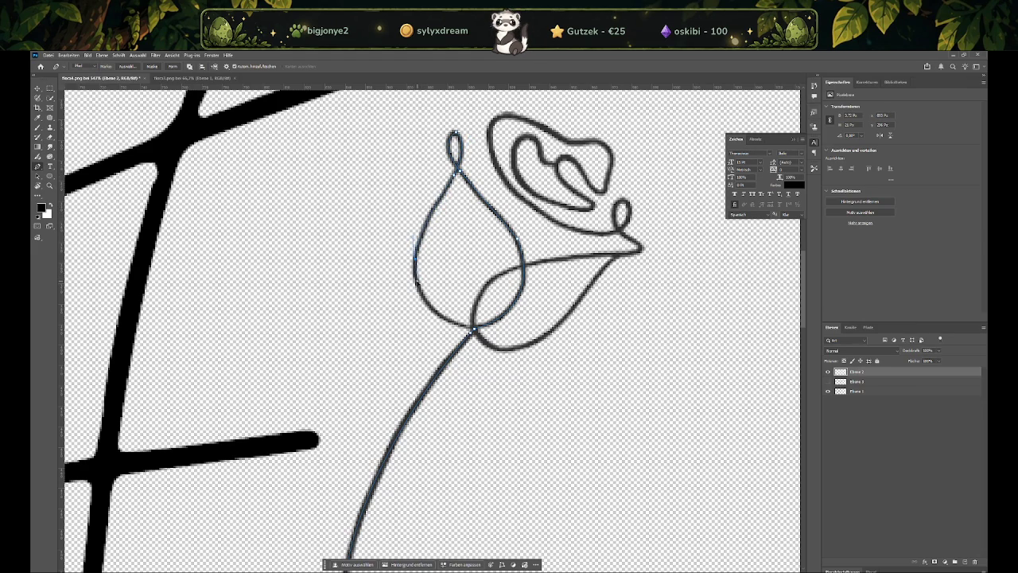
left_click(419, 265)
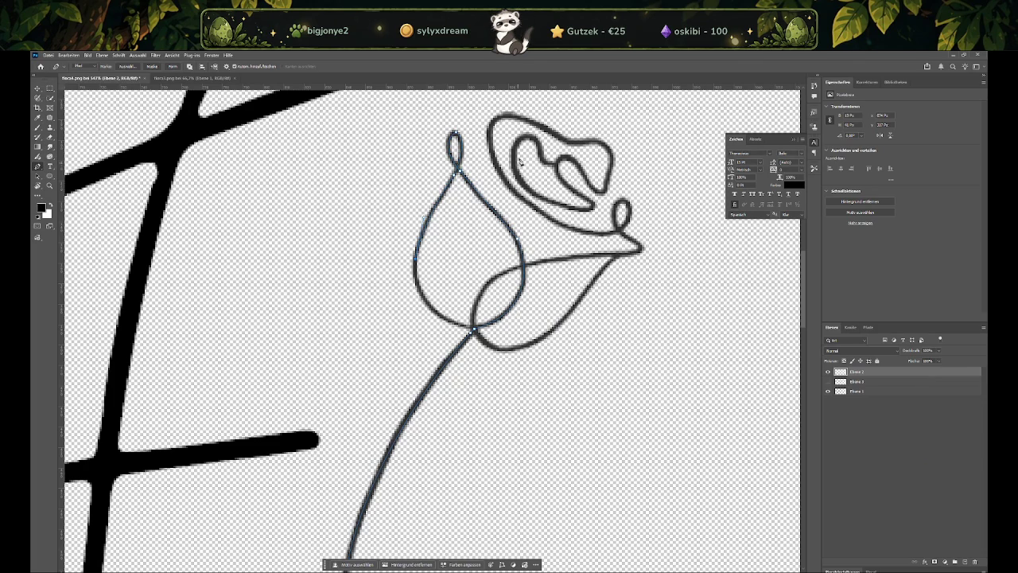
left_click(868, 327)
right_click(854, 340)
Turn the stem path into a selection and begin a path around the rose's curled inner petal loop
left_click(869, 359)
left_click(831, 327)
scroll(555, 188, "up", 2, "alt")
mouse_move(555, 188)
left_mouse_down()
mouse_move(535, 153)
mouse_move(484, 172)
left_mouse_up()
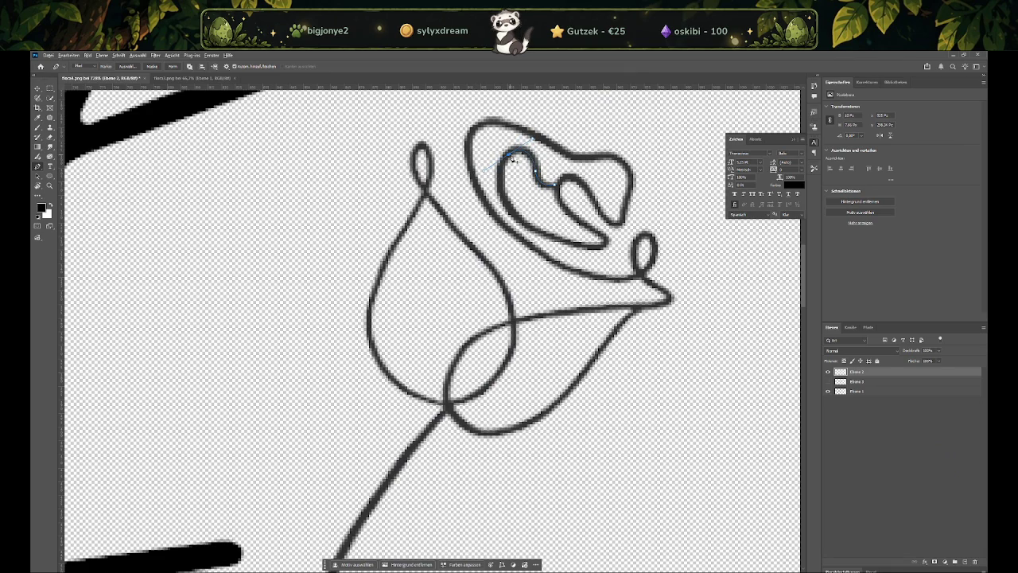
mouse_move(565, 243)
left_mouse_down()
mouse_move(659, 271)
mouse_move(572, 248)
left_mouse_up()
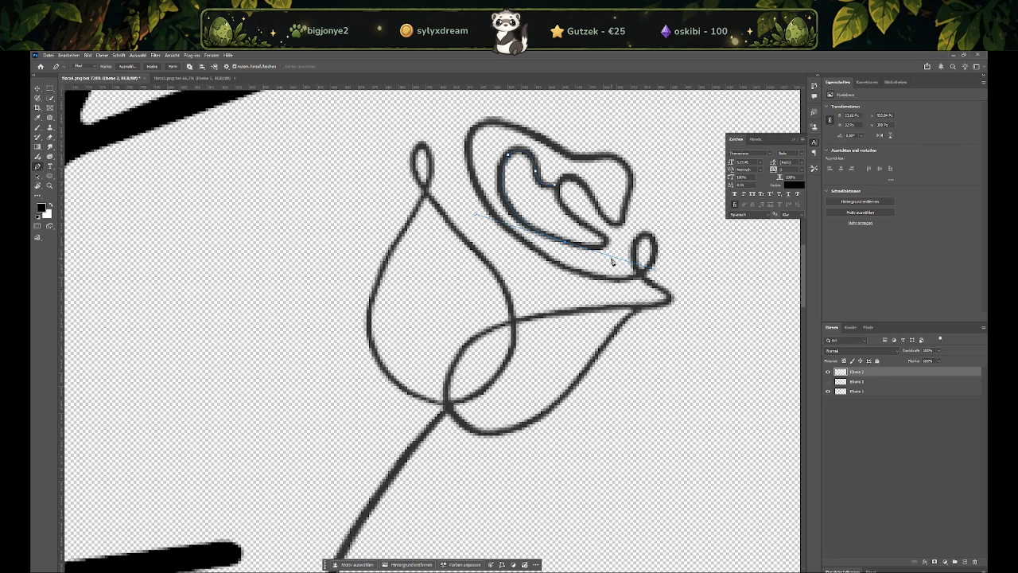
left_click(603, 240)
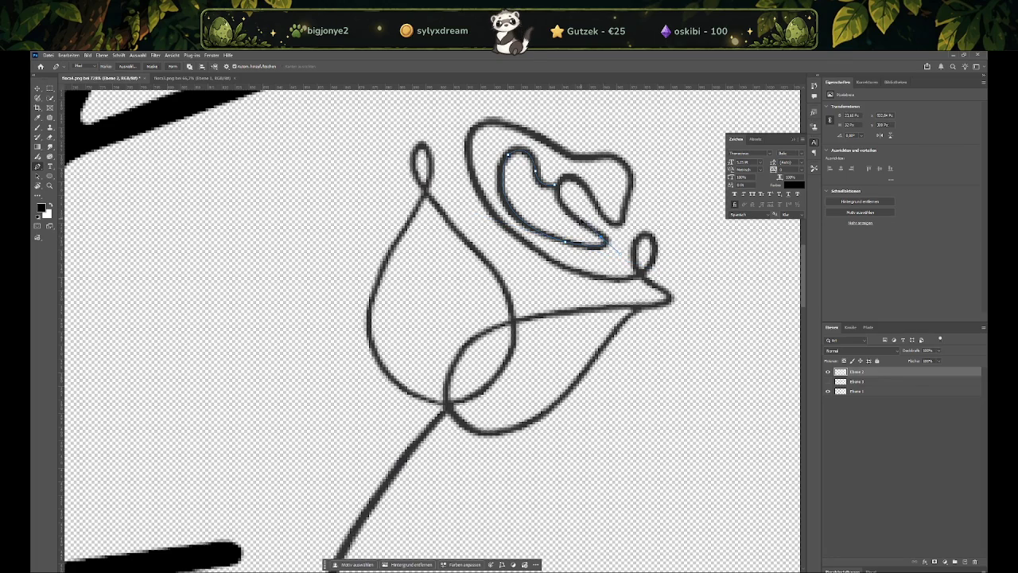
mouse_move(569, 178)
left_mouse_down()
mouse_move(603, 164)
mouse_move(619, 171)
left_mouse_up()
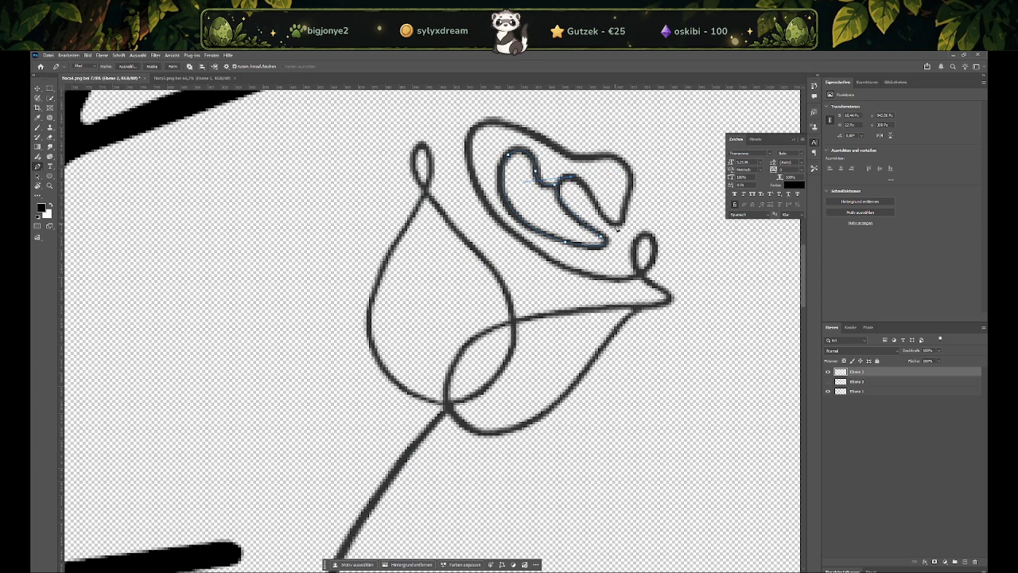
left_click_drag(619, 223, 654, 215)
Replace the misplaced anchor and trace the inner petal's right arm up to its top-right corner
key("ctrl+z")
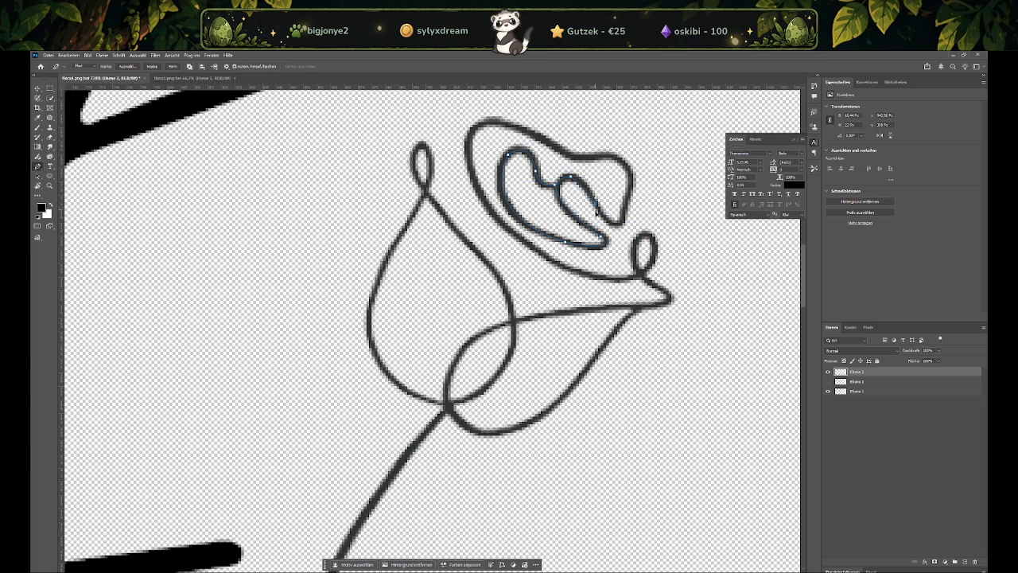
left_click(600, 216)
left_click_drag(619, 232, 630, 222)
left_click(629, 184)
left_click(633, 181)
Continue the path along the outer petal's top-left curve and down its lower edge
mouse_move(506, 128)
left_mouse_down()
mouse_move(463, 86)
mouse_move(492, 247)
left_mouse_up()
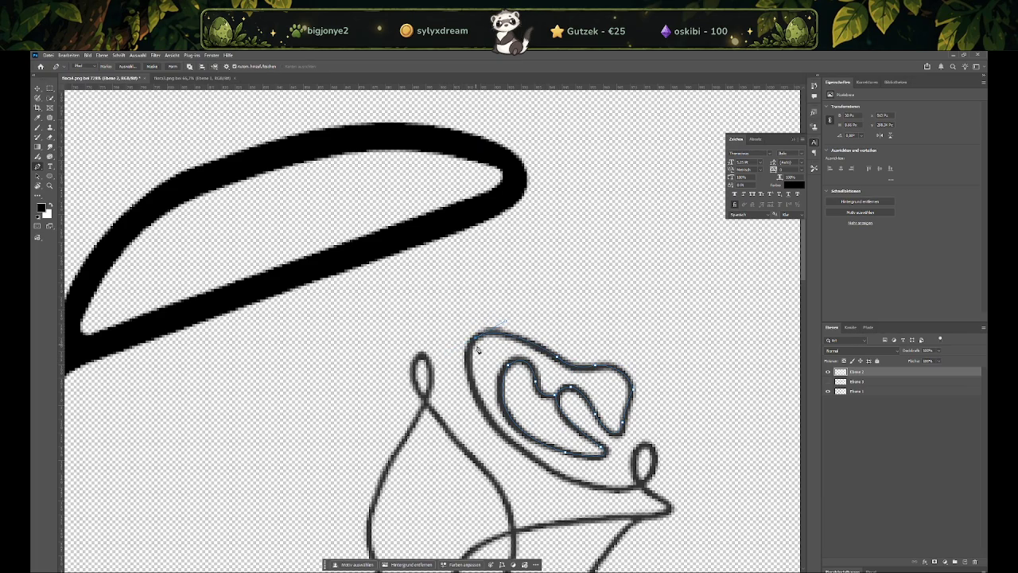
scroll(477, 350, "down", 4)
scroll(481, 362, "down", 1)
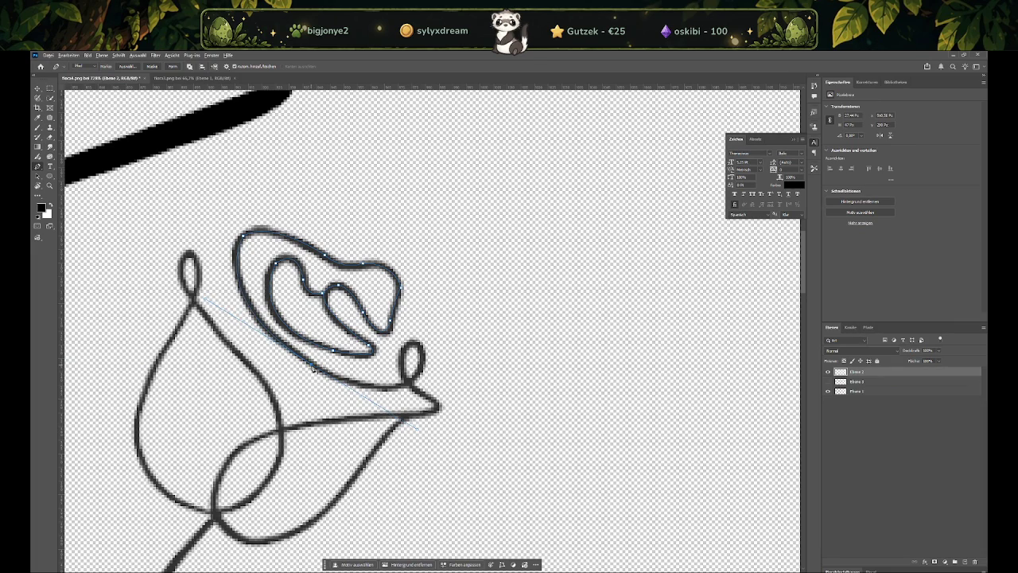
left_click(413, 387)
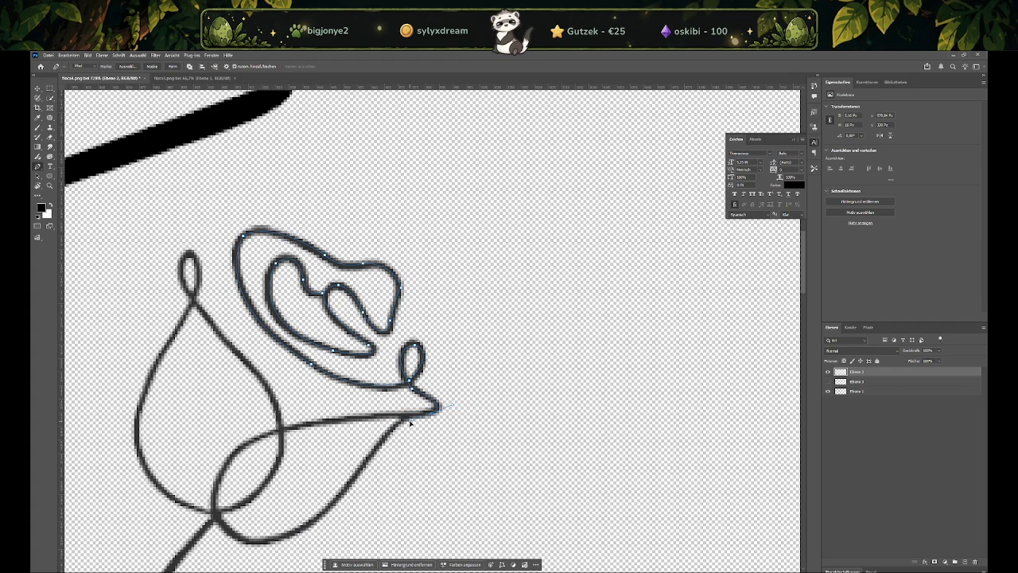
Place the first curved Pen anchors along the bud's lower, horizontal and inner petal strokes
scroll(274, 439, "down", 2)
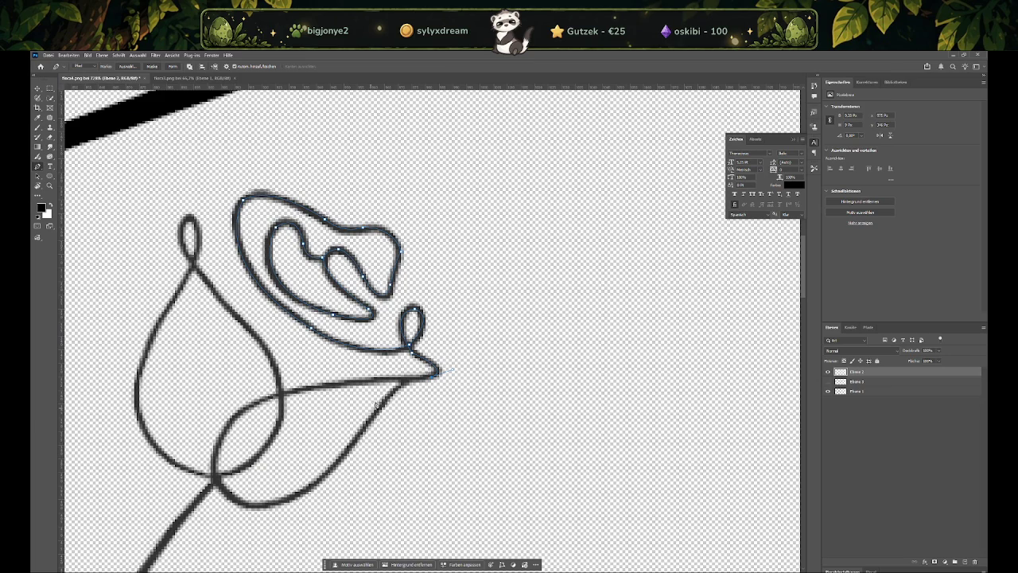
scroll(370, 430, "down", 3)
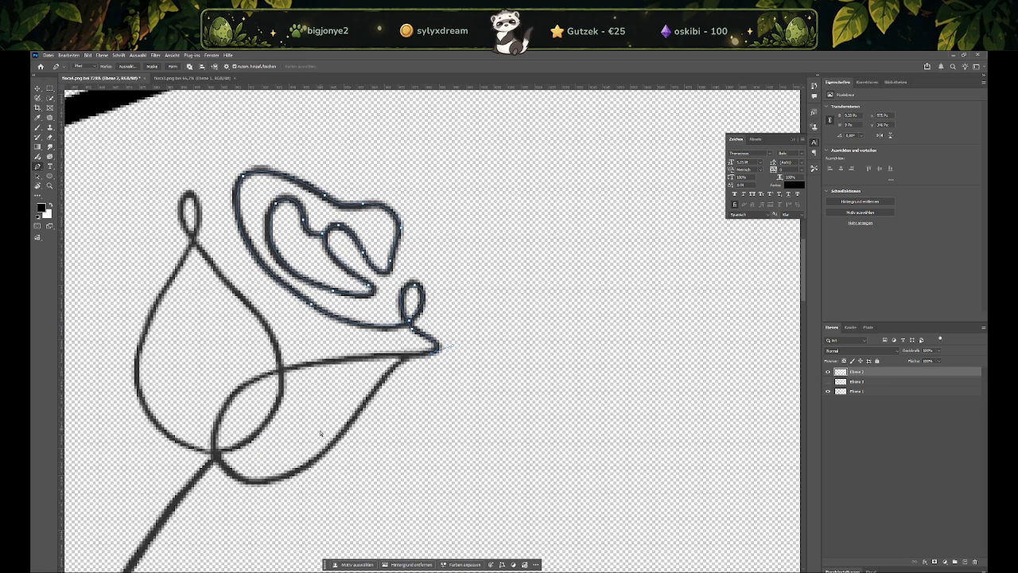
scroll(325, 425, "left", 2)
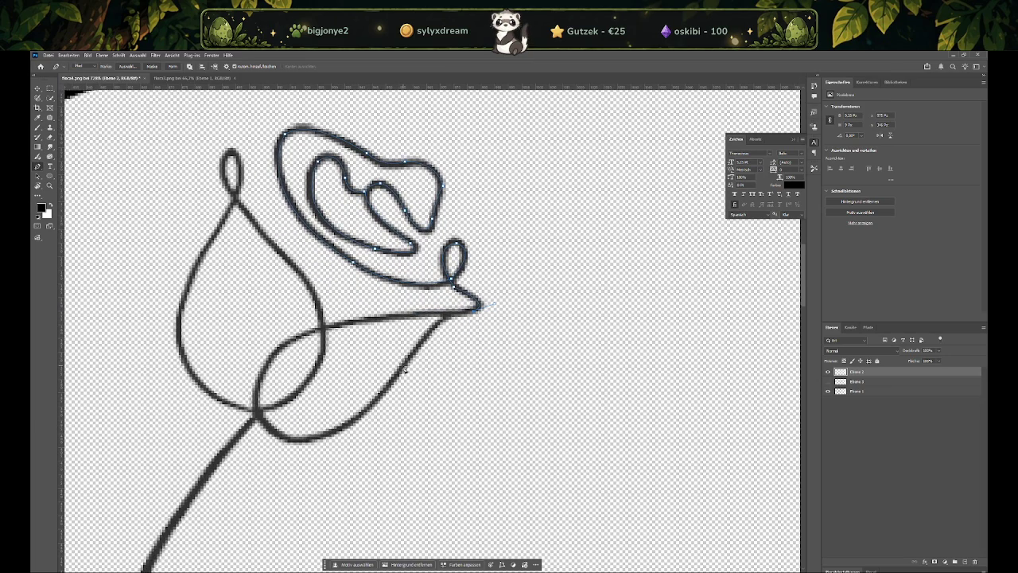
left_click(374, 414)
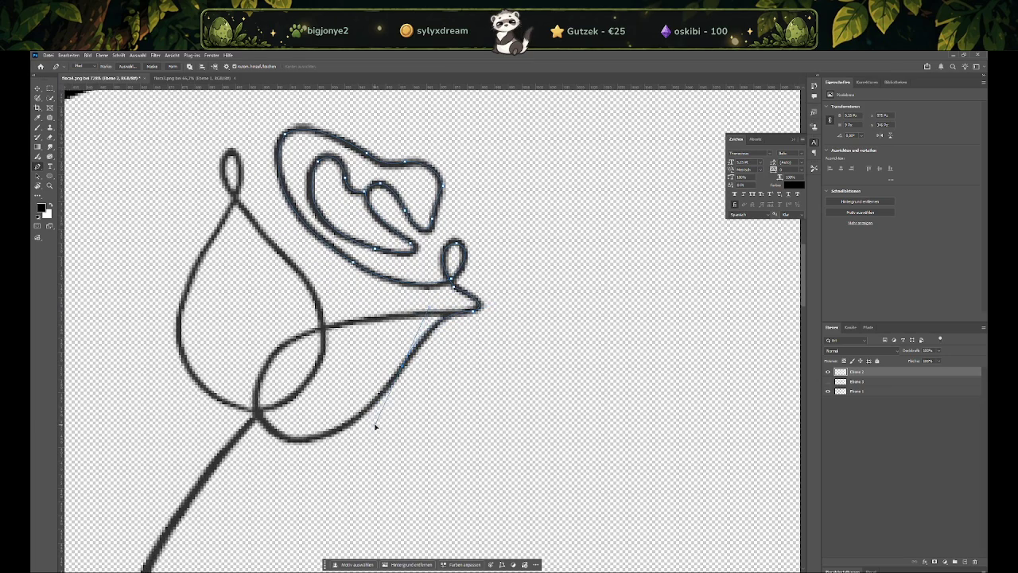
left_click(377, 415)
left_click_drag(299, 338, 279, 355)
mouse_move(256, 409)
left_mouse_down()
mouse_move(293, 451)
mouse_move(279, 459)
left_mouse_up()
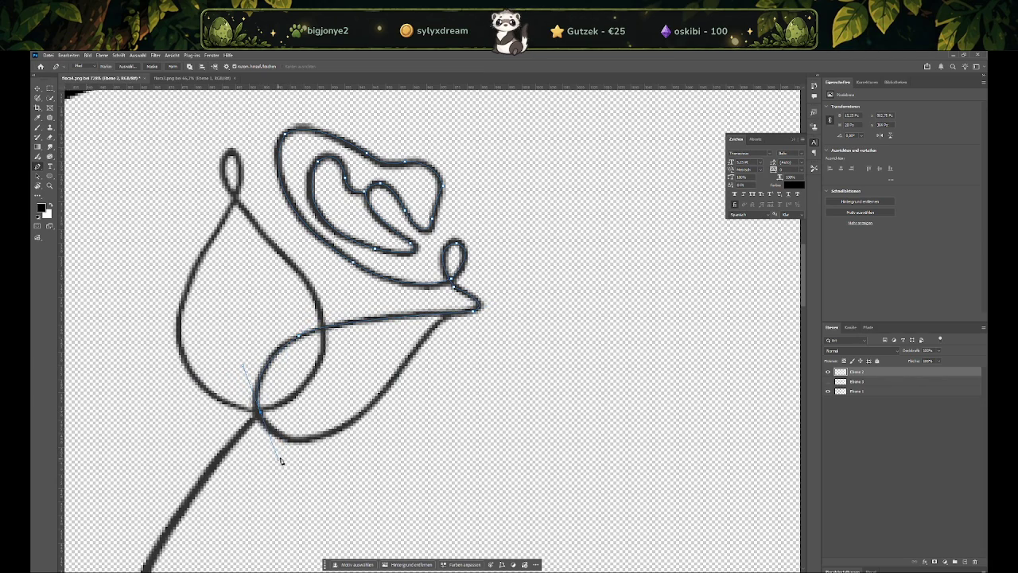
left_click(256, 410, "alt")
left_click_drag(323, 328, 303, 251)
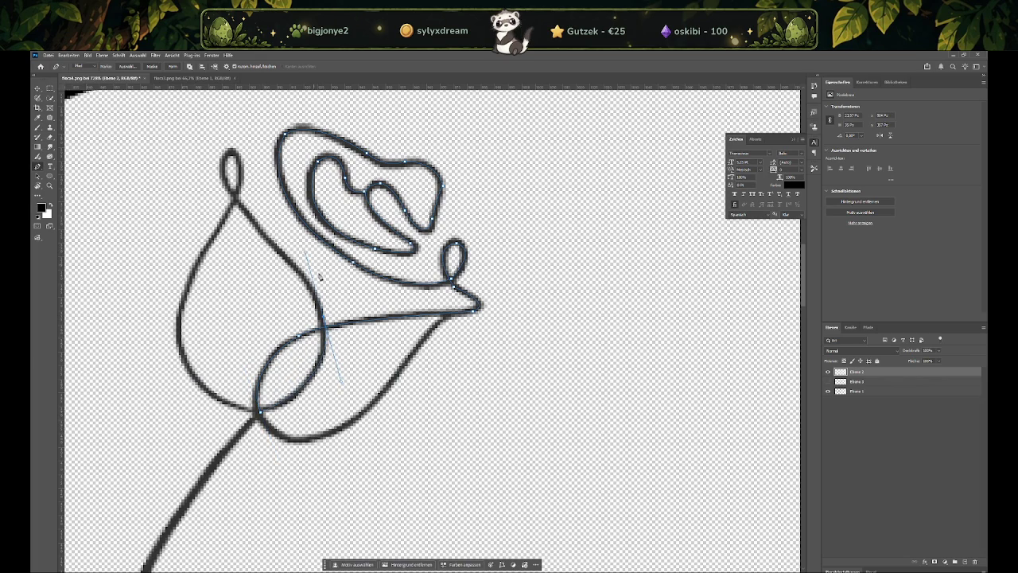
Continue the path with anchors around the rose's outer and lower petal outline
scroll(305, 253, "up", 2)
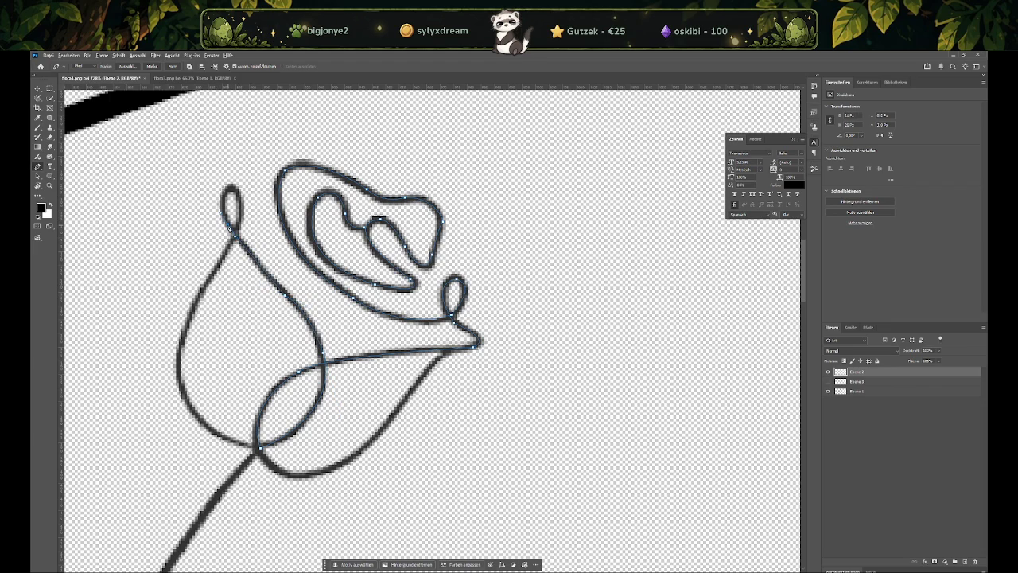
left_click(249, 210)
left_click(240, 195)
left_click(243, 202)
left_click(149, 382)
left_click(232, 442)
scroll(304, 438, "down", 1)
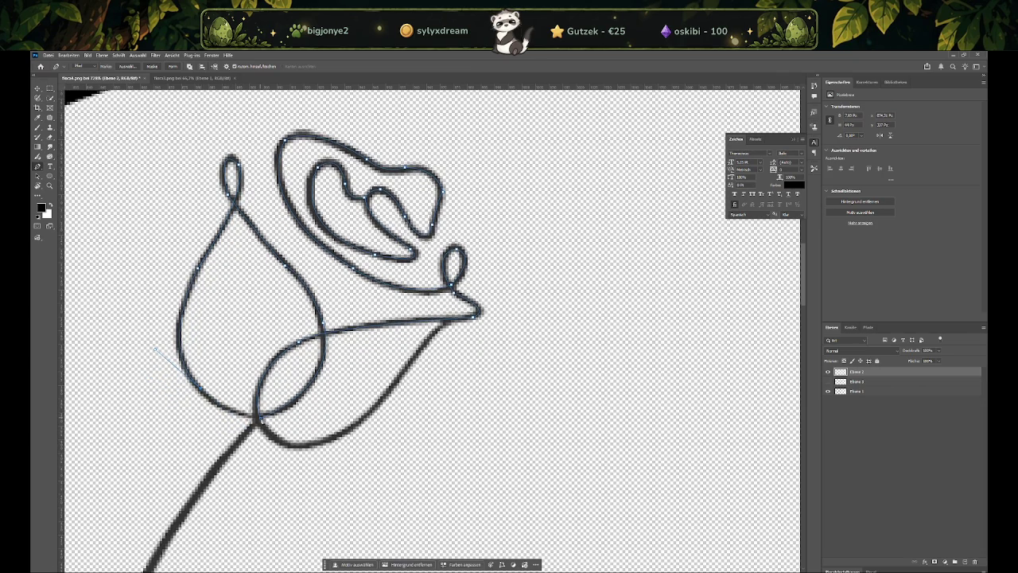
left_click_drag(258, 416, 285, 419)
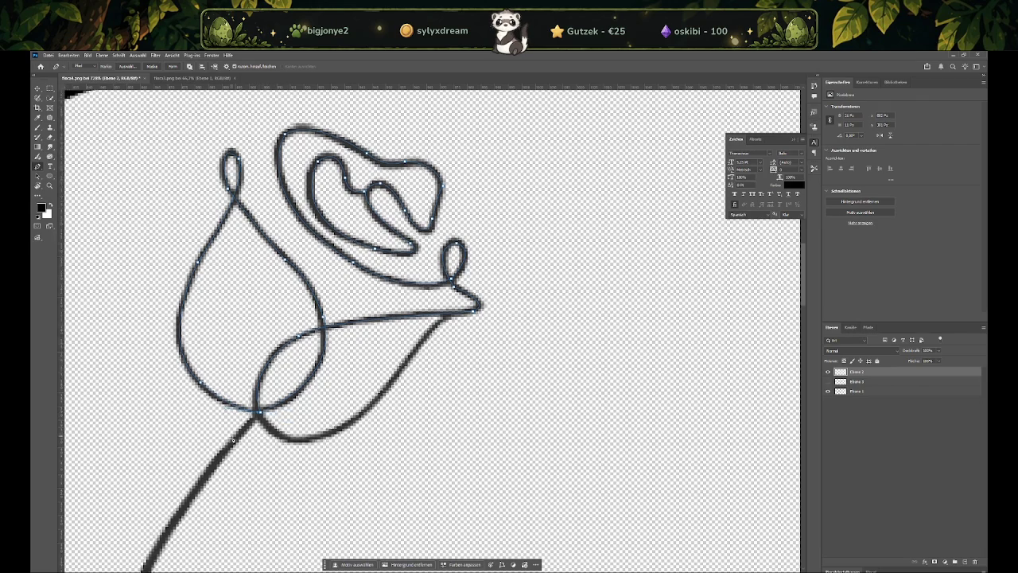
scroll(128, 469, "down", 5, "alt")
scroll(111, 509, "up", 2, "alt")
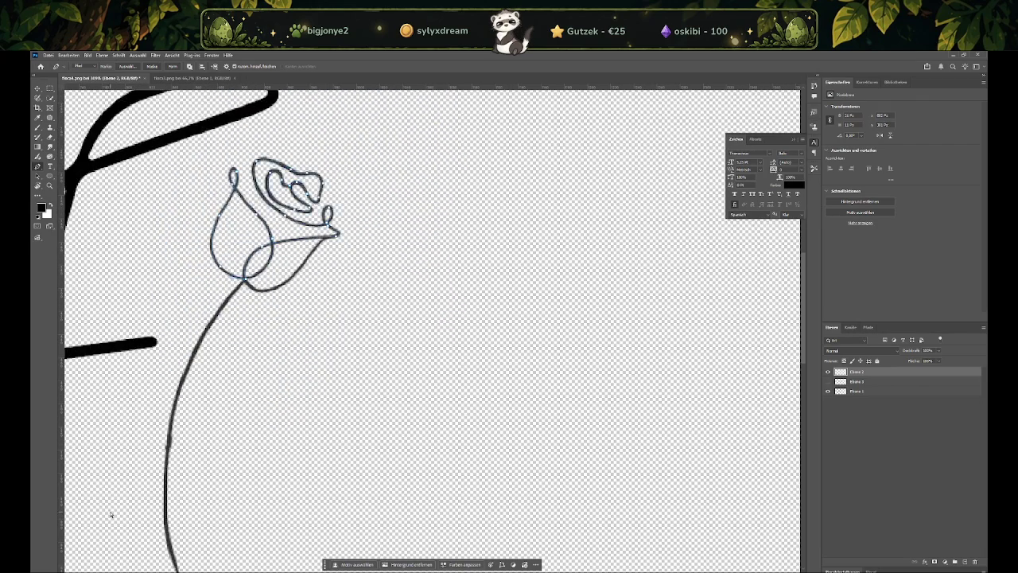
Extend the path with curved anchors down the full length of the stem
scroll(191, 341, "up", 3, "alt")
left_click_drag(168, 334, 139, 436)
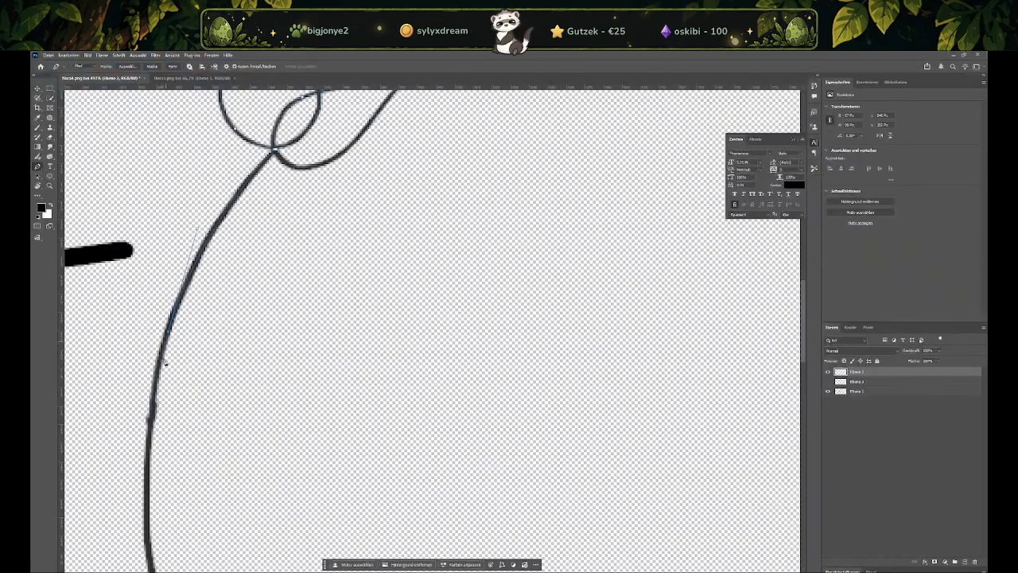
scroll(143, 418, "down", 3)
left_click_drag(160, 483, 158, 561)
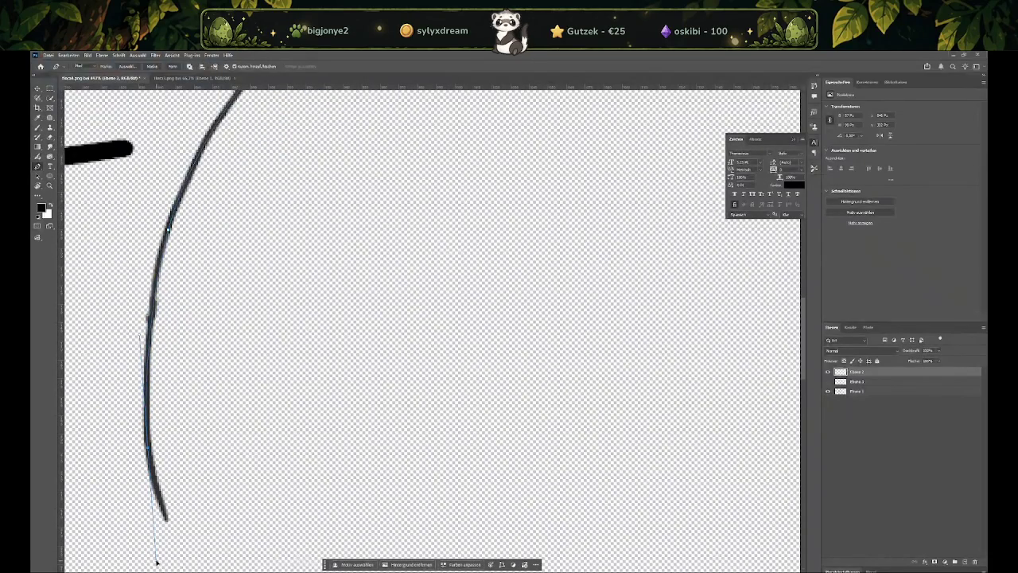
scroll(157, 557, "down", 3)
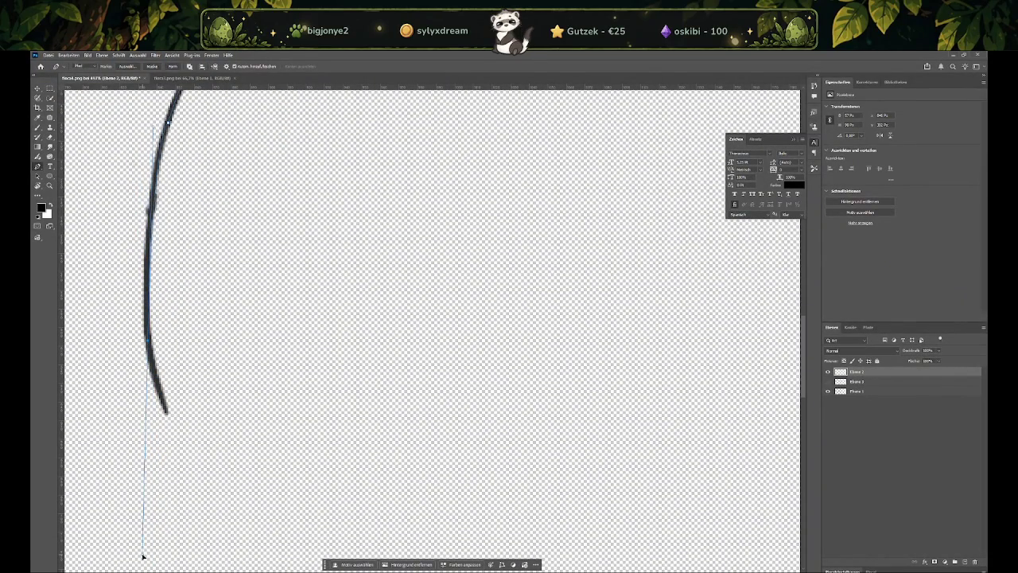
left_click_drag(149, 549, 153, 534)
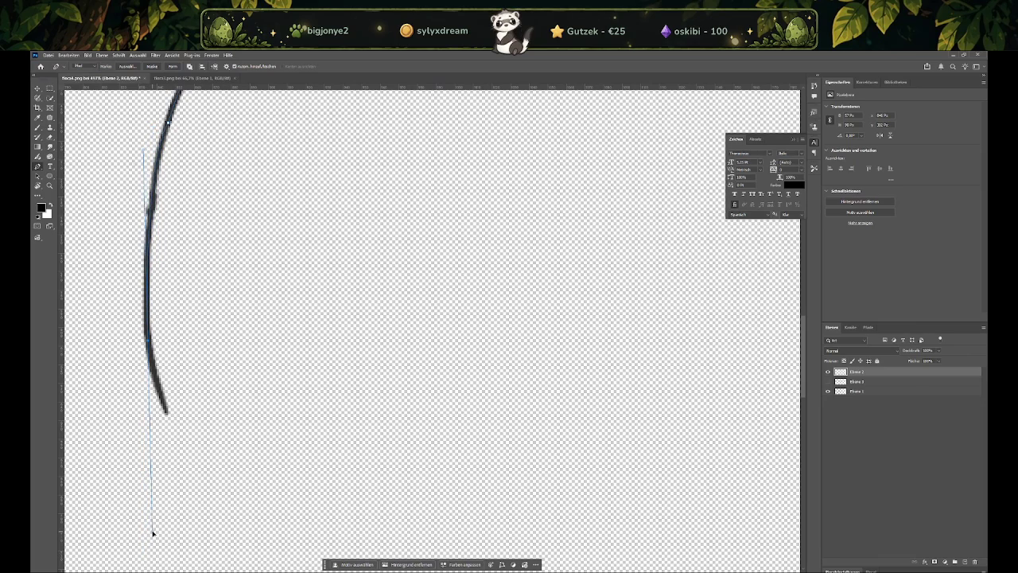
left_click(151, 344)
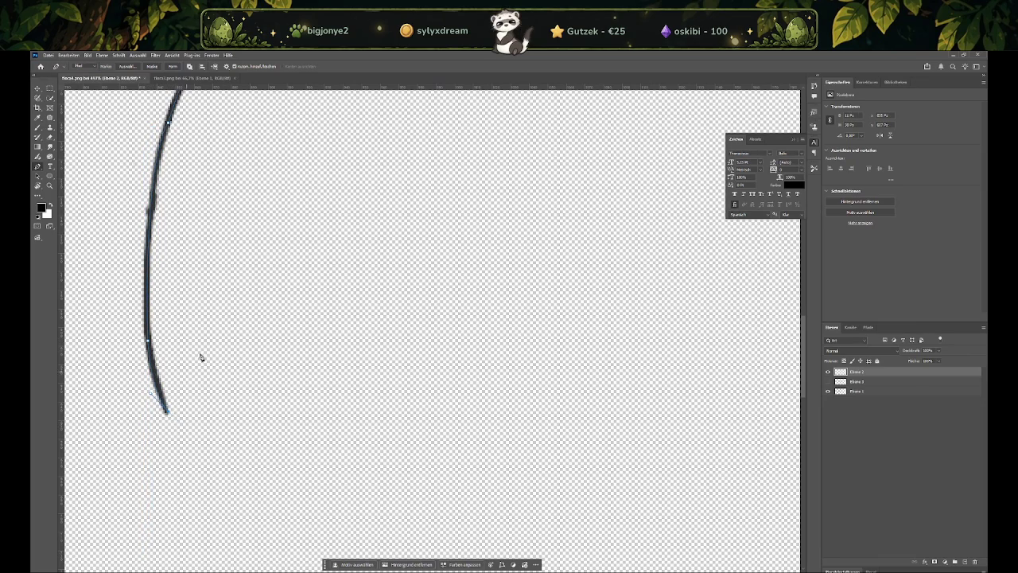
Anchor the path at the leaf tip and stem junction, undoing the stray segment with Ctrl+Z
scroll(179, 387, "down", 3, "alt")
scroll(371, 236, "down", 2, "alt")
scroll(394, 216, "up", 3, "alt")
scroll(366, 197, "up", 2, "alt")
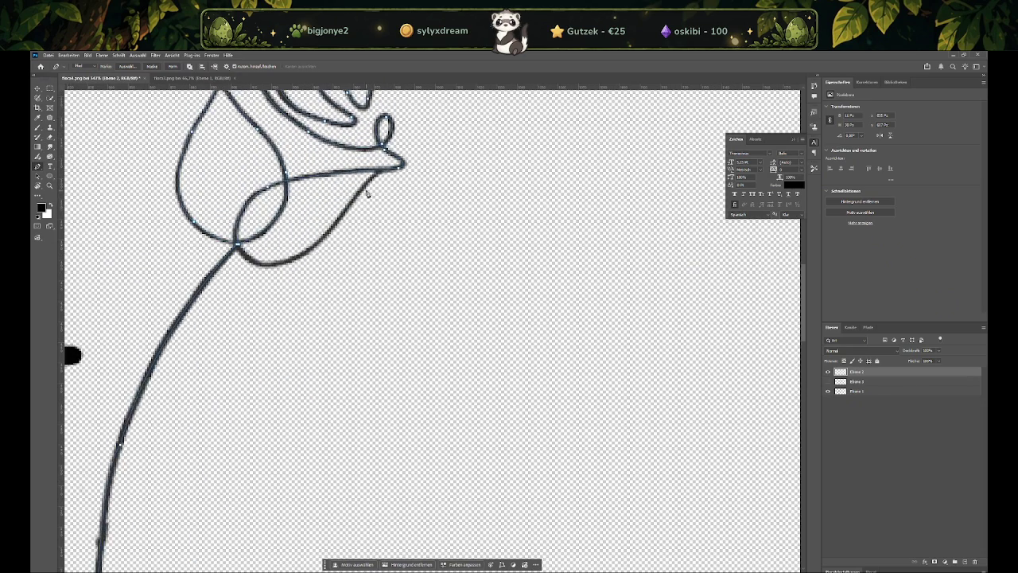
scroll(389, 175, "up", 3, "alt")
left_click(425, 155)
left_click(221, 265)
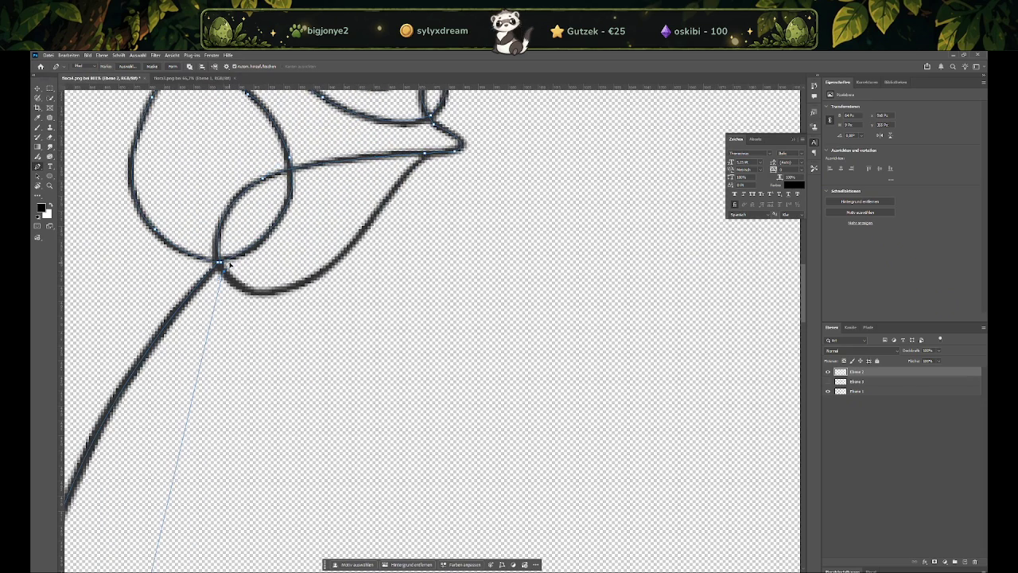
key("ctrl+z")
Try the Add Anchor Point variant, then return to the standard Pen tool
right_click(38, 166)
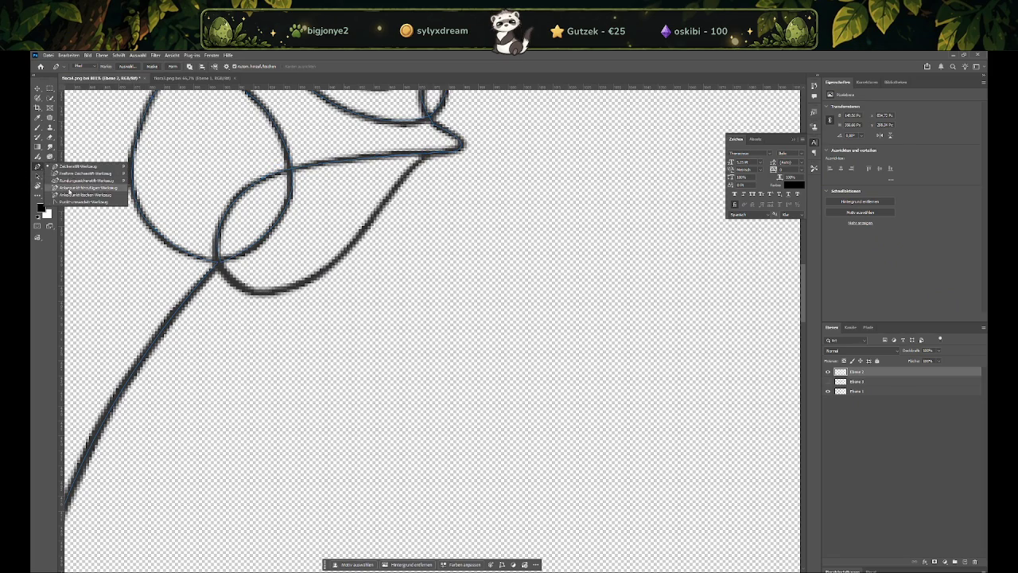
left_click(76, 191)
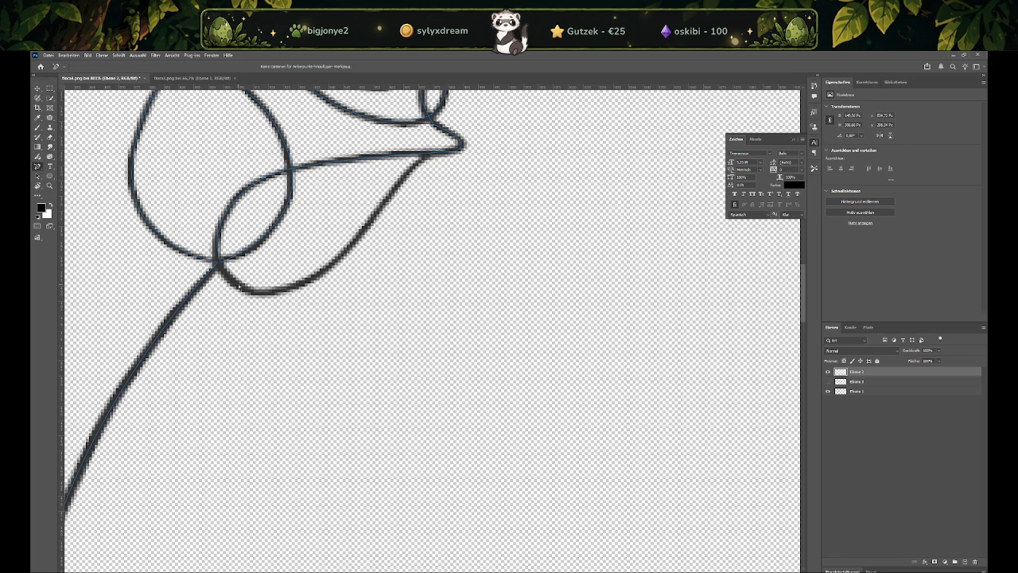
scroll(237, 249, "down", 2, "alt")
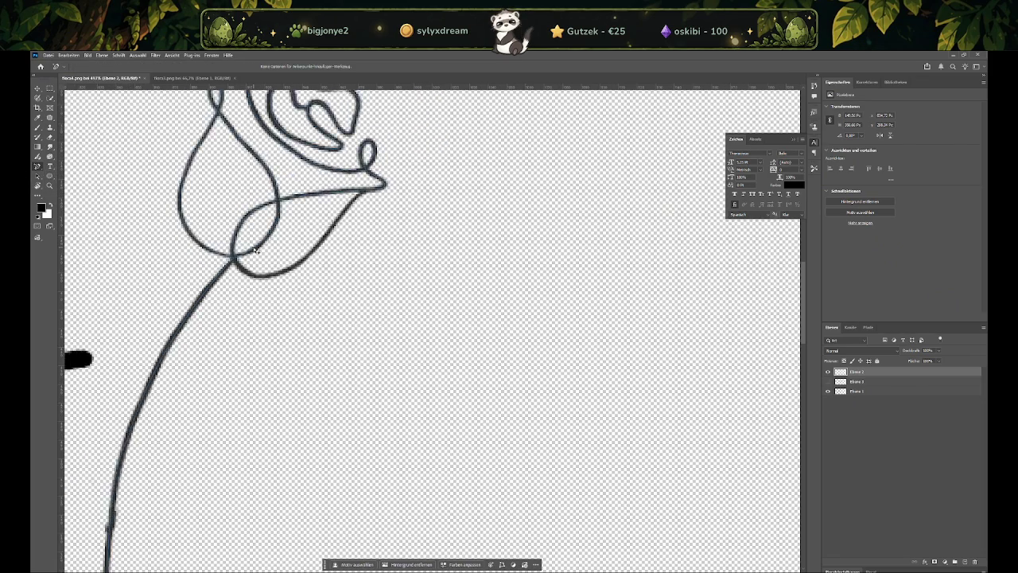
scroll(223, 255, "down", 2, "alt")
scroll(201, 264, "down", 1, "alt")
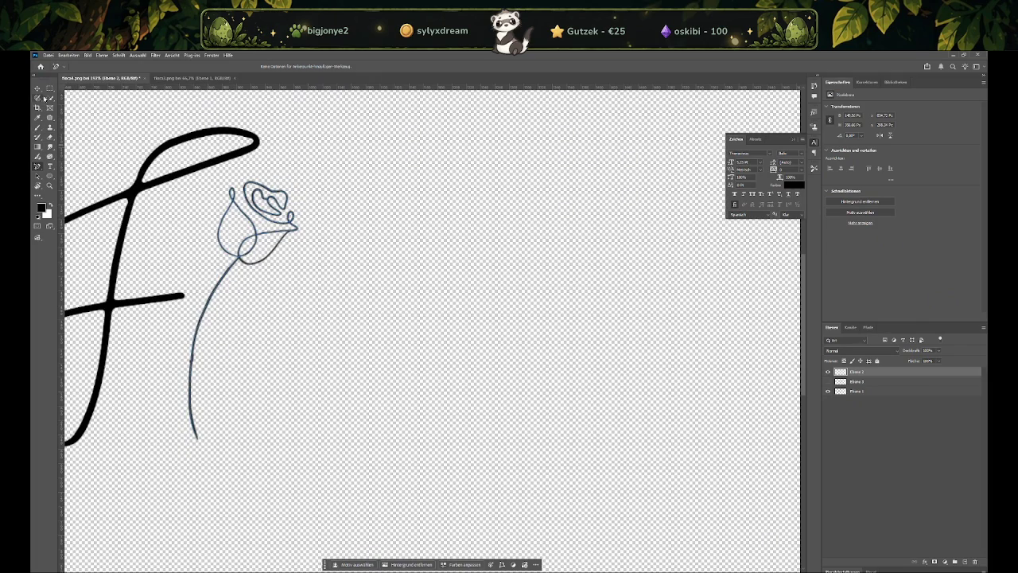
right_click(45, 169)
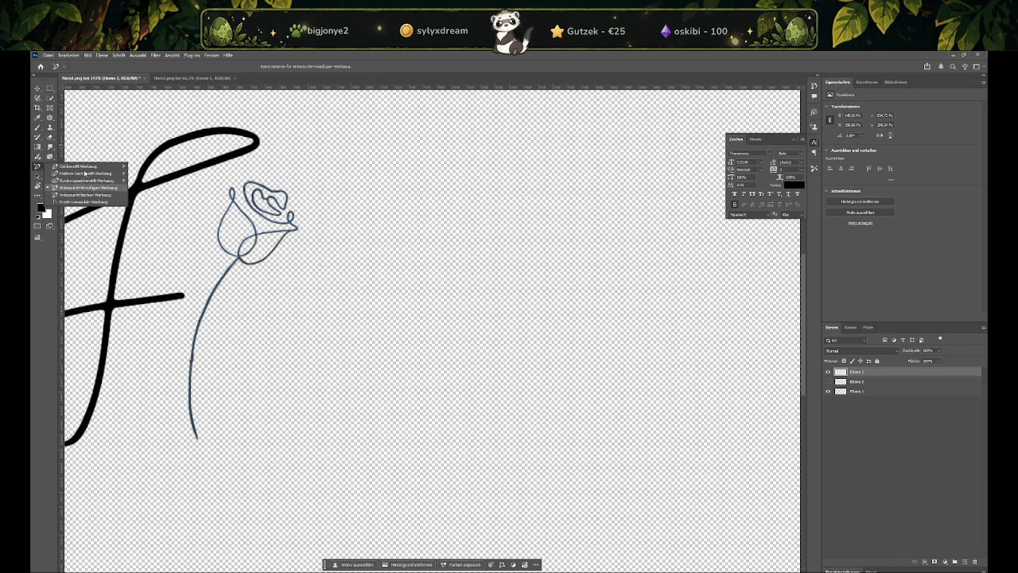
left_click(83, 169)
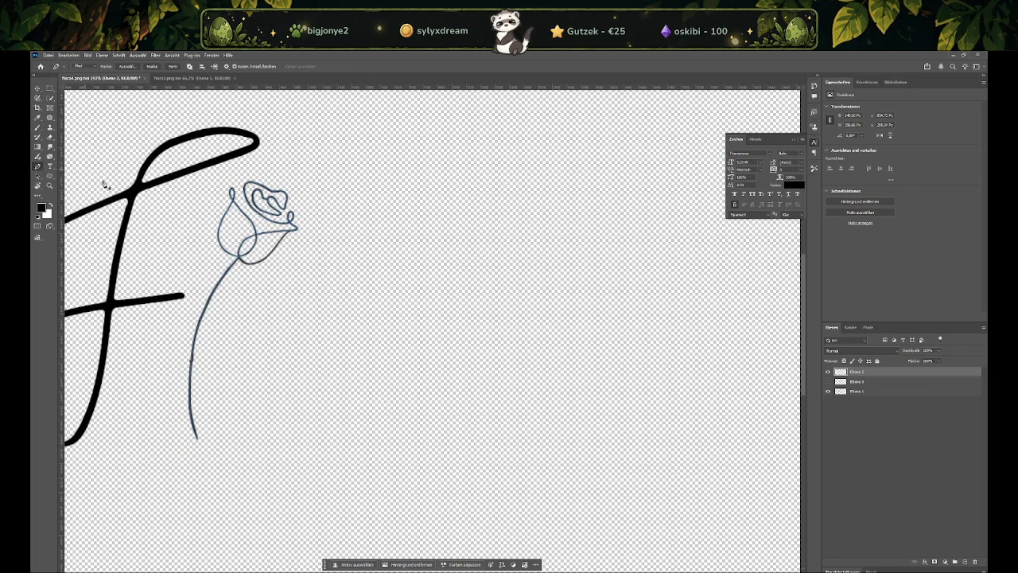
scroll(198, 257, "up", 2, "alt")
scroll(207, 268, "up", 1, "alt")
Select the Brush tool and shrink its size to about 10 px
right_click(379, 255)
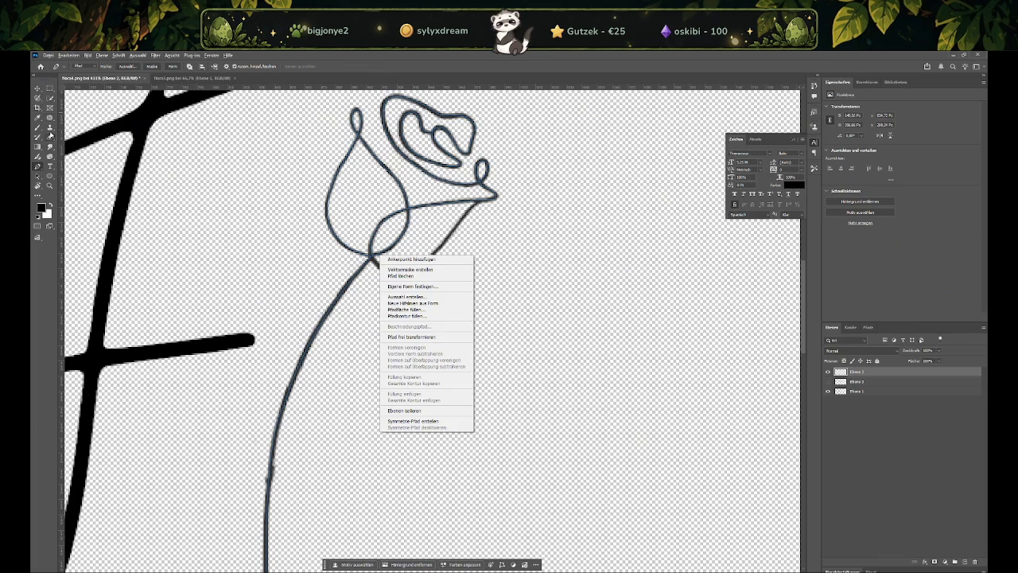
left_click(49, 137)
right_click(168, 263)
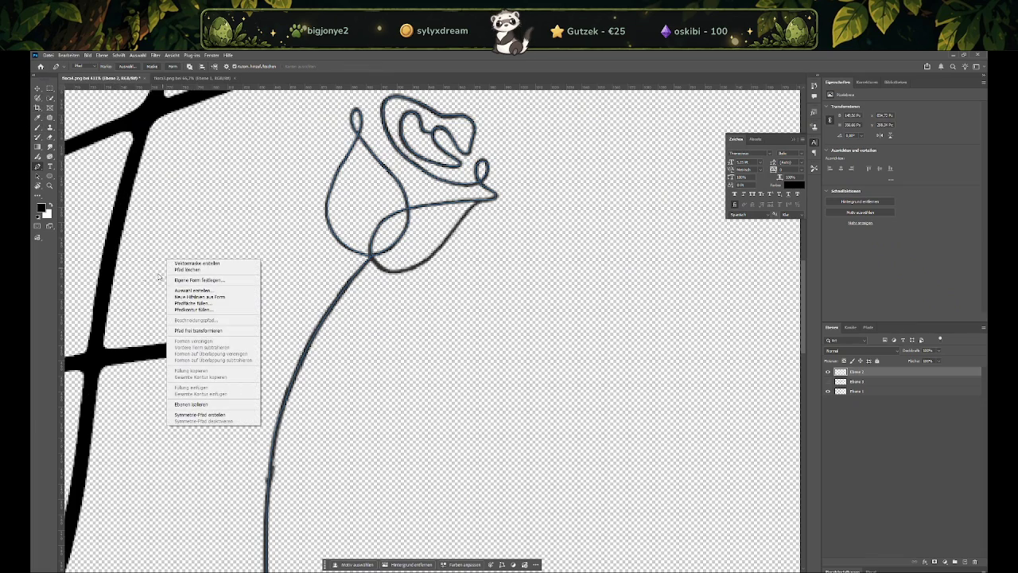
left_click(179, 251)
left_click(37, 127)
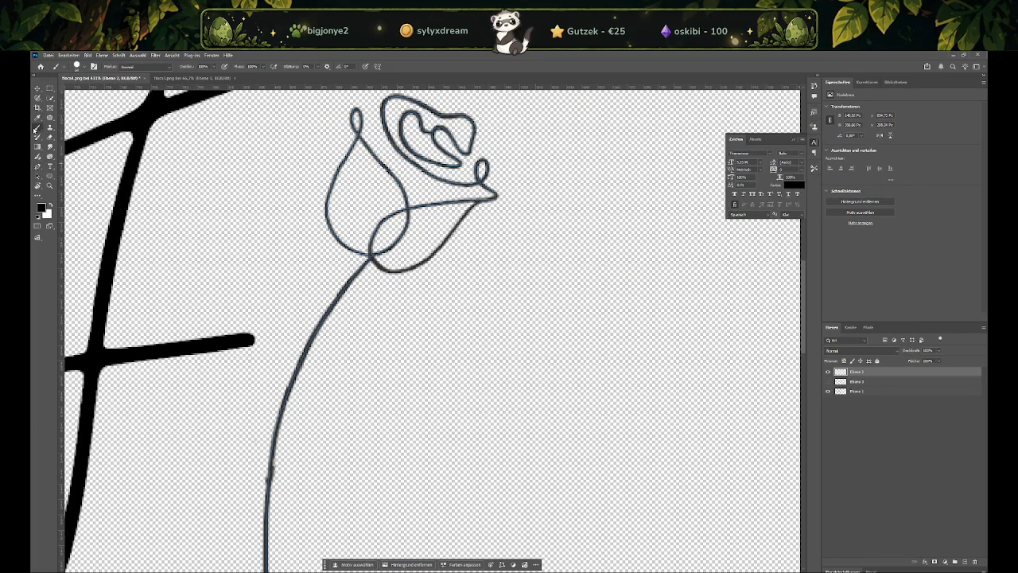
right_click_drag(193, 253, 108, 257, "alt")
Stroke the traced rose path with the brush via Pfadkontur füllen
left_click(38, 165)
right_click(337, 296)
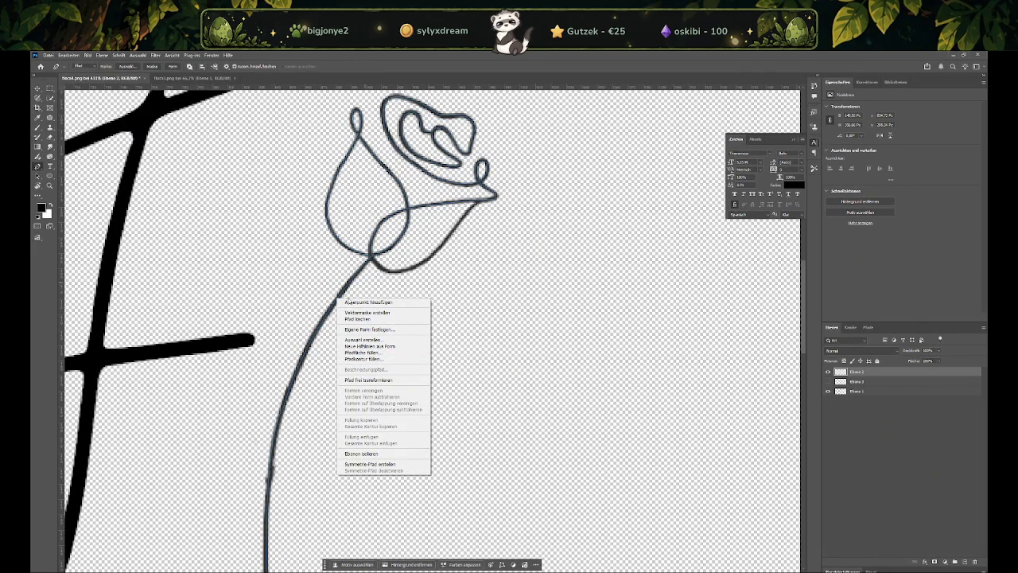
left_click(422, 358)
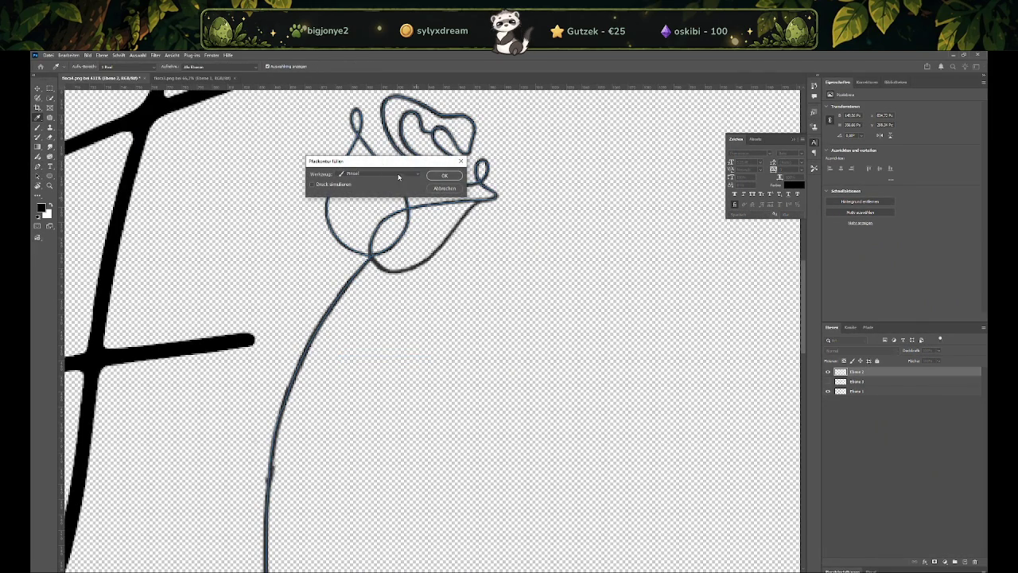
left_click(454, 178)
scroll(395, 310, "down", 2, "alt")
scroll(398, 309, "down", 3, "alt")
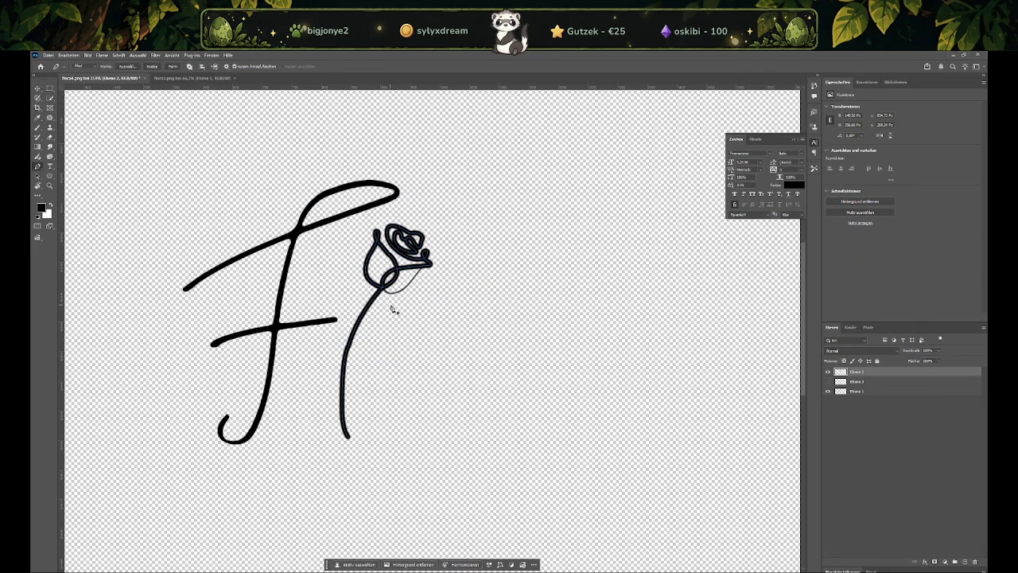
scroll(400, 308, "down", 1, "alt")
scroll(399, 308, "up", 1, "alt")
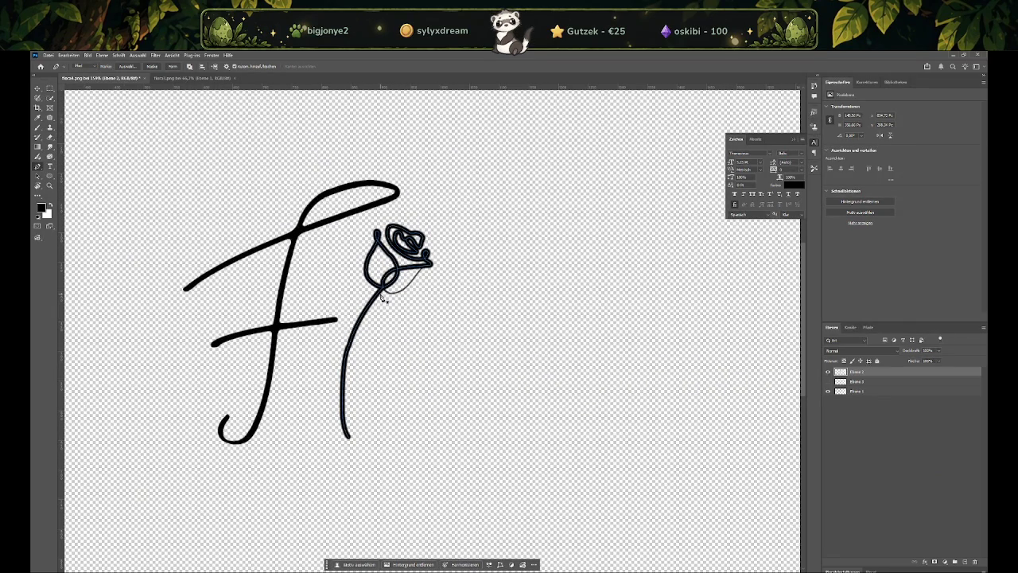
left_click(37, 88)
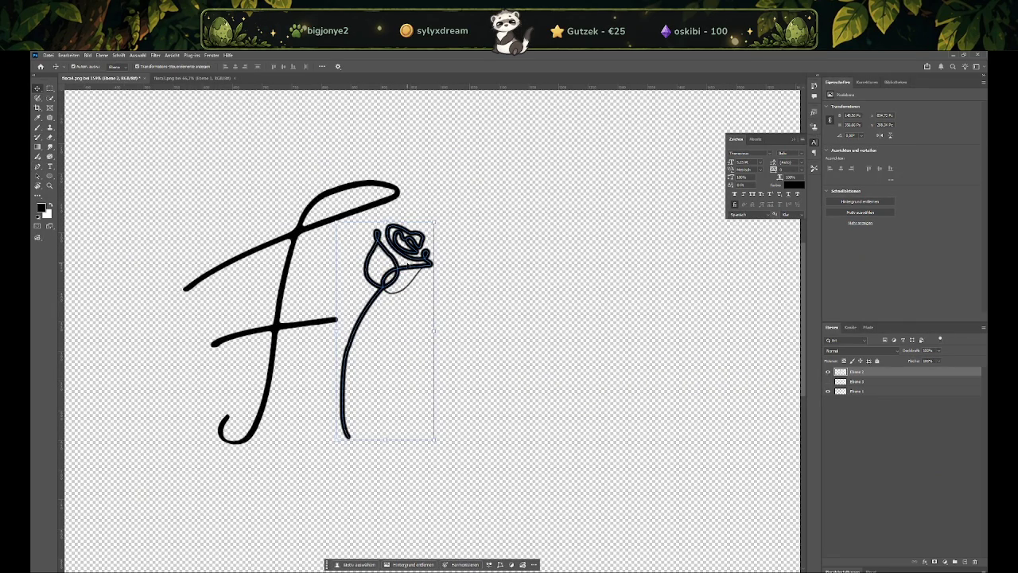
Show the Paths list, dismiss the work path's menu, and deselect the rose
left_click(850, 327)
left_click(868, 327)
right_click(844, 340)
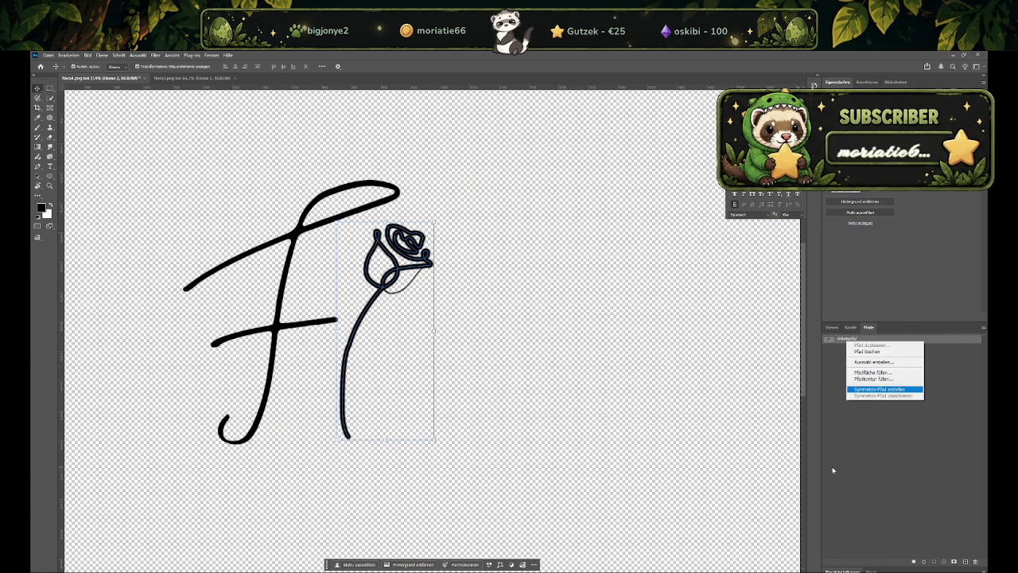
left_click(530, 361)
left_click(530, 361)
Return to the Layers panel and make Ebene 1, holding the F, active
left_click(831, 327)
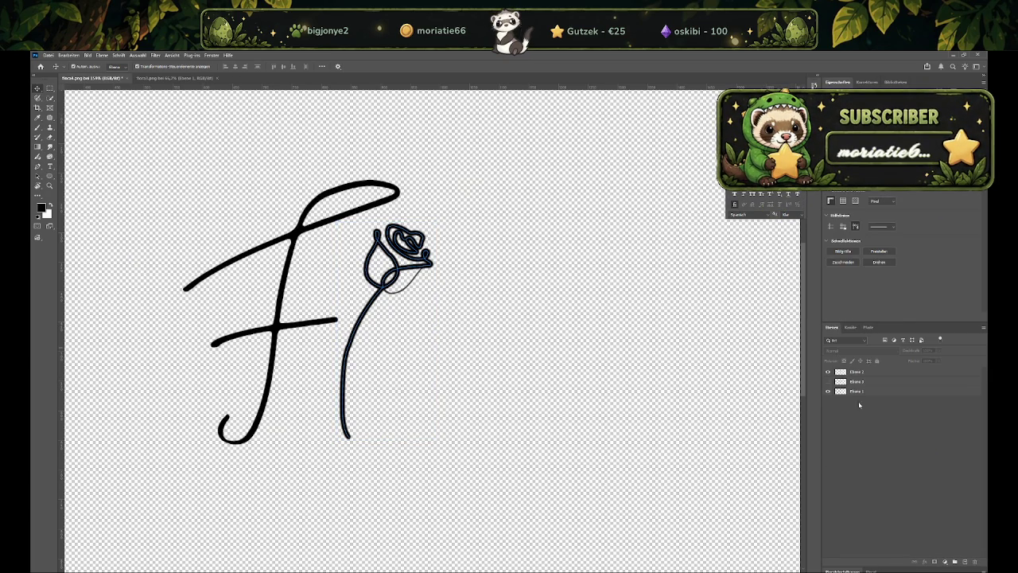
left_click(859, 372)
left_click(863, 381)
left_click(859, 391)
scroll(567, 381, "down", 2, "alt")
scroll(497, 350, "up", 1, "alt")
scroll(495, 342, "up", 2, "alt")
scroll(495, 297, "up", 3, "alt")
scroll(494, 296, "up", 2, "alt")
scroll(424, 277, "down", 3, "alt")
scroll(426, 272, "down", 1, "alt")
scroll(426, 271, "up", 2, "alt")
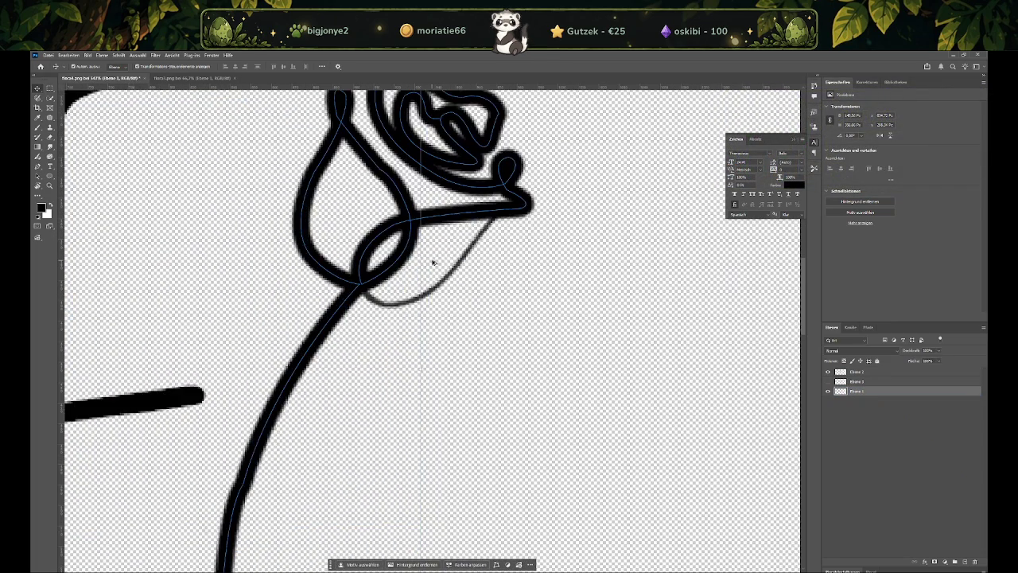
Zoom around the rose and select the Brush tool (B)
left_click(470, 243)
scroll(471, 244, "up", 1, "alt")
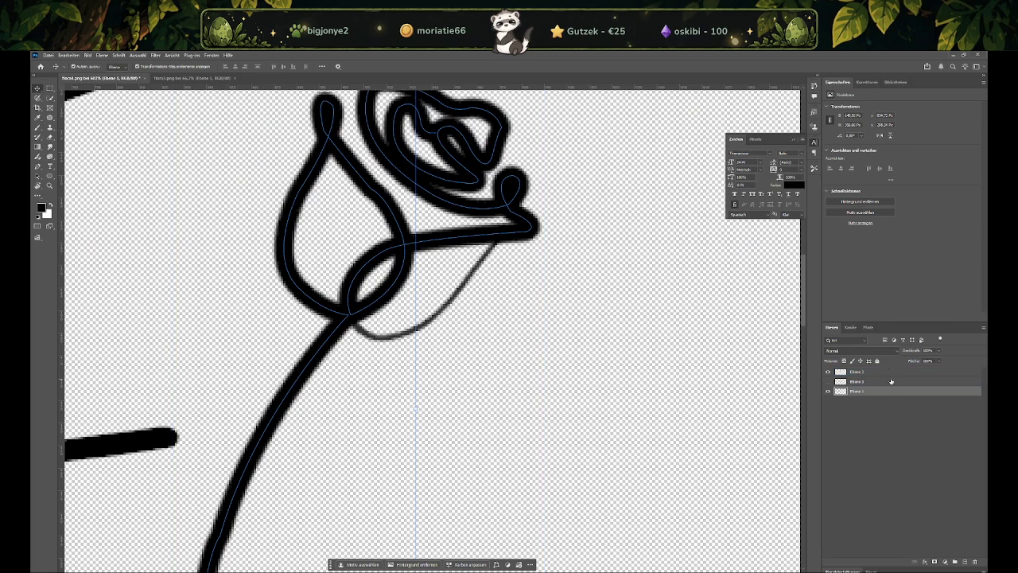
scroll(485, 336, "down", 1, "alt")
scroll(493, 335, "down", 2, "alt")
scroll(492, 335, "down", 2, "alt")
scroll(549, 355, "up", 1, "alt")
scroll(550, 355, "up", 1, "alt")
scroll(549, 355, "down", 1, "alt")
scroll(548, 356, "up", 1, "alt")
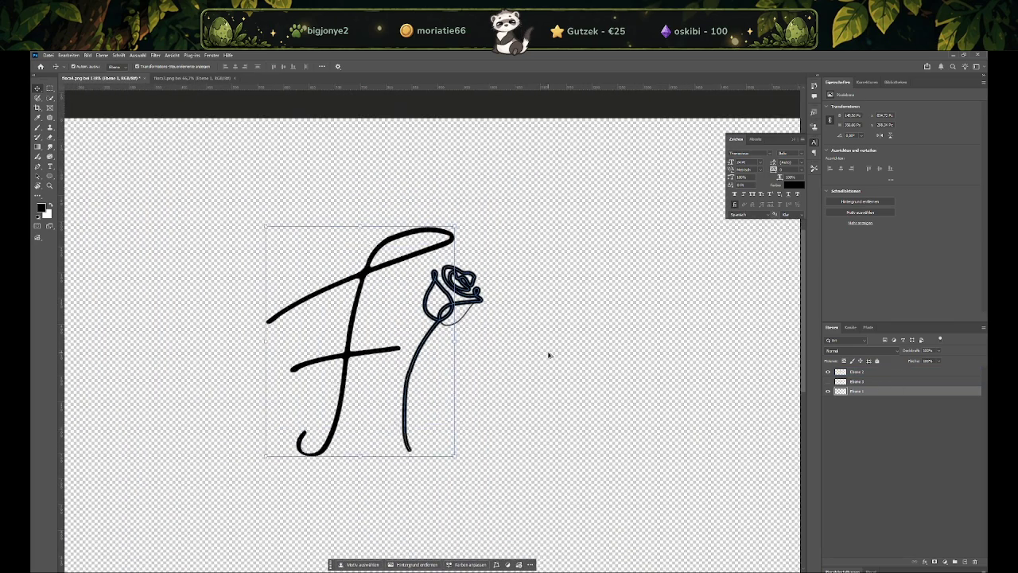
scroll(549, 355, "up", 1, "alt")
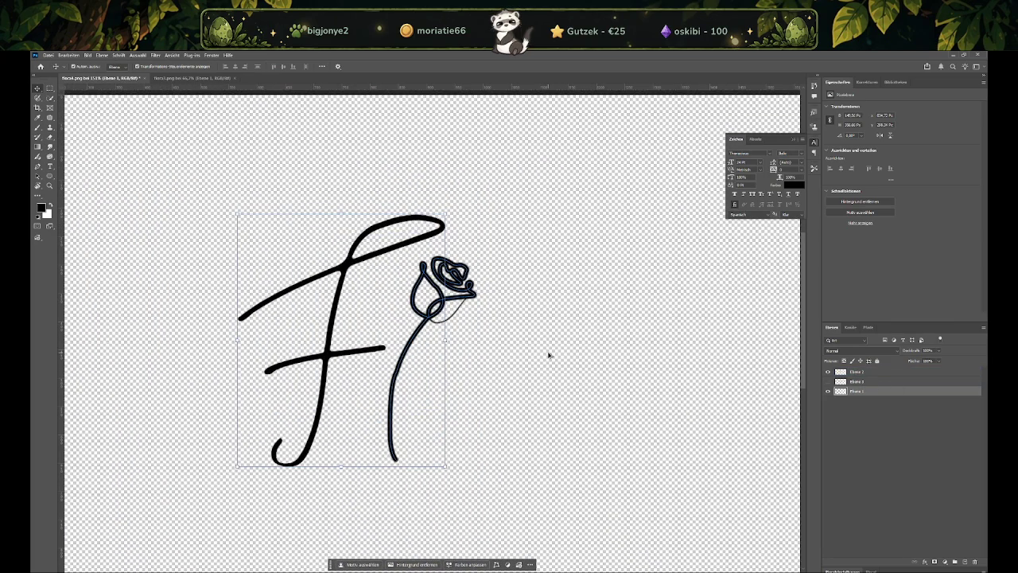
left_click(38, 127)
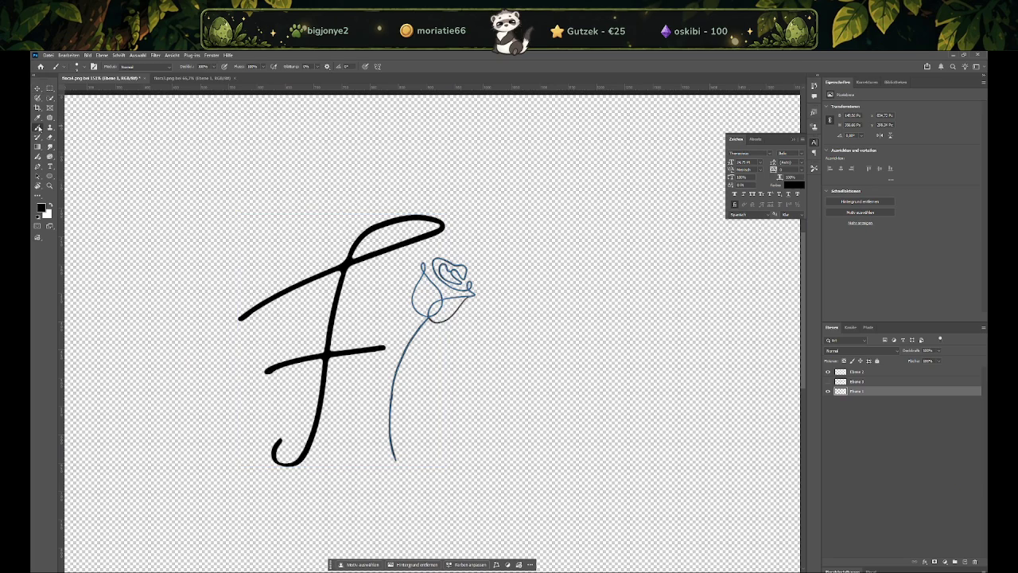
Choose a round brush preset and stroke the rose path with Pinsel via Pfadkontur füllen
right_click(157, 144)
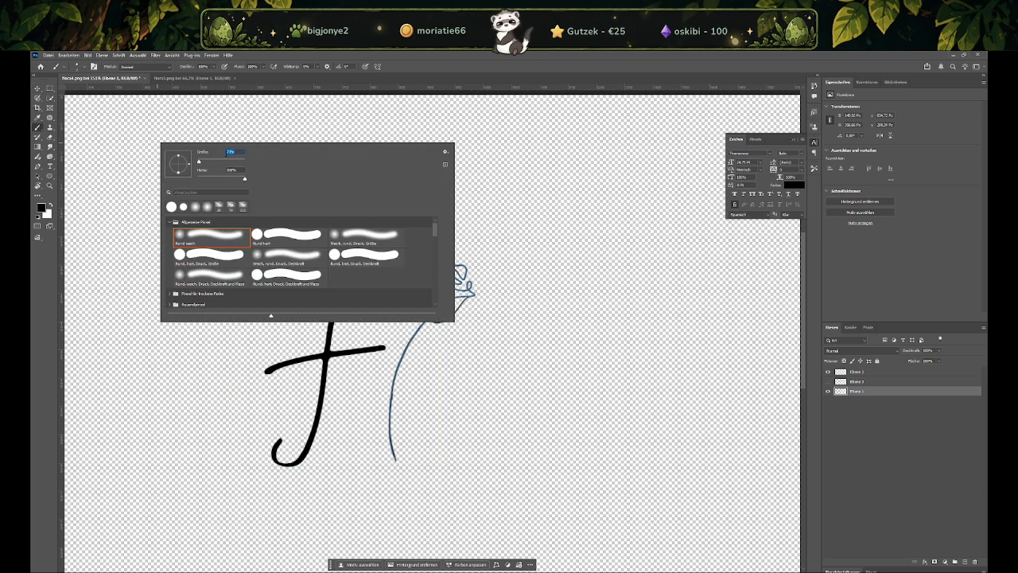
left_click(224, 133)
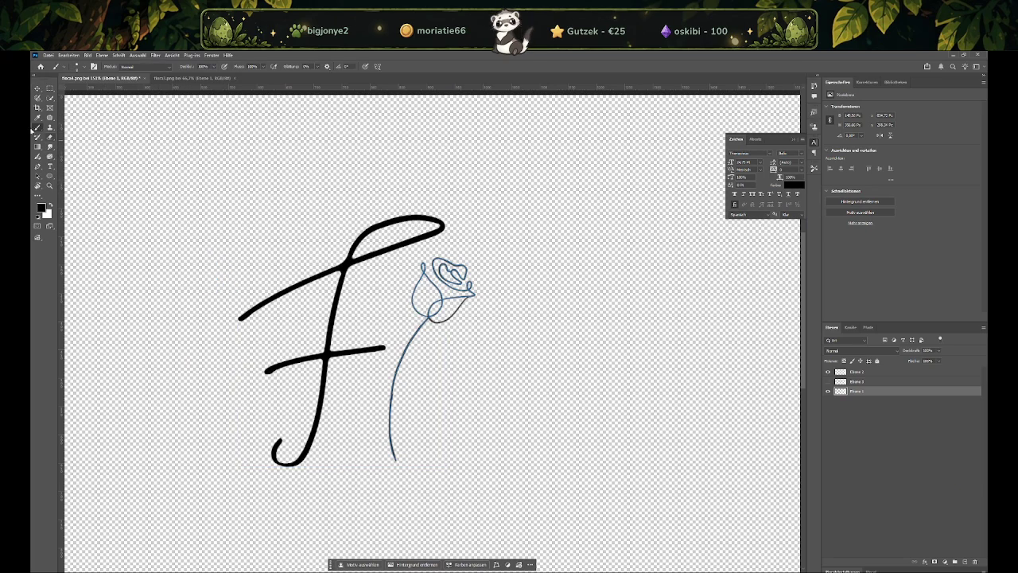
left_click(38, 166)
right_click(410, 300)
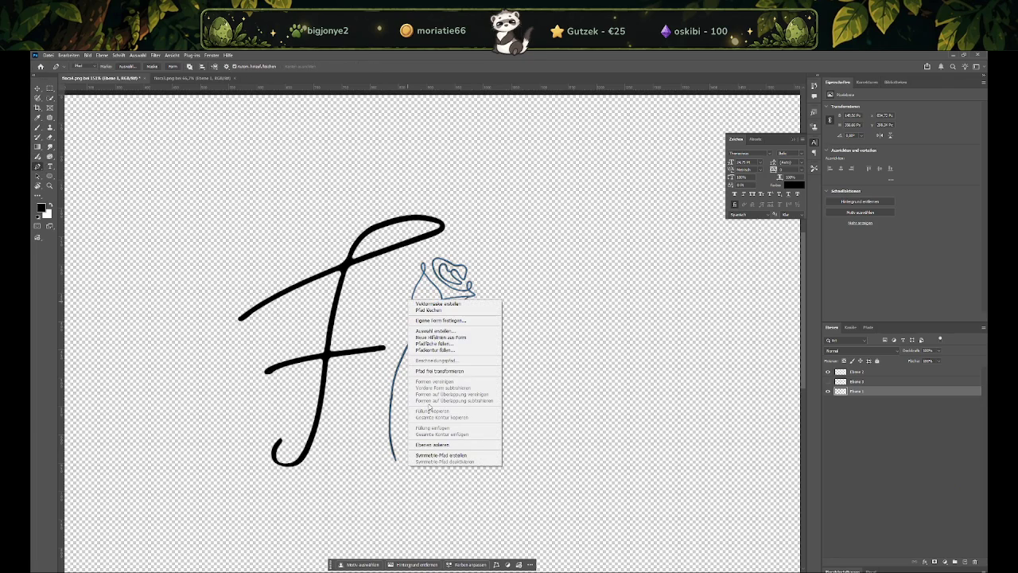
left_click(446, 349)
left_click(398, 173)
left_click(374, 187)
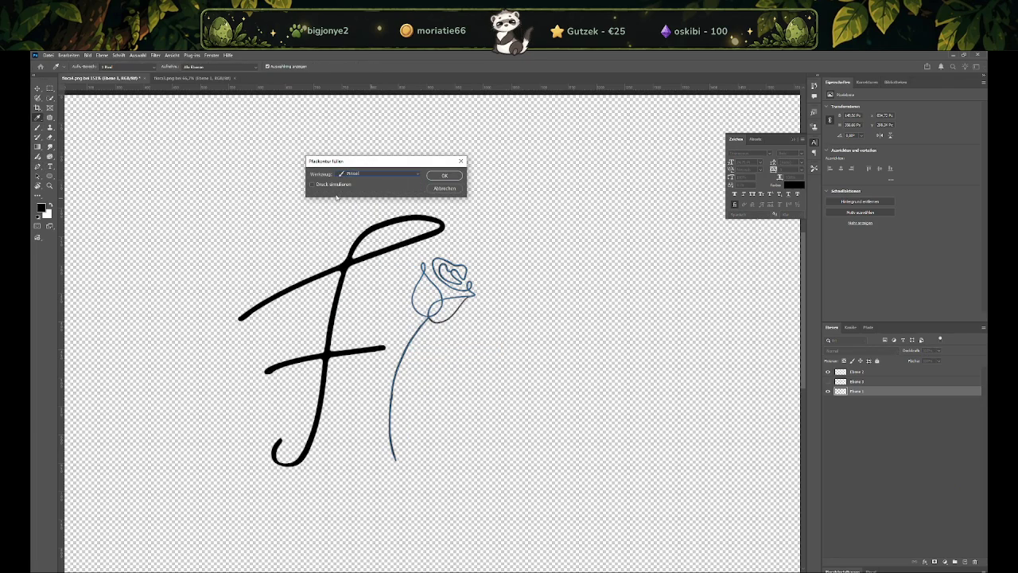
left_click(444, 175)
Toggle the grey outline layer Ebene 2 to compare the thick stroked rose
scroll(453, 373, "up", 1, "alt")
scroll(425, 372, "up", 3, "alt")
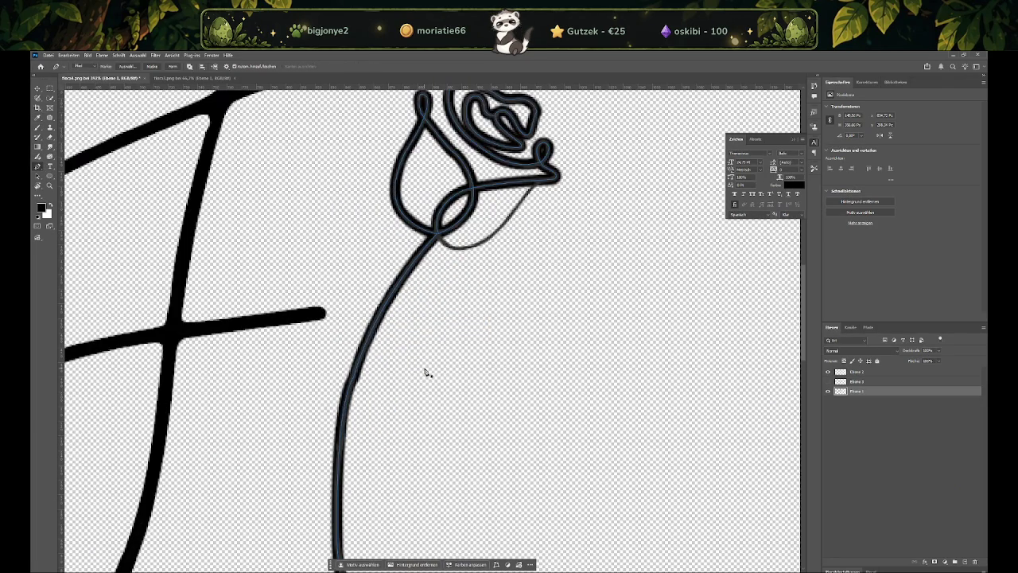
scroll(469, 345, "up", 2)
scroll(513, 319, "up", 2)
left_click(828, 371)
left_click(828, 371)
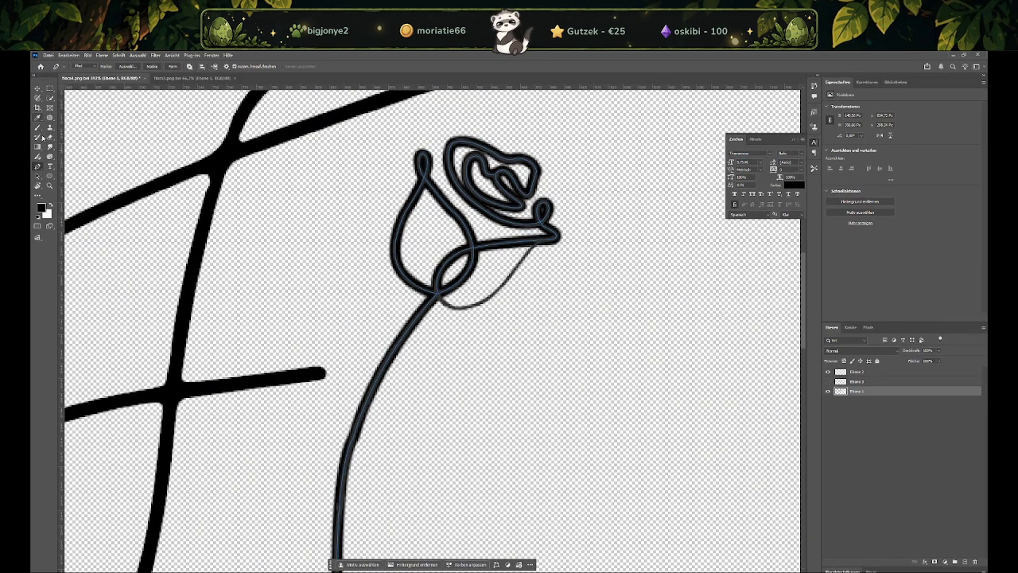
scroll(552, 334, "up", 2, "alt")
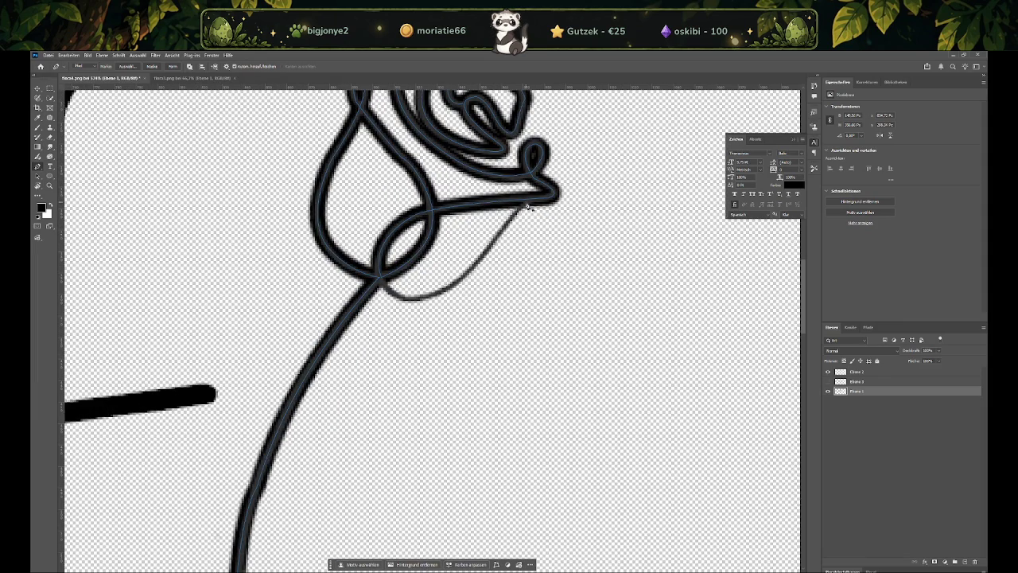
Draw a new leaf curve on the rose path ending at the stem junction
left_click(527, 203)
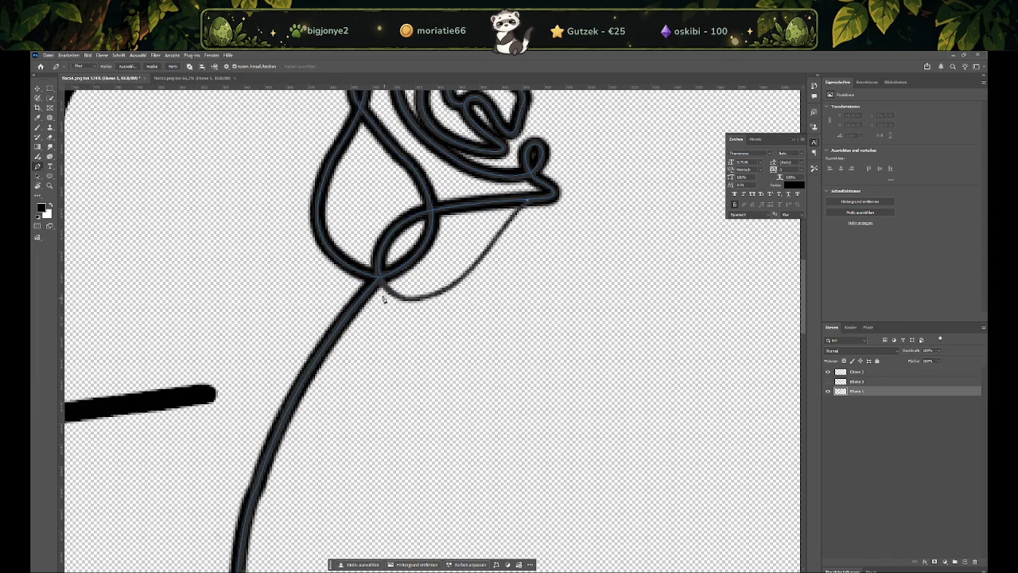
left_click_drag(390, 297, 377, 318)
left_click(452, 310, "ctrl")
left_click_drag(378, 276, 346, 226)
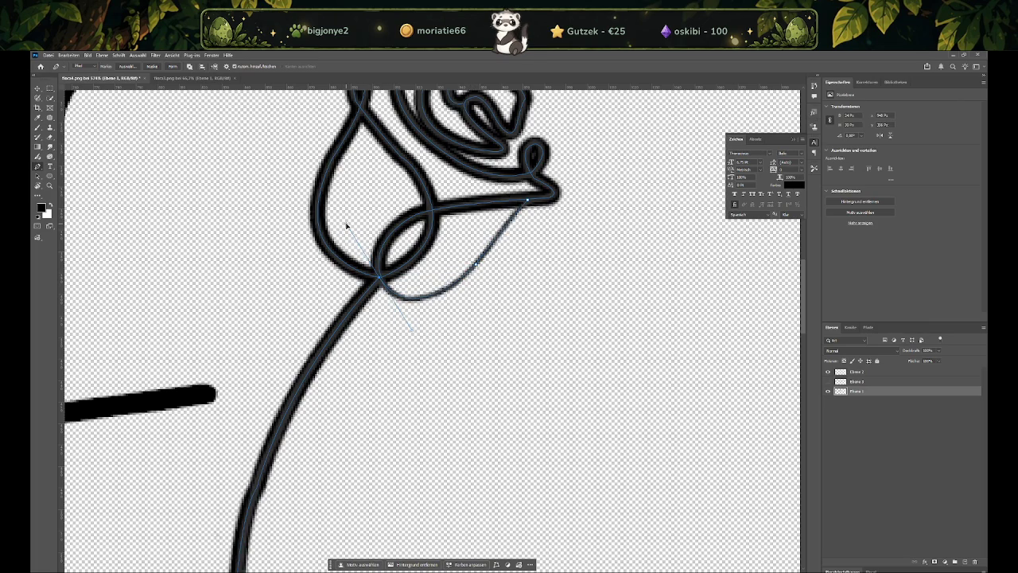
right_click(481, 270)
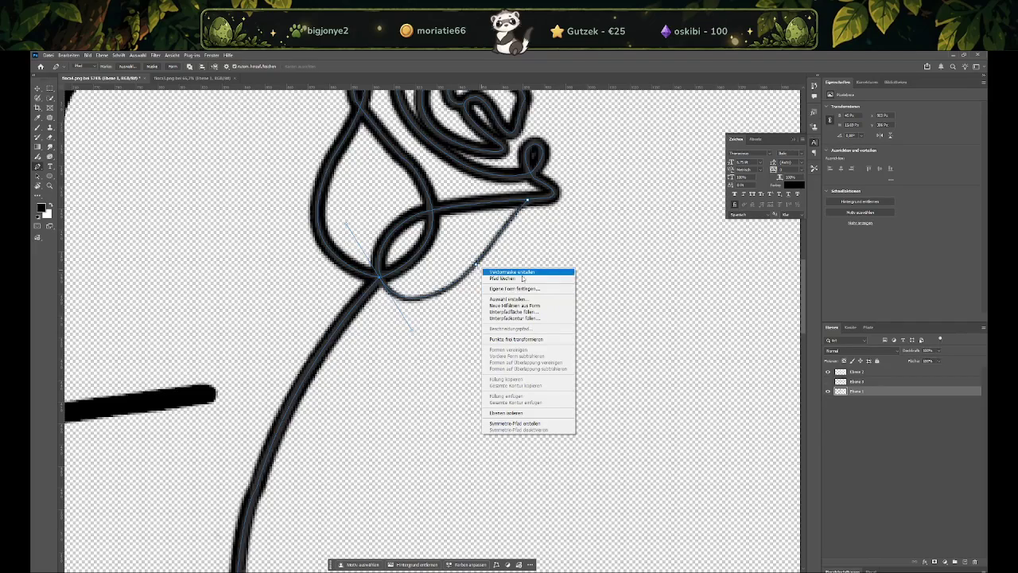
left_click(880, 389)
Check the Ebene 3 and Ebene 2 visibility, leaving Ebene 1 active and Ebene 2 shown
left_click(875, 382)
left_click(827, 382)
left_click(828, 381)
left_click(861, 393)
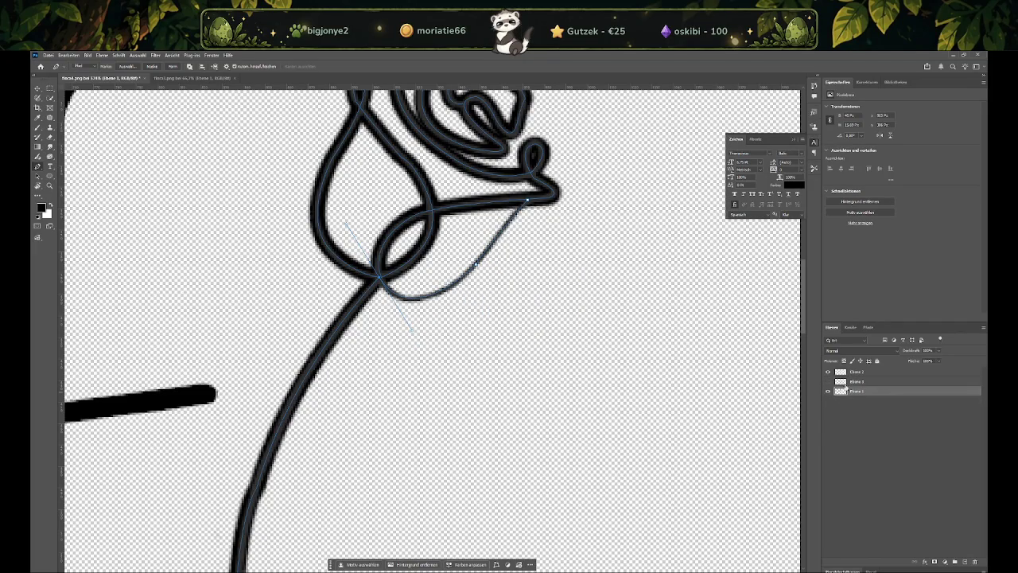
left_click(827, 371)
left_click(827, 372)
left_click(827, 372)
left_click(827, 371)
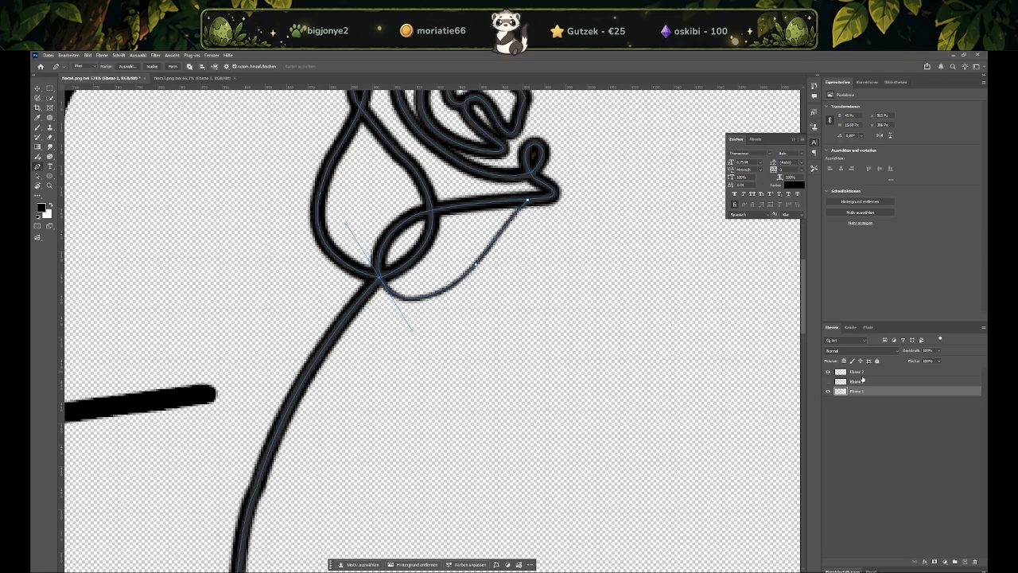
scroll(696, 390, "down", 2, "alt")
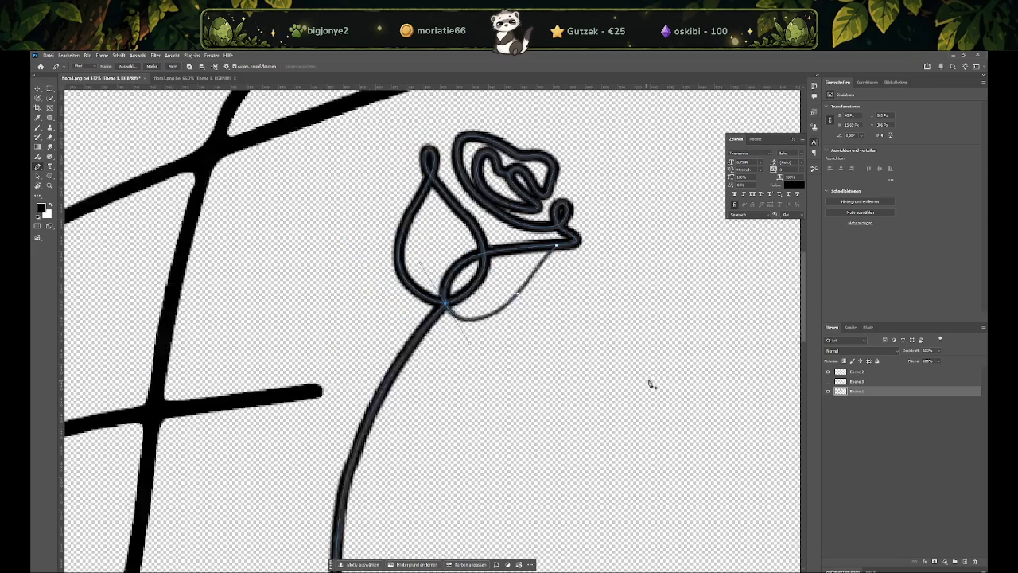
Stroke the leaf curve in black with Unterpfadkontur füllen
right_click(497, 291)
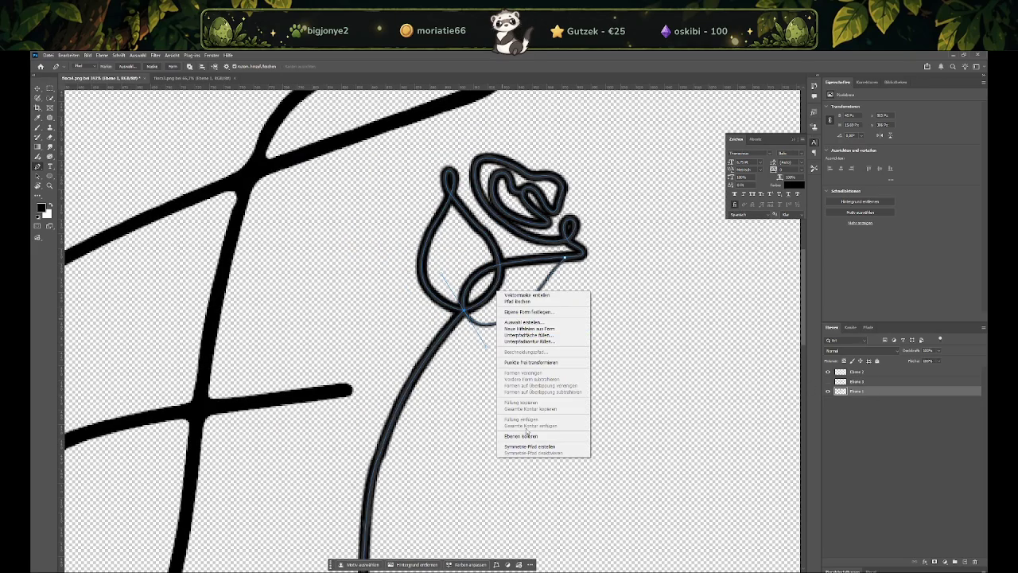
left_click(531, 341)
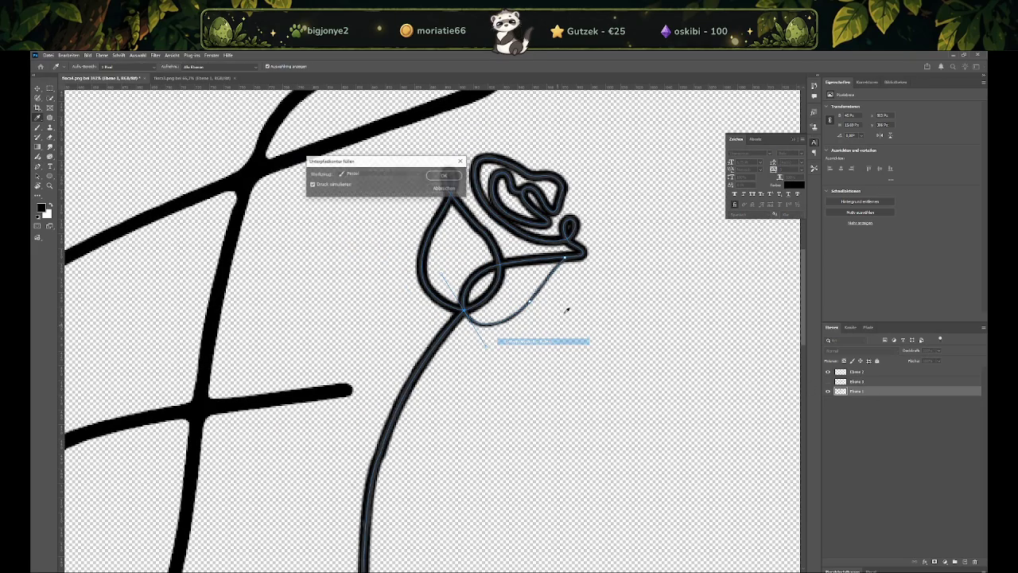
left_click(444, 177)
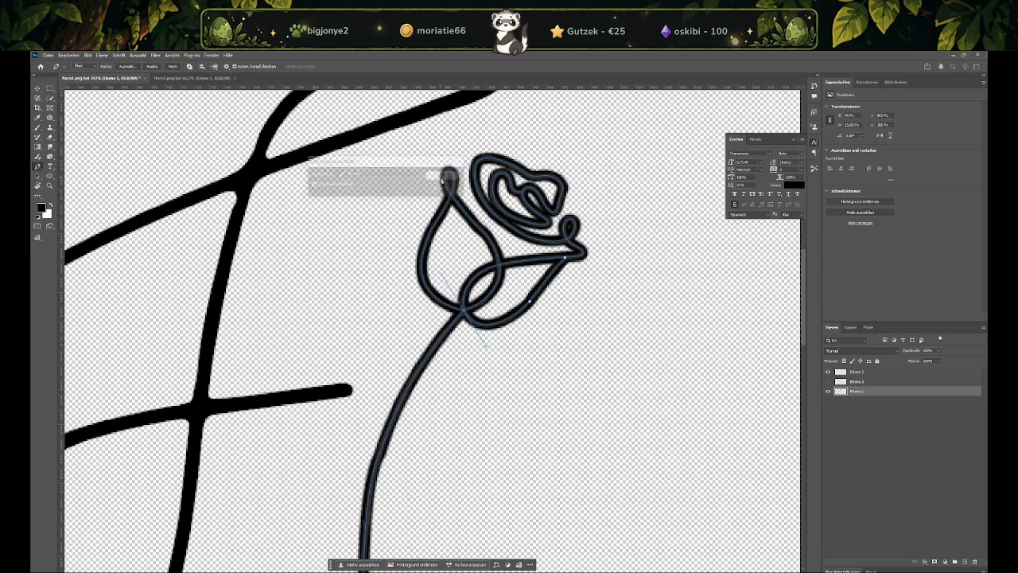
Save the work path as Pfad 1 and hide the grey outline layer Ebene 2
left_click(869, 327)
double_click(848, 340)
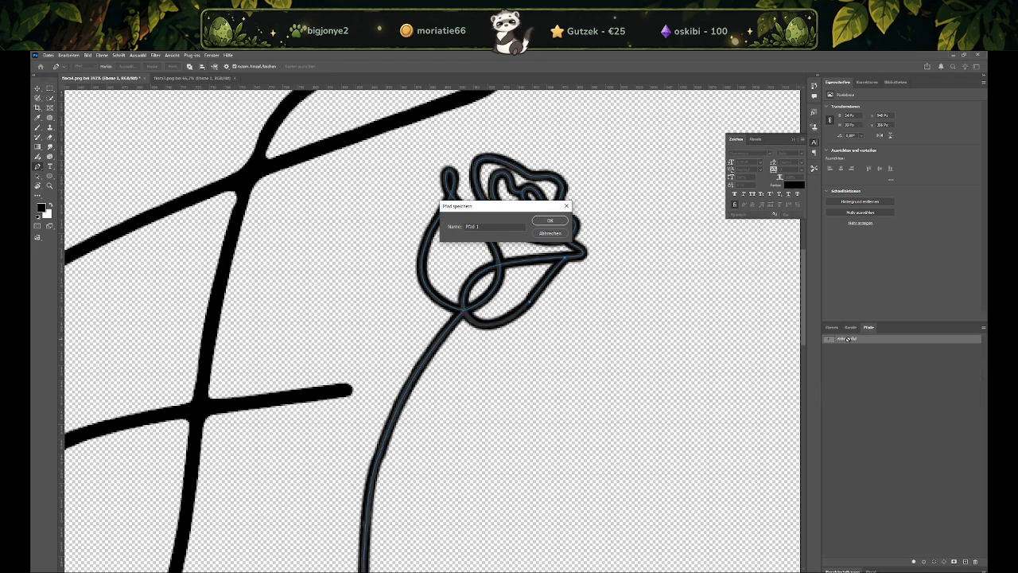
left_click(542, 222)
right_click(873, 354)
left_click(885, 351)
left_click(831, 327)
left_click(827, 372)
scroll(555, 375, "down", 3, "alt")
scroll(523, 387, "down", 2, "alt")
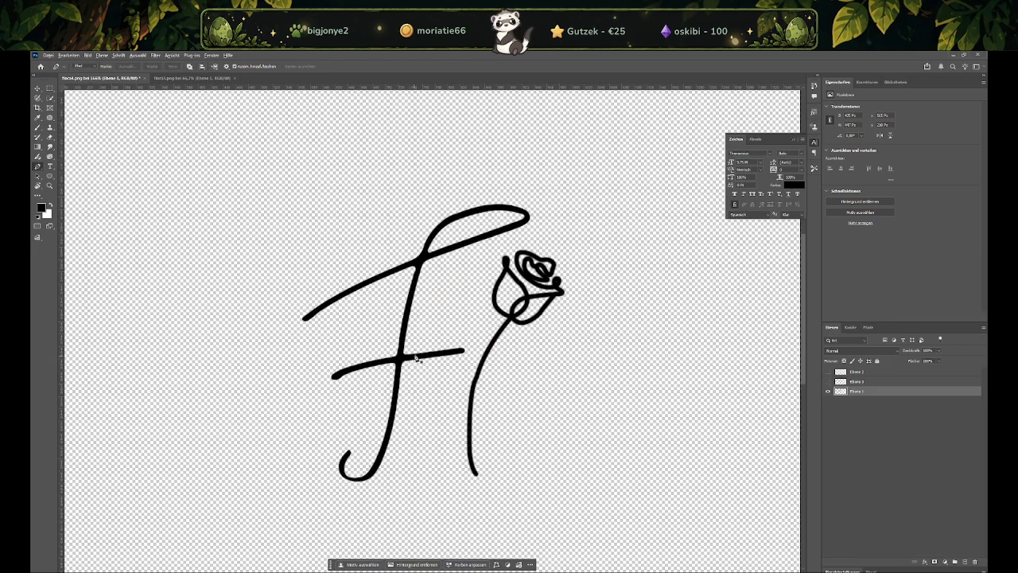
Select the rose stem and the rose head with two rectangular marquee boxes
scroll(414, 362, "down", 3, "alt")
scroll(344, 324, "down", 1, "alt")
scroll(330, 333, "up", 1, "alt")
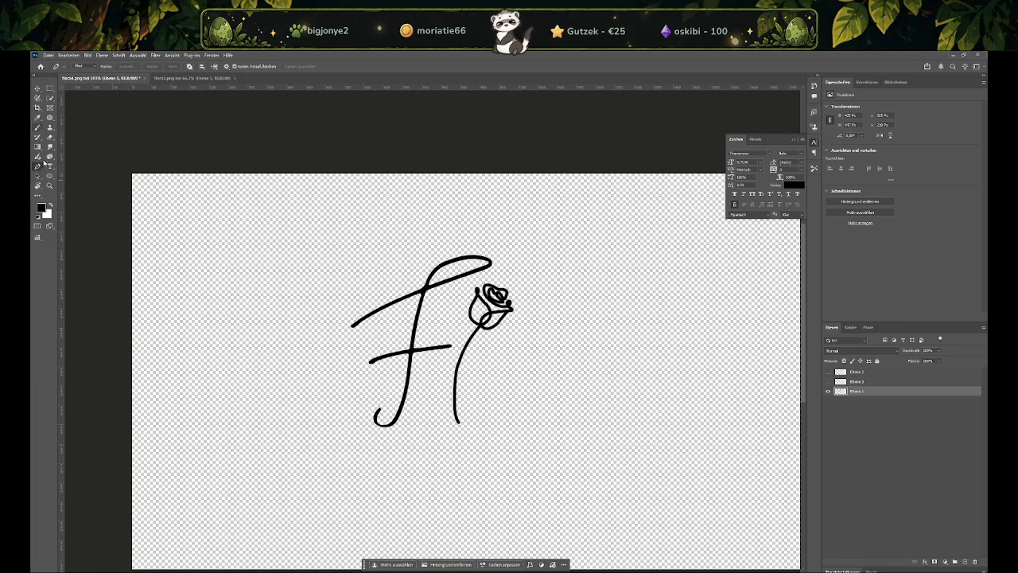
left_click(50, 88)
left_click_drag(449, 438, 489, 353)
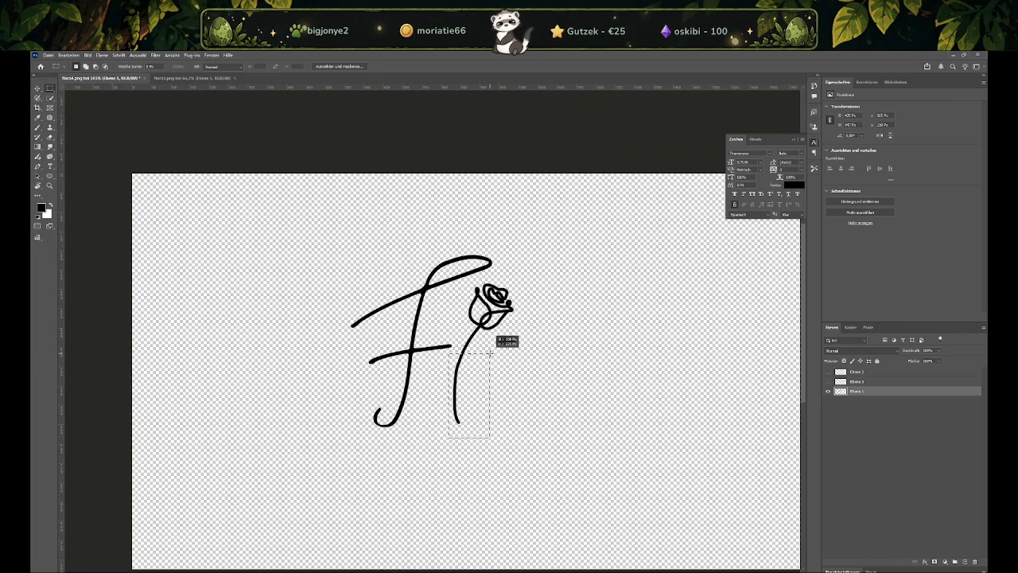
left_click_drag(475, 279, 524, 348, "shift")
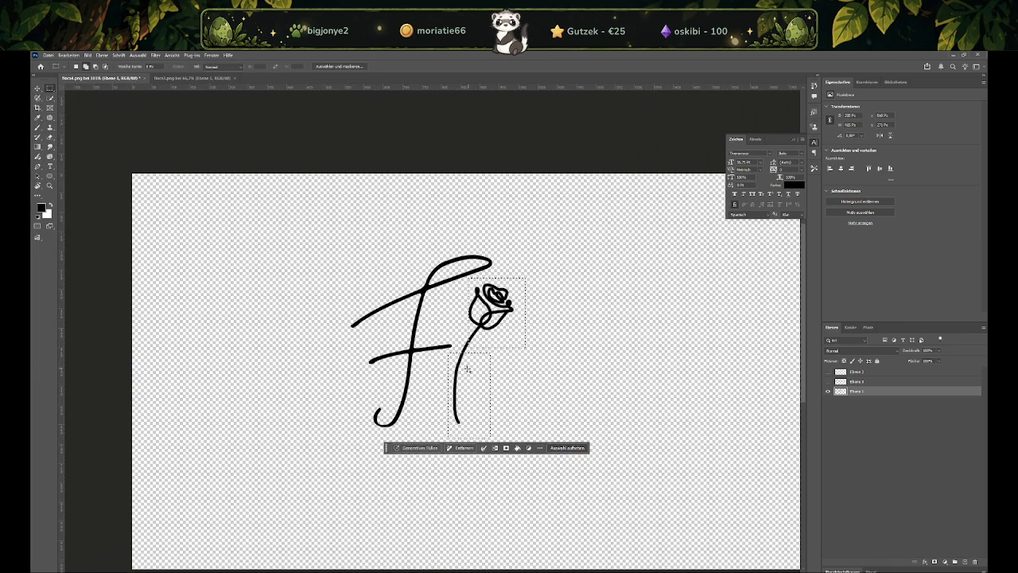
Cut the selected rose onto its own new layer, Ebene 4, using Ebene durch Ausschneiden
right_click(488, 319)
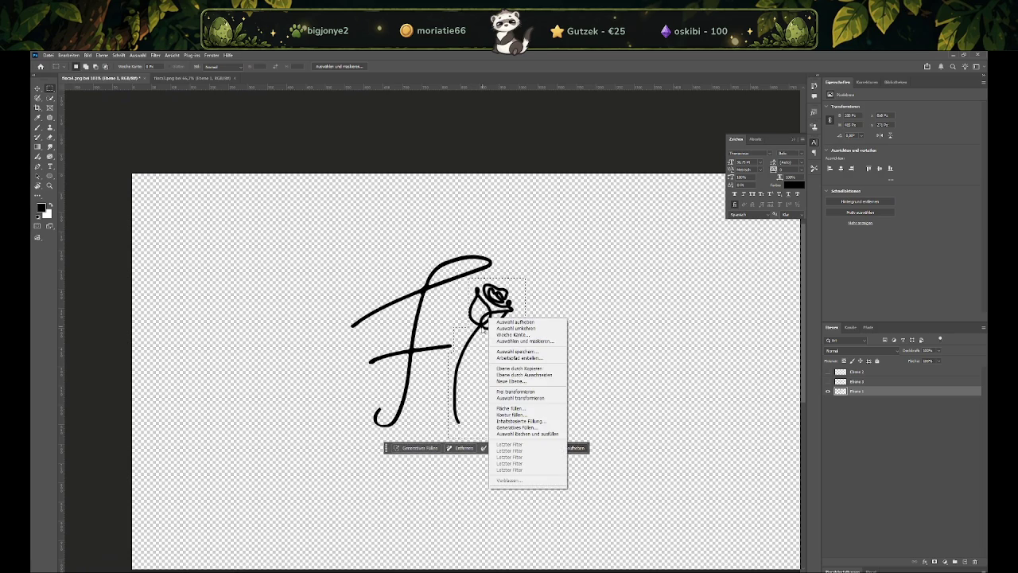
left_click(469, 312)
right_click(484, 315)
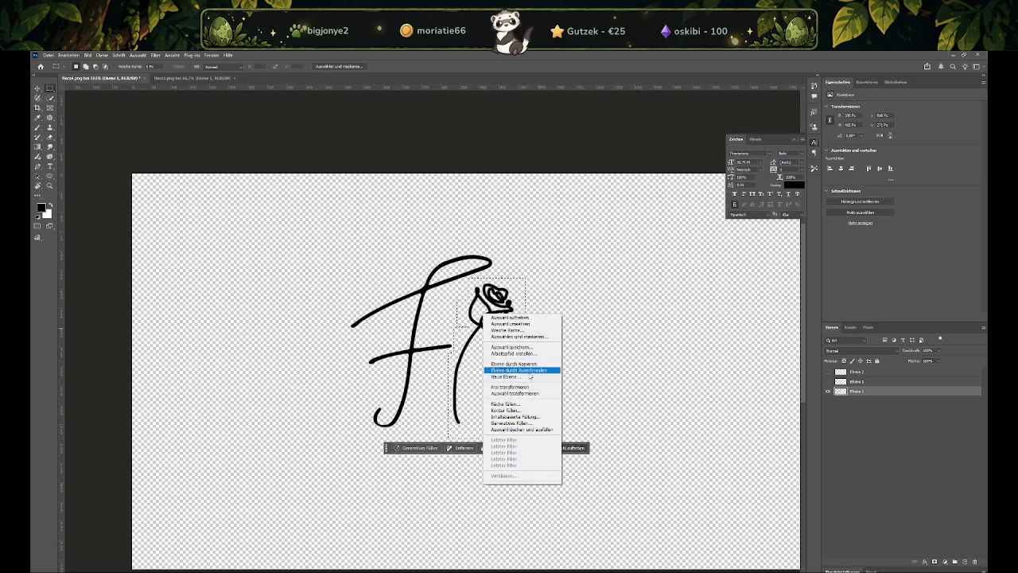
left_click(530, 377)
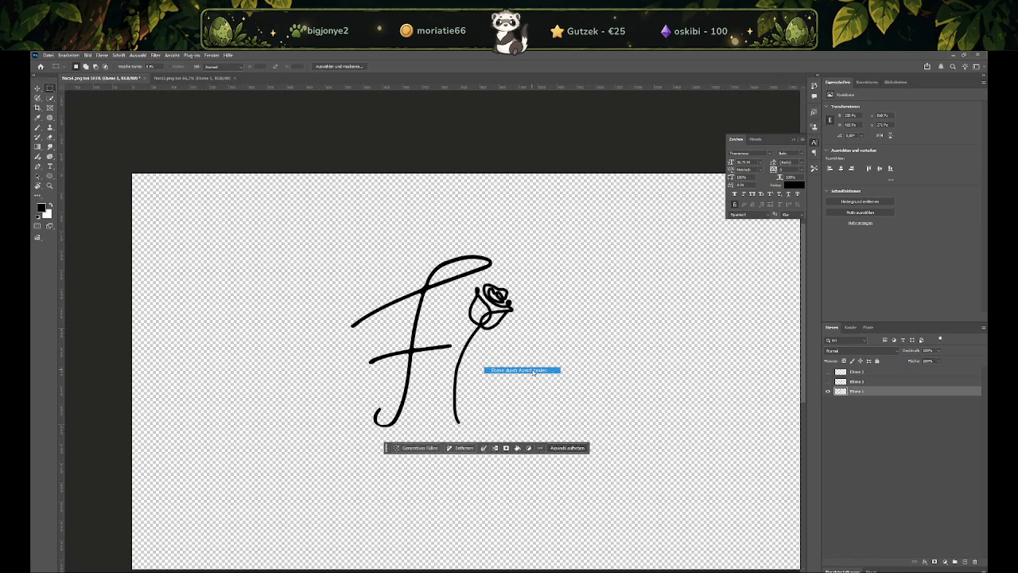
left_click(832, 372)
left_click(832, 372)
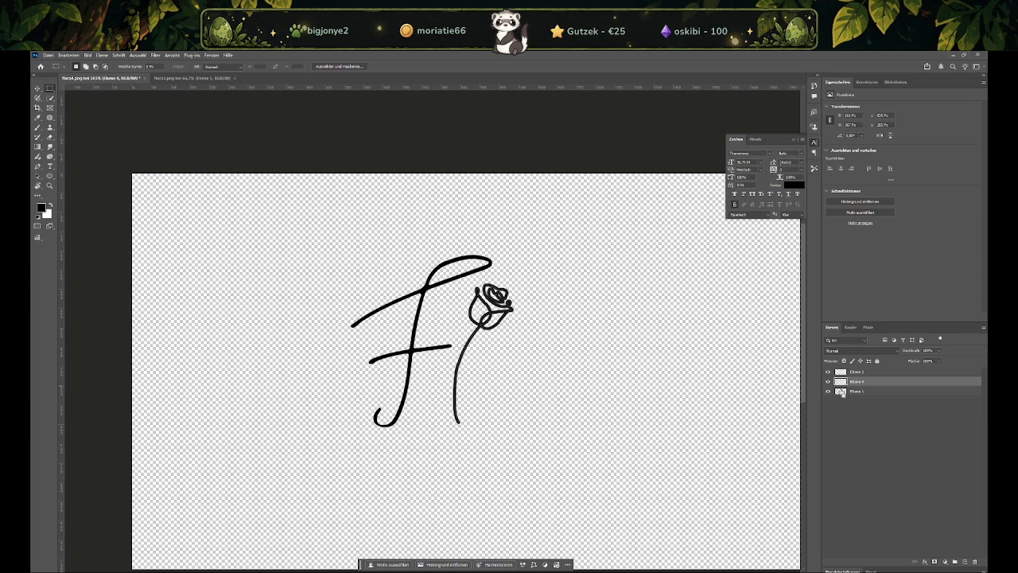
key("ctrl+z")
Toggle the lettering and rose layers on and off to compare them
left_click(829, 382)
left_click(829, 382)
left_click(829, 391)
left_click(829, 392)
left_click(828, 391)
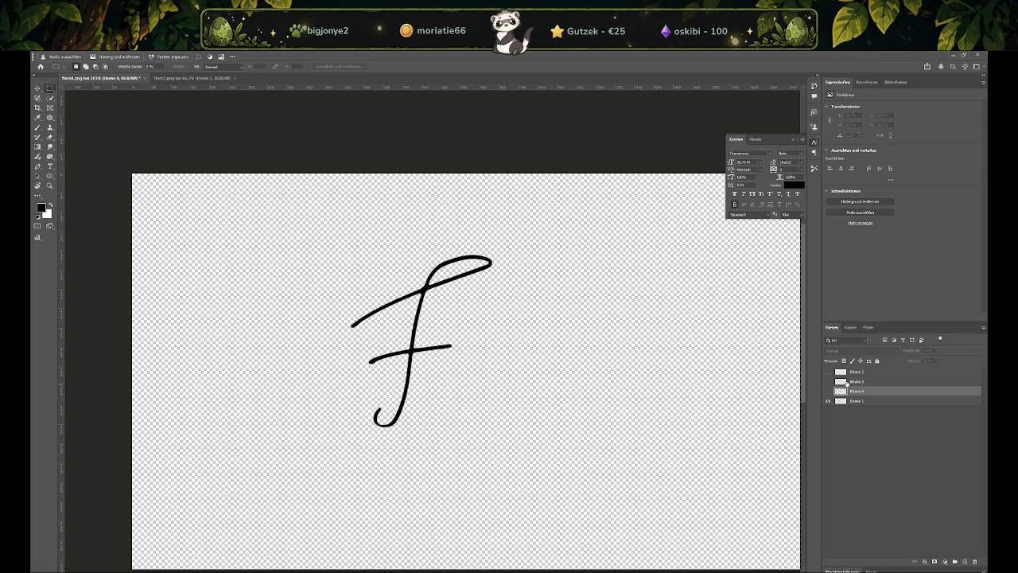
left_click(843, 382)
left_click(829, 382)
left_click(828, 382)
left_click(828, 391)
scroll(454, 350, "up", 3, "alt")
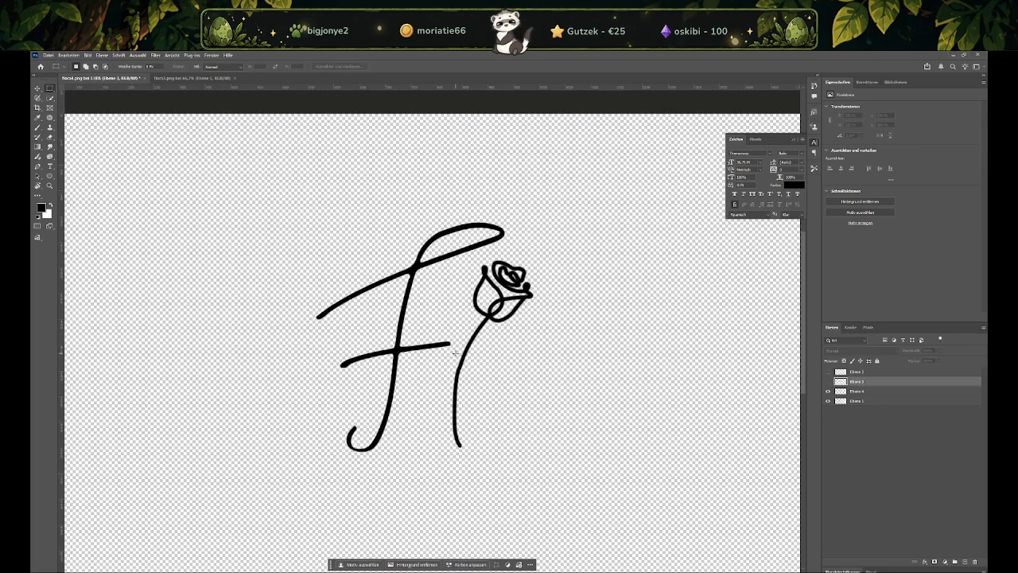
Move the rose layer left so it sits beside the F
left_click(36, 88)
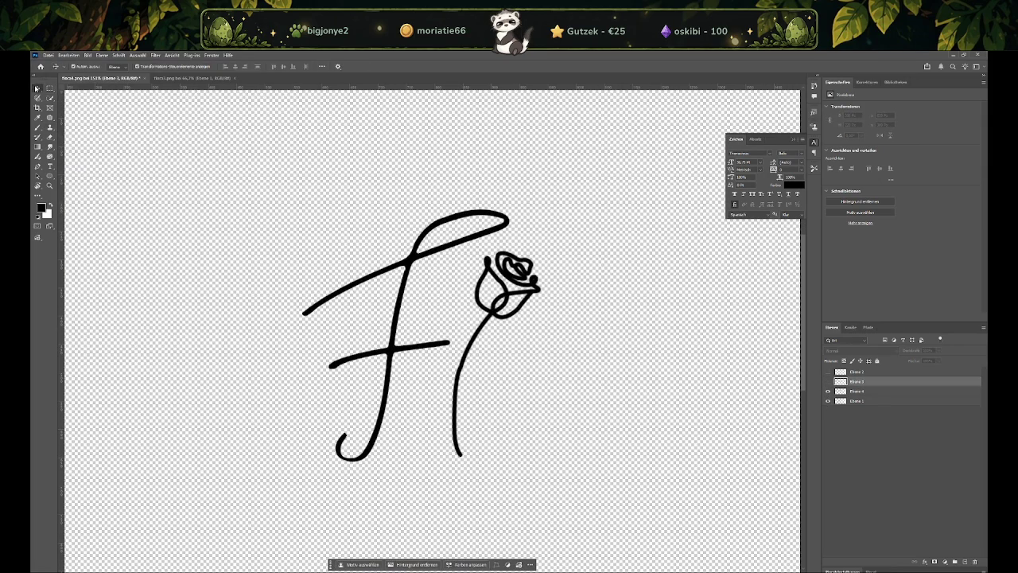
mouse_move(499, 311)
left_mouse_down()
mouse_move(475, 288)
mouse_move(460, 304)
left_mouse_up()
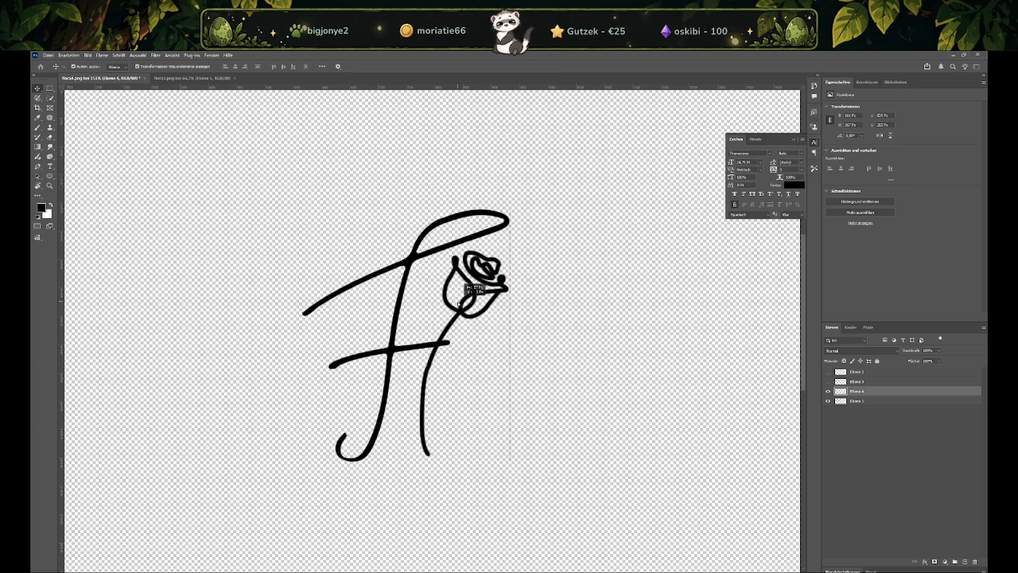
mouse_move(459, 304)
left_mouse_down()
mouse_move(490, 283)
mouse_move(483, 310)
mouse_move(492, 287)
left_mouse_up()
scroll(460, 303, "down", 1, "alt")
scroll(460, 304, "up", 1, "alt")
left_click(445, 338, "shift")
Enlarge the rose and tilt it slightly counter-clockwise with Free Transform, then apply it
left_click(867, 391)
left_click_drag(518, 423, 483, 400)
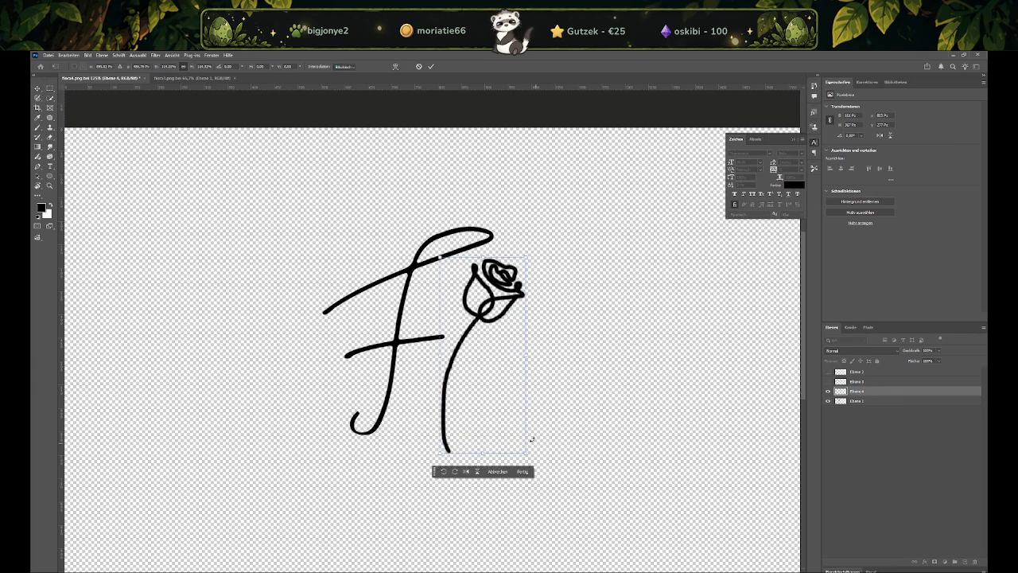
left_click_drag(569, 298, 564, 278)
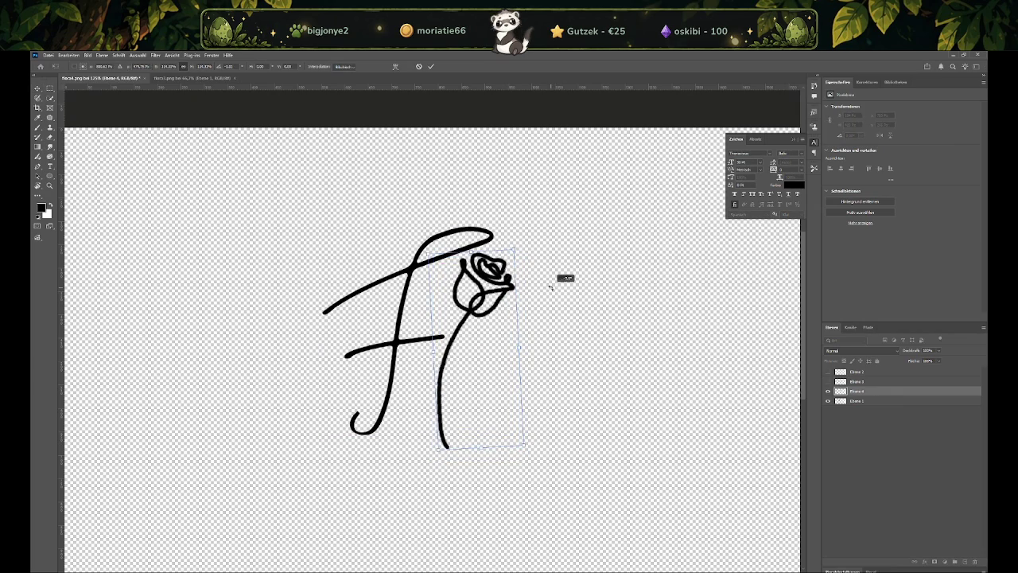
left_click_drag(481, 325, 481, 326)
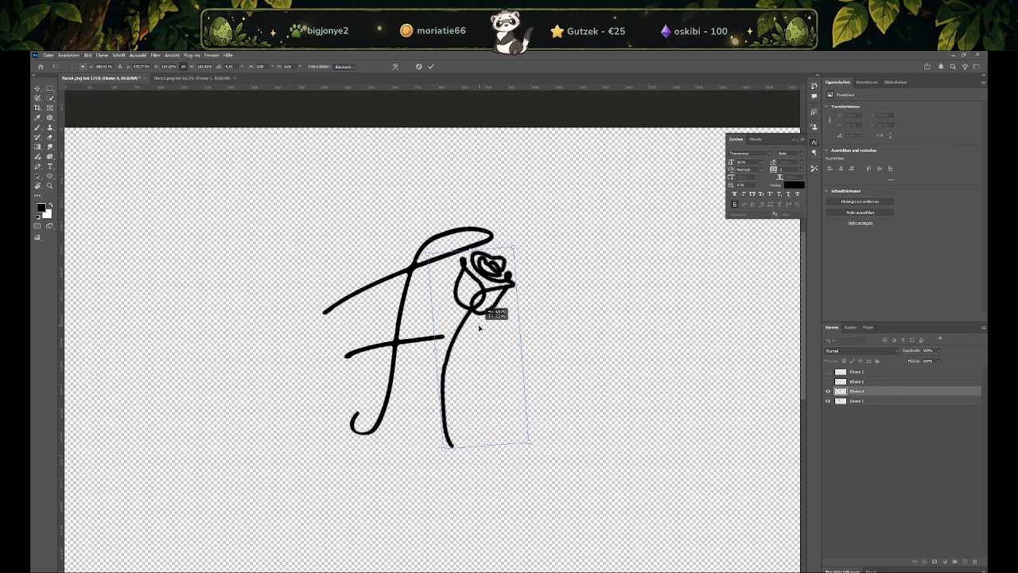
key("Return")
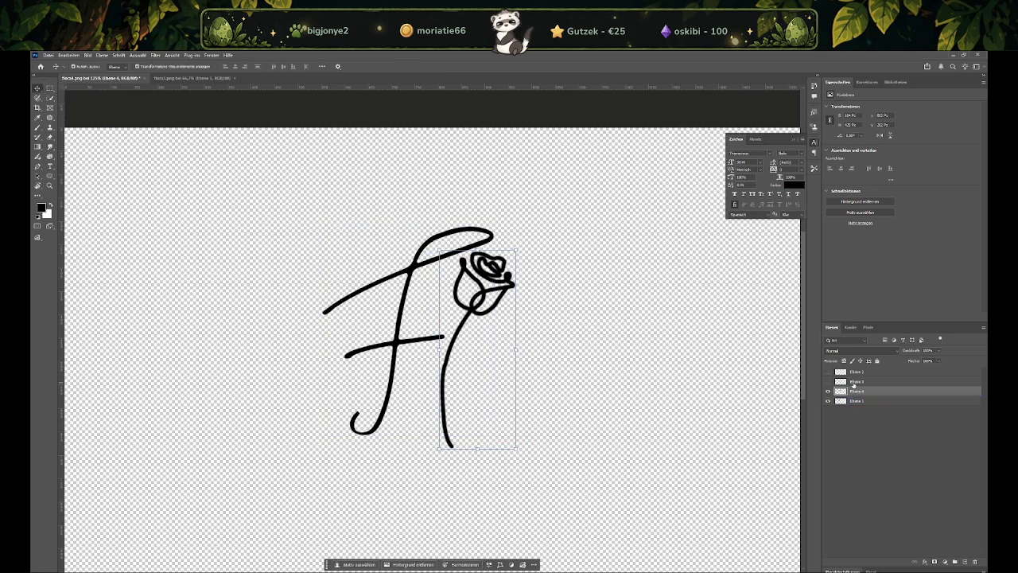
left_click(855, 382)
Check the rose and lettering layer visibility and reselect the rose layer Ebene 4
left_click(855, 390)
left_click(828, 391)
left_click(828, 391)
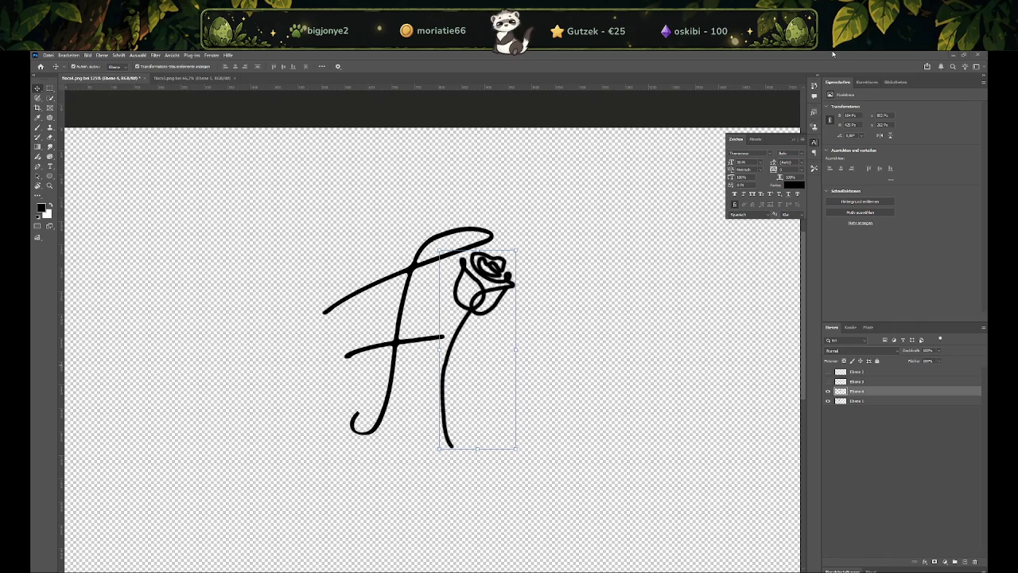
left_click(950, 55)
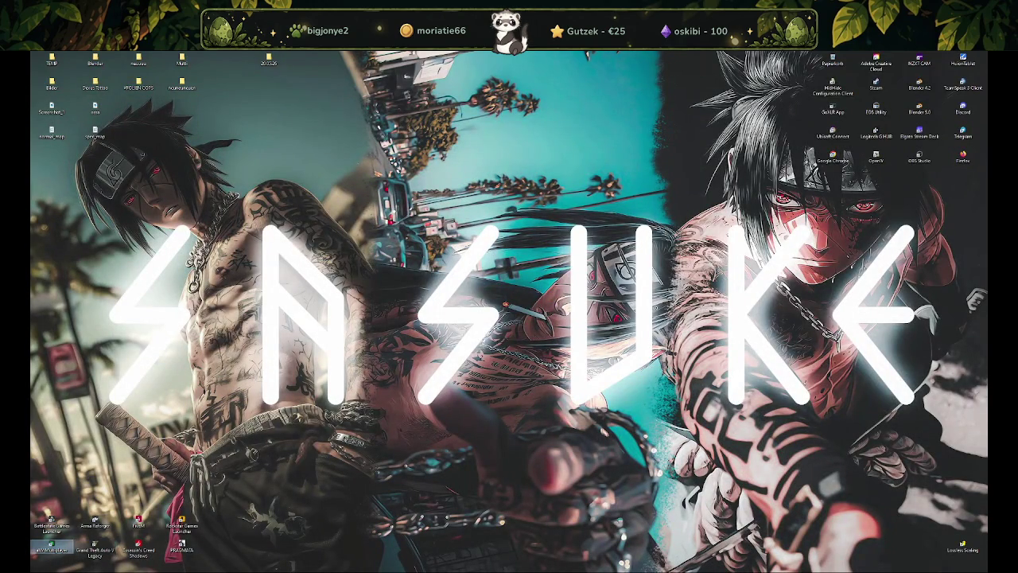
key("alt+Tab")
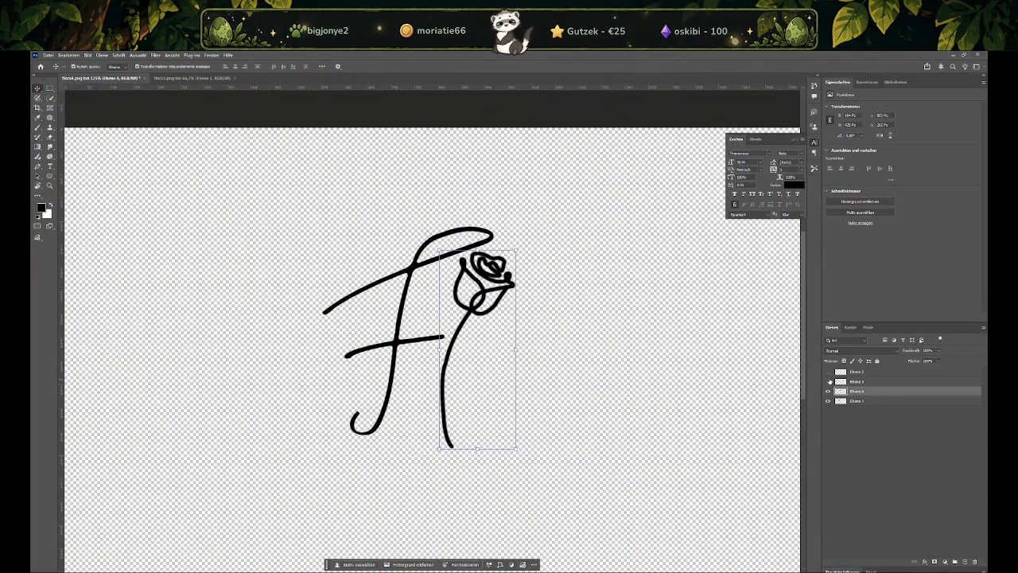
left_click(829, 381)
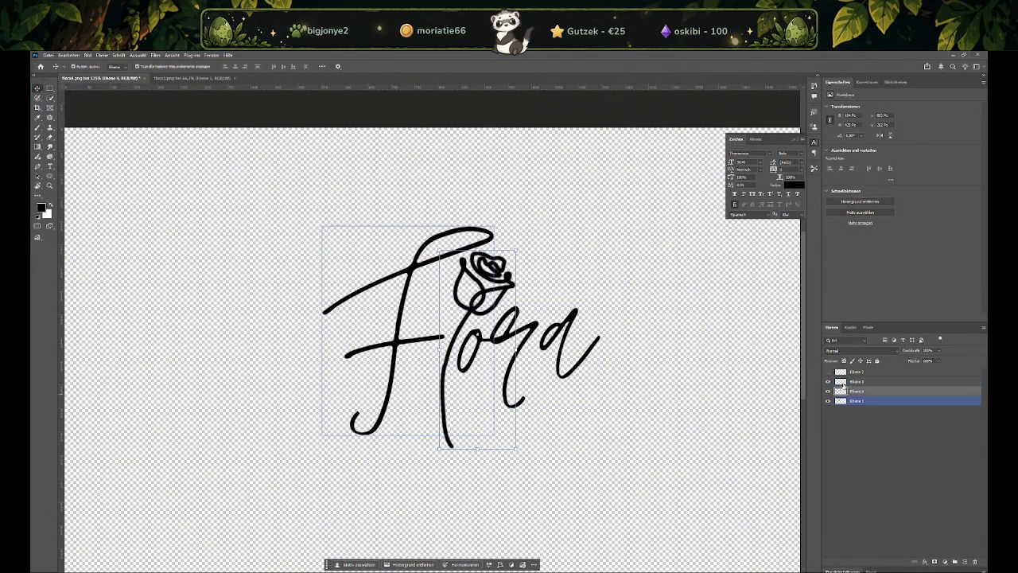
left_click(828, 382)
left_click(863, 392)
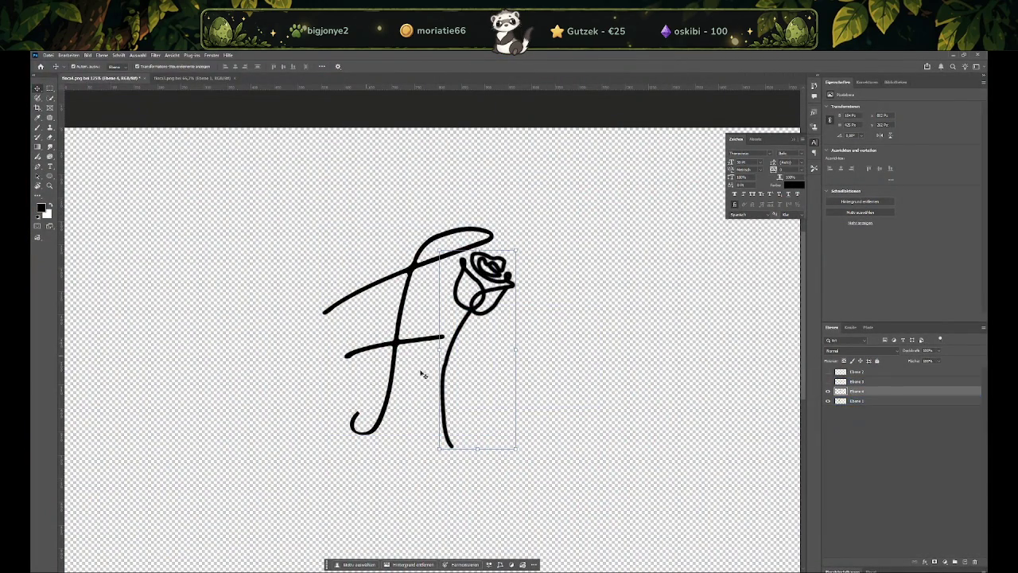
Zoom in and set the first Pen anchor at the tip of the F's crossbar
left_click(39, 169)
key("ctrl+plus")
left_click(493, 331)
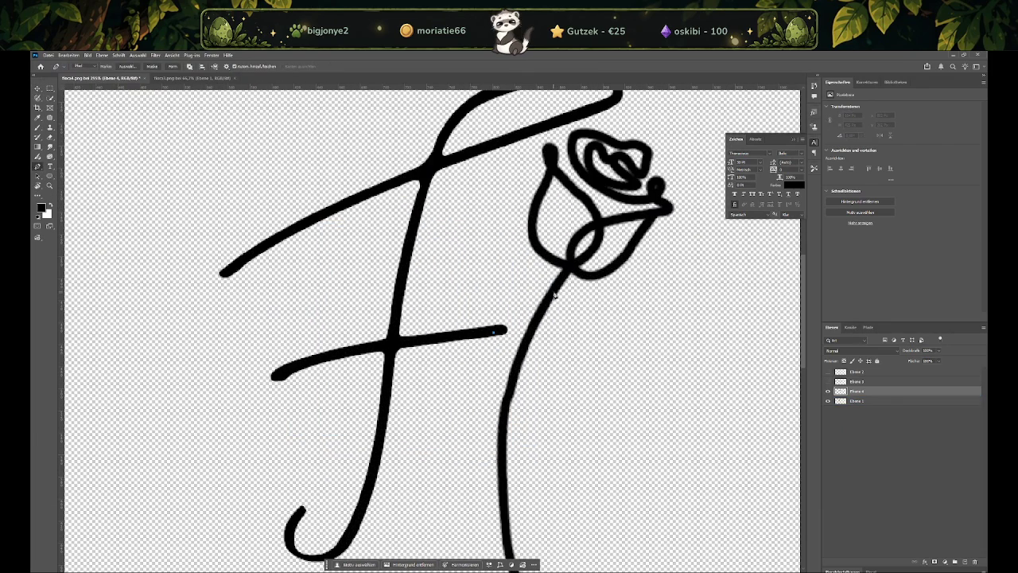
Draw a curved path from the crossbar tip onto the rose stem and stroke it black with the brush
left_click(465, 332)
left_click_drag(561, 280, 585, 233)
right_click(509, 330)
left_click(540, 382)
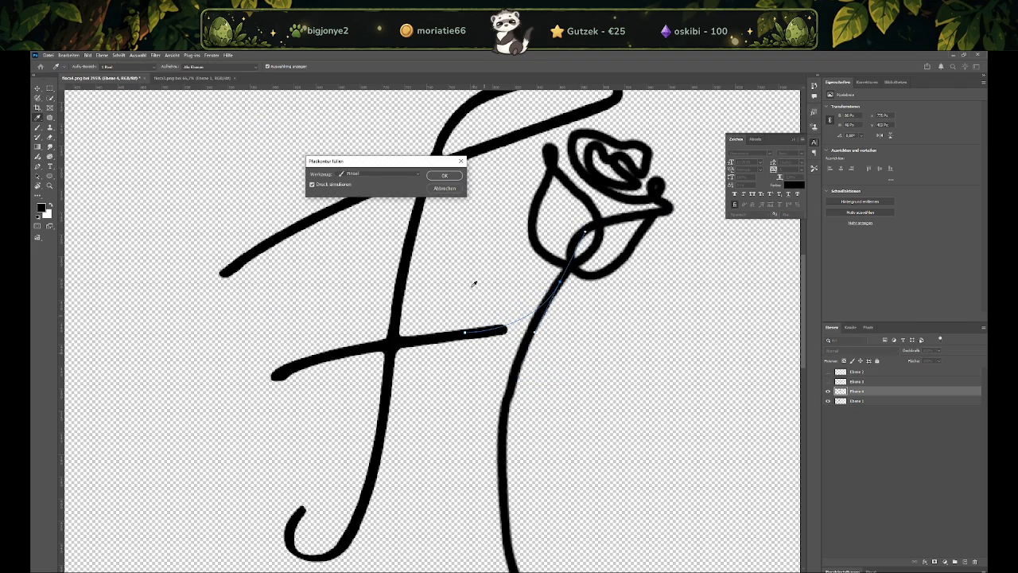
left_click(442, 176)
scroll(517, 326, "up", 1, "alt")
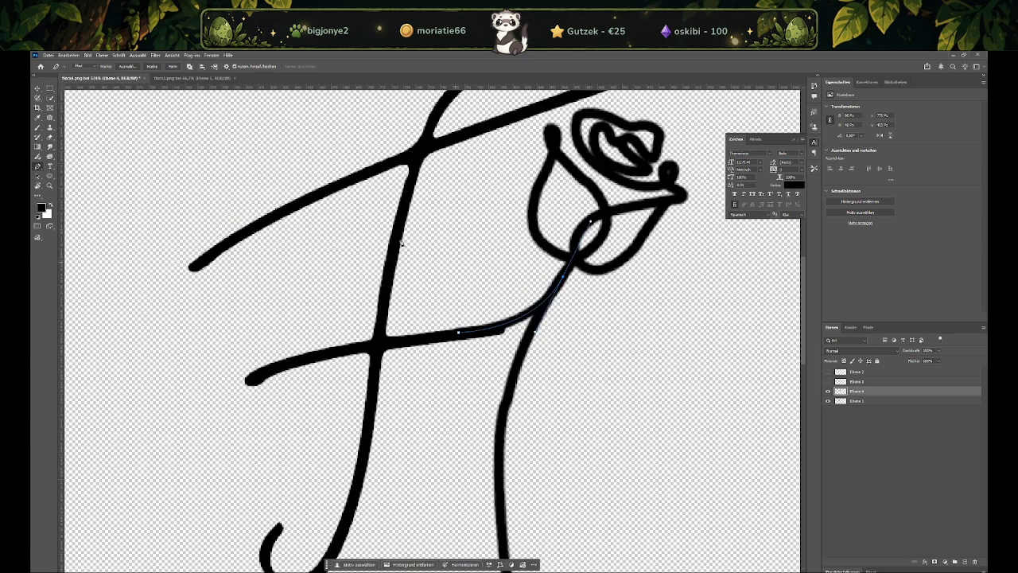
key("e")
right_click_drag(545, 376, 554, 360, "alt")
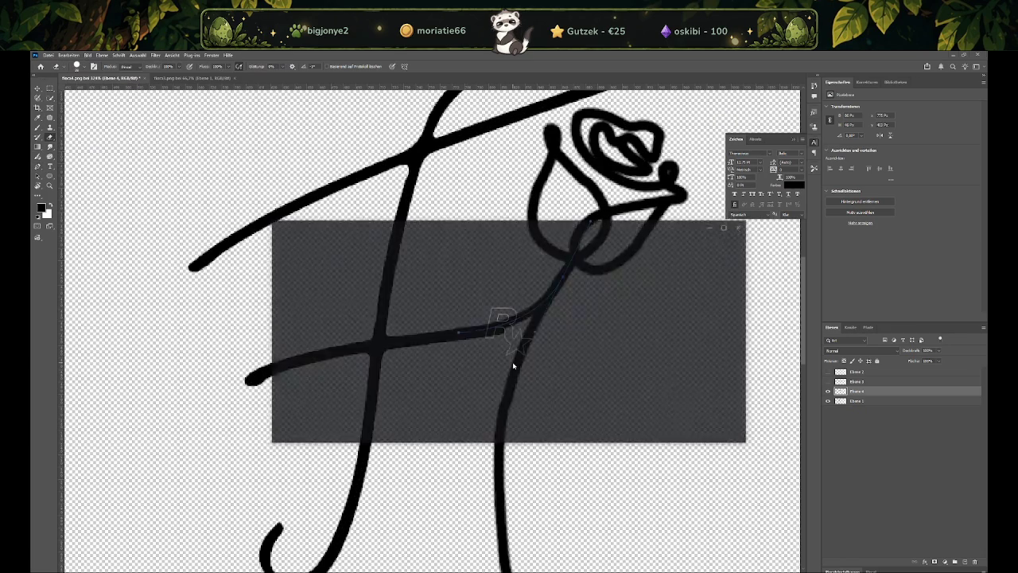
Resize the eraser brush and hide and show the rose layer to inspect the stroke
left_click(868, 327)
left_click(832, 327)
mouse_move(482, 330)
right_mouse_down("alt")
mouse_move(495, 357)
mouse_move(500, 341)
right_mouse_up("alt")
scroll(496, 357, "up", 3, "alt")
scroll(493, 346, "up", 2, "alt")
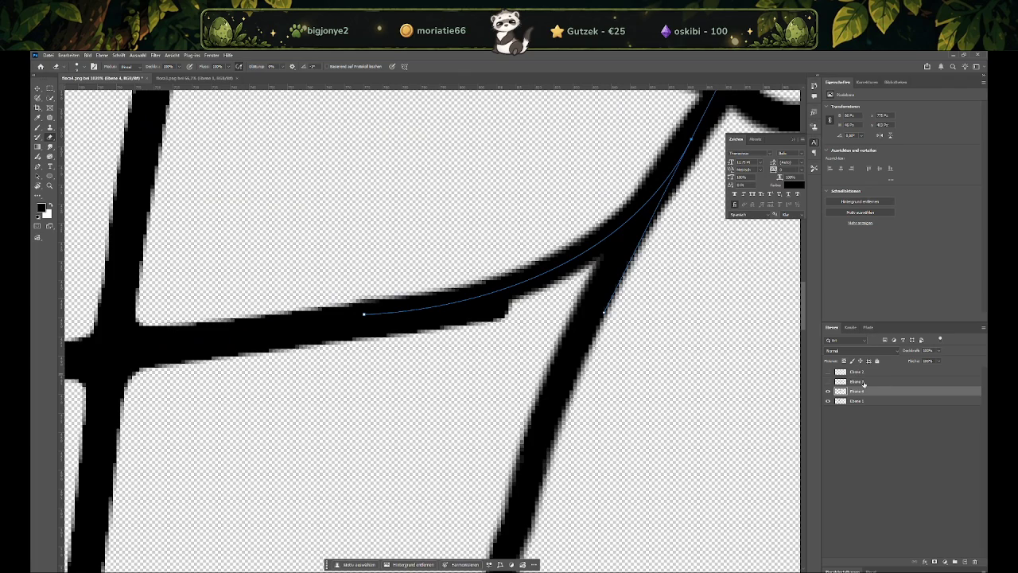
key("s")
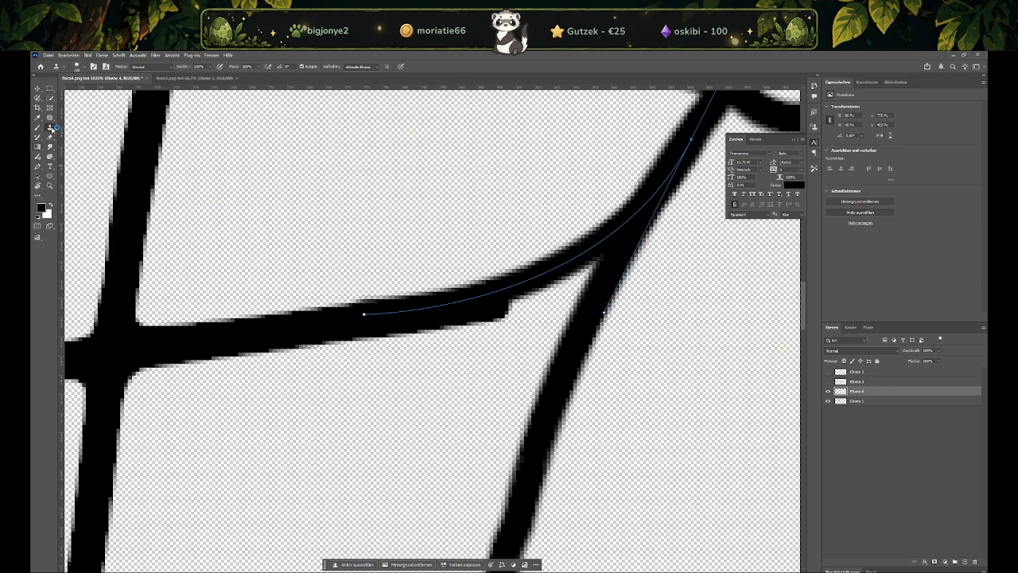
left_click(50, 137)
left_click(828, 391)
left_click(828, 391)
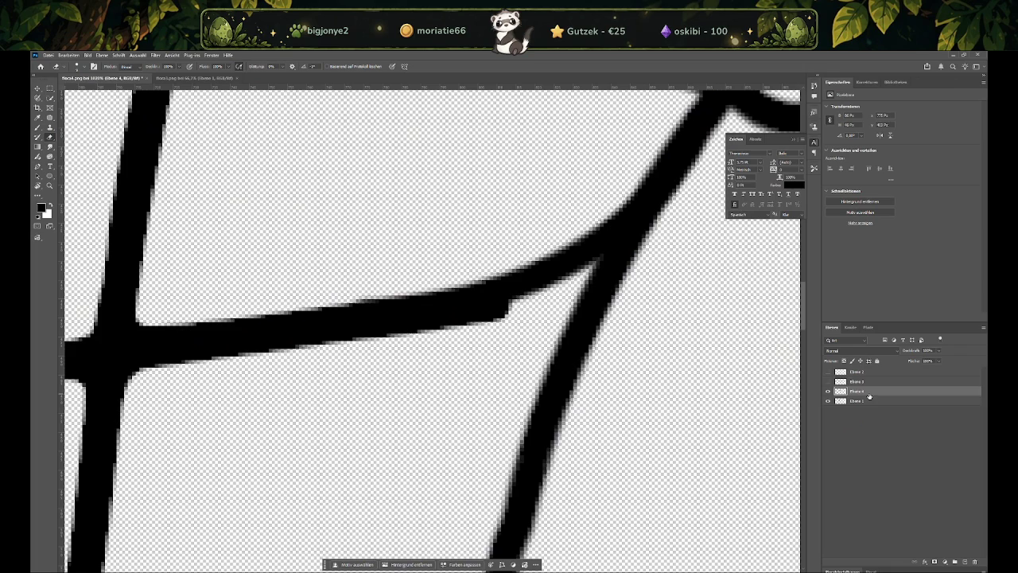
On the connecting stroke's layer, erase the bump and thin its lower edge
left_click(857, 401)
left_click(499, 325)
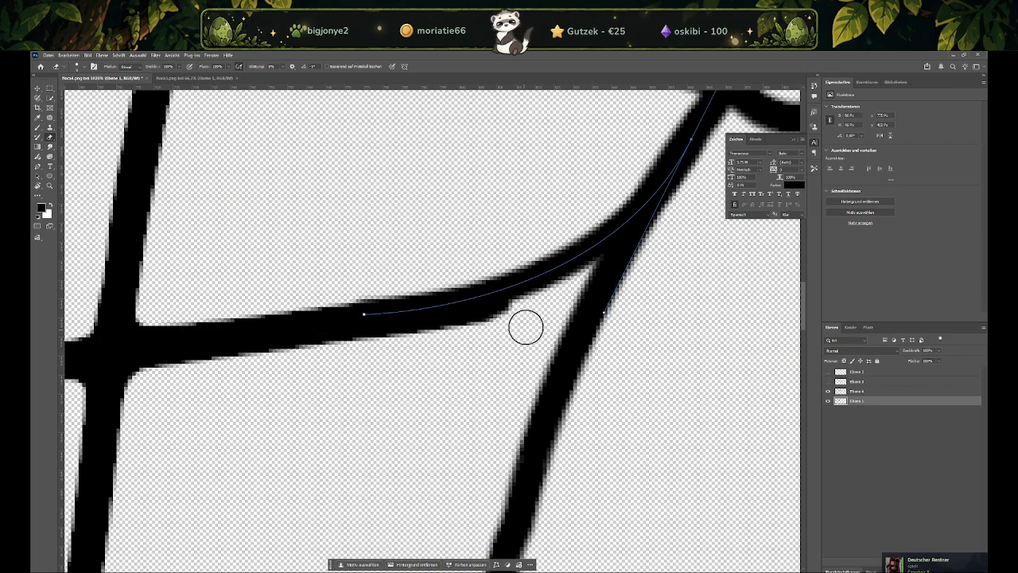
left_click_drag(511, 328, 434, 332)
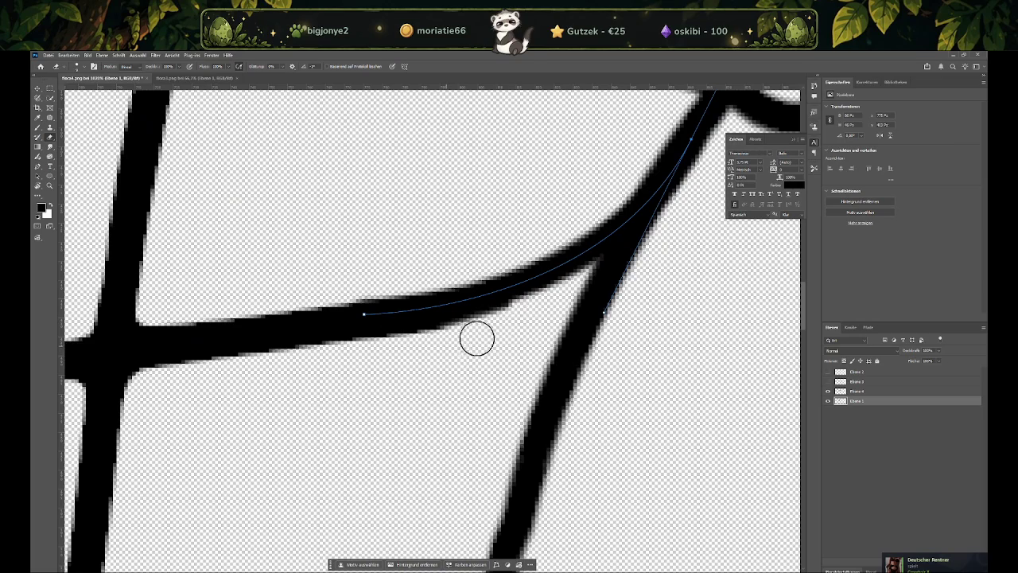
scroll(457, 372, "down", 2, "alt")
scroll(457, 371, "down", 3, "alt")
scroll(448, 371, "down", 1, "alt")
scroll(461, 363, "up", 2, "alt")
scroll(466, 359, "up", 1, "alt")
scroll(469, 362, "up", 4, "alt")
right_click(520, 389)
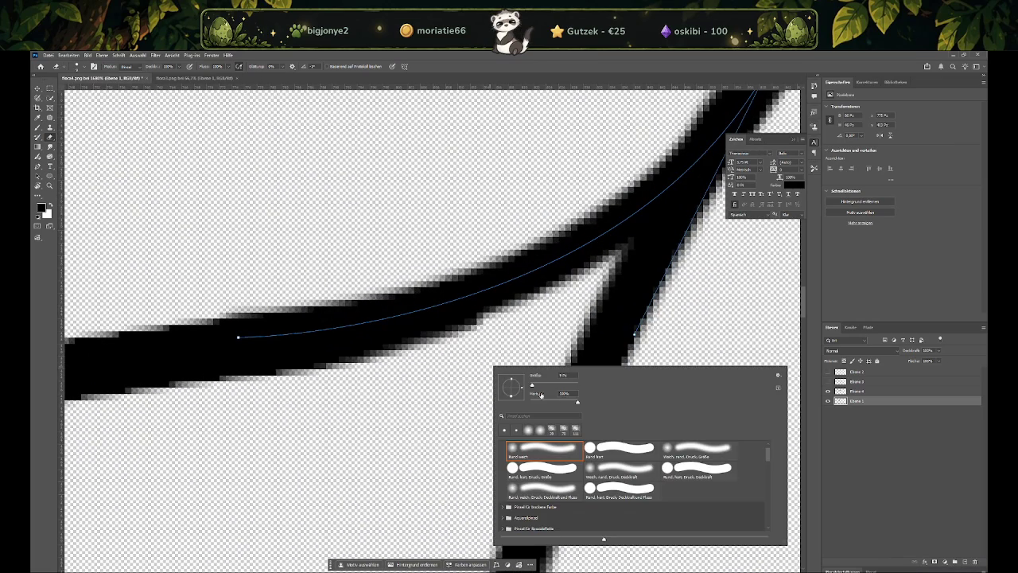
key("Escape")
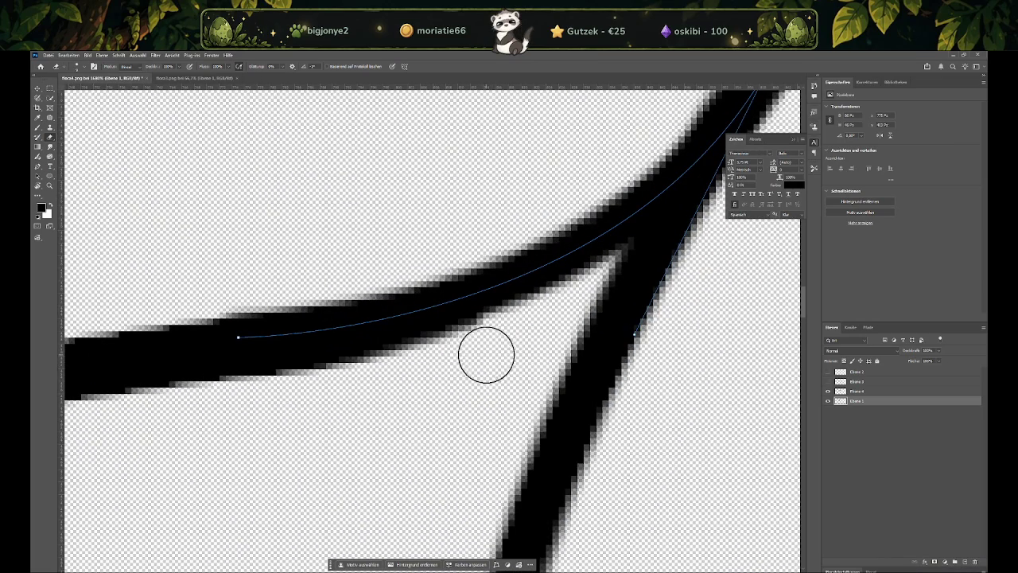
scroll(445, 382, "down", 3, "alt")
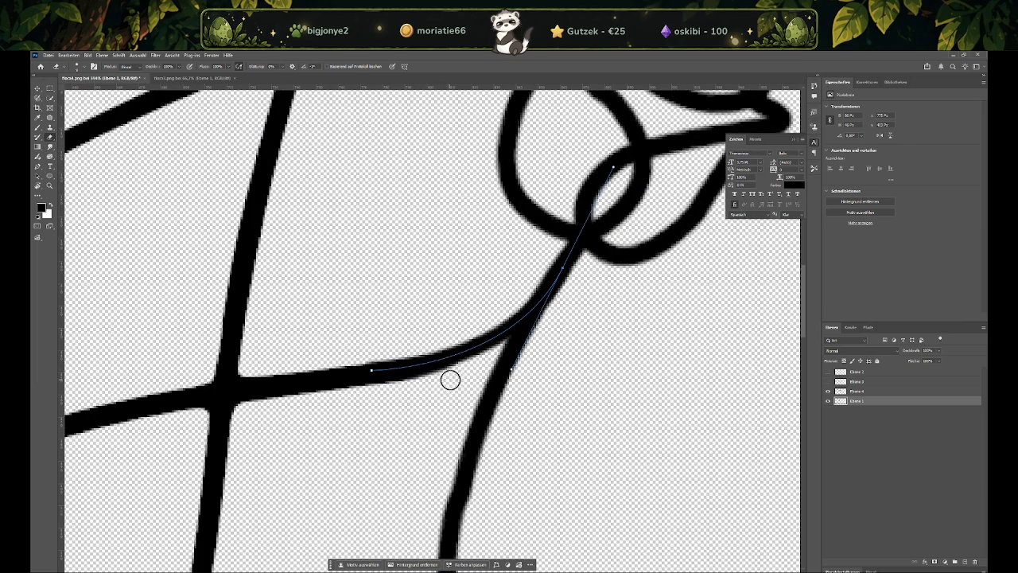
scroll(386, 419, "down", 3, "alt")
scroll(359, 428, "down", 2, "alt")
Delete the leftover work path in the Pfade panel
left_click(868, 326)
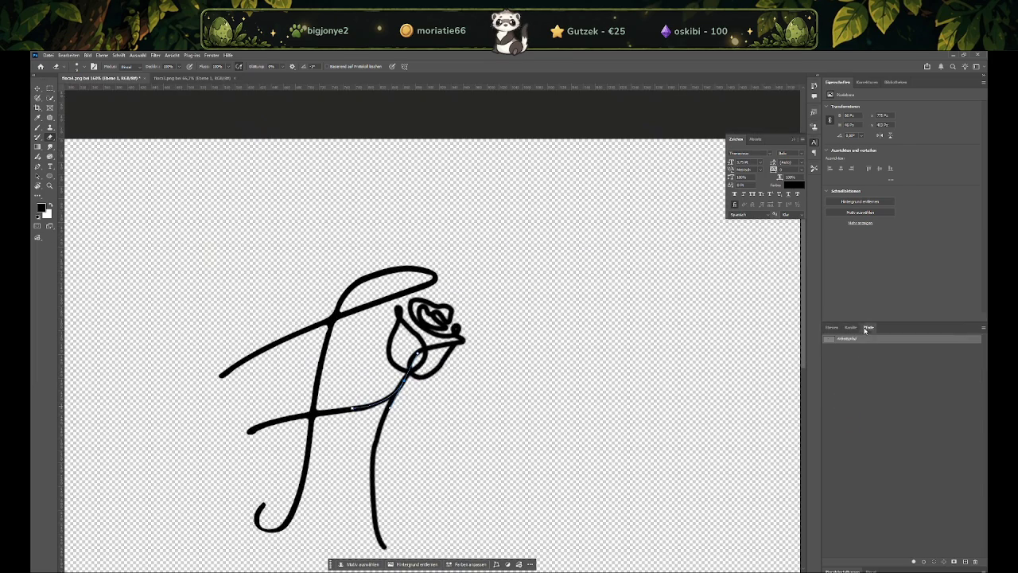
right_click(846, 339)
left_click(866, 349)
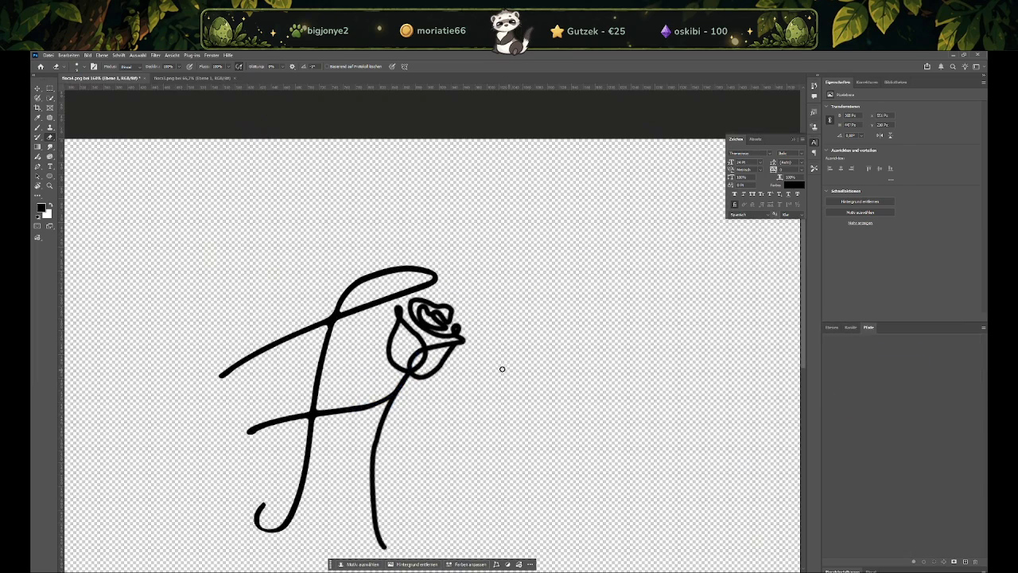
Show the 'lora' letters layer, Ebene 3, and nudge it slightly right with Free Transform
scroll(493, 382, "down", 2, "alt")
scroll(439, 410, "up", 1, "alt")
left_click(834, 327)
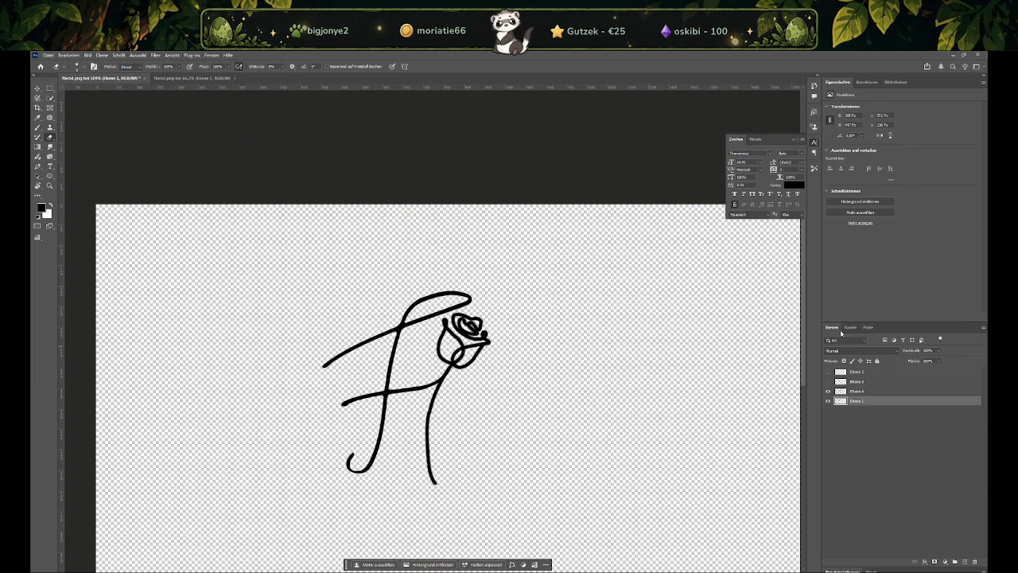
left_click(827, 382)
key("ctrl+t")
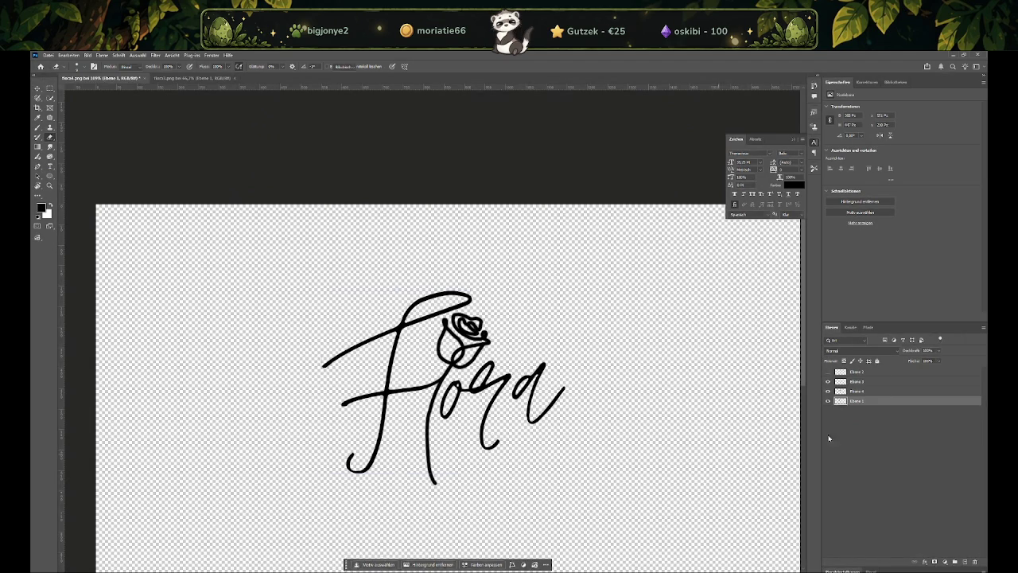
left_click(881, 383)
key("ctrl+t")
left_click_drag(507, 382, 513, 382)
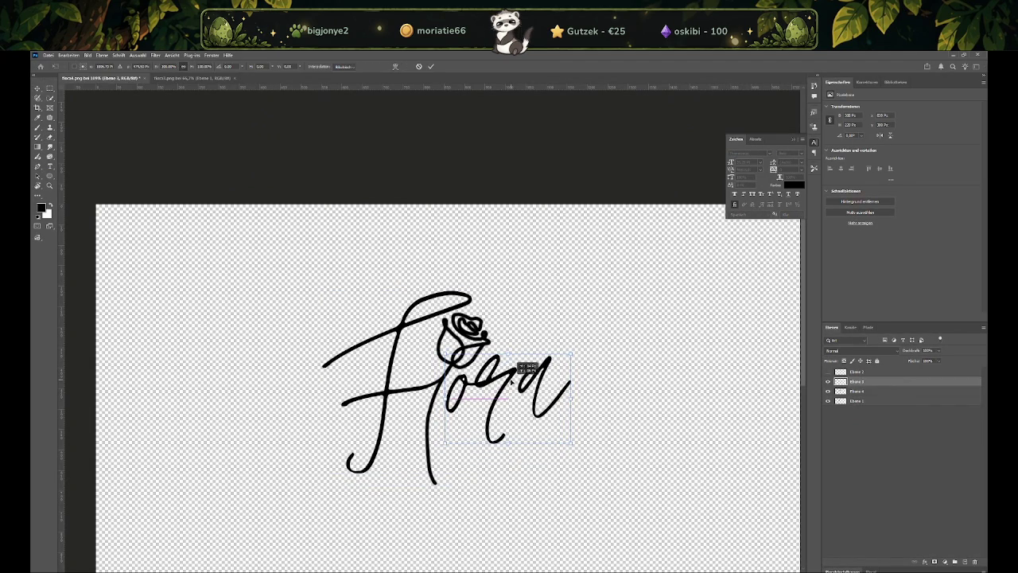
left_click(547, 461)
key("e")
scroll(517, 429, "down", 3, "alt")
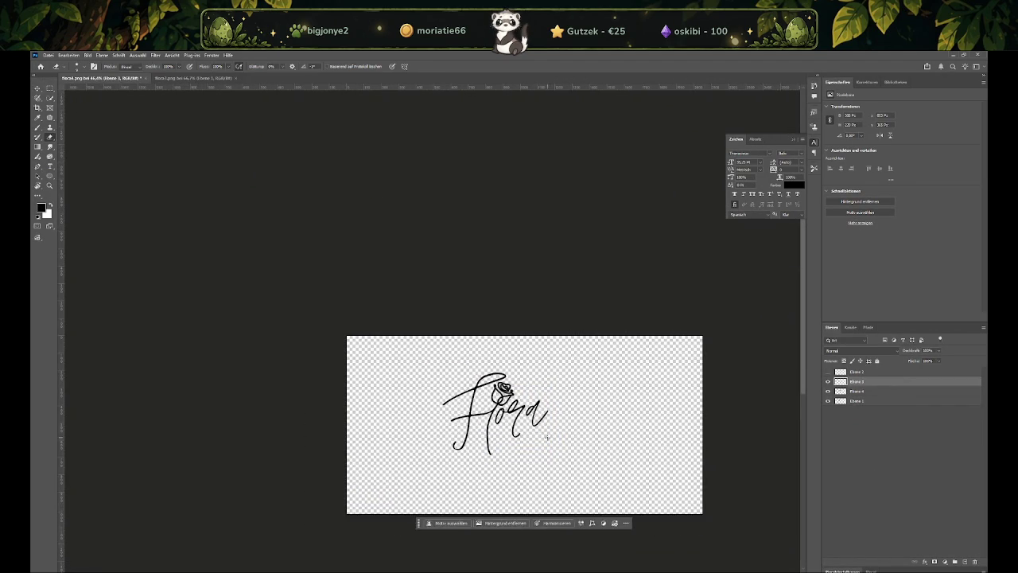
Activate Ebene 4 and set up the Brush tool with an adjusted size and hardness
scroll(535, 433, "up", 1, "alt")
scroll(500, 405, "up", 1, "alt")
scroll(479, 390, "up", 1, "alt")
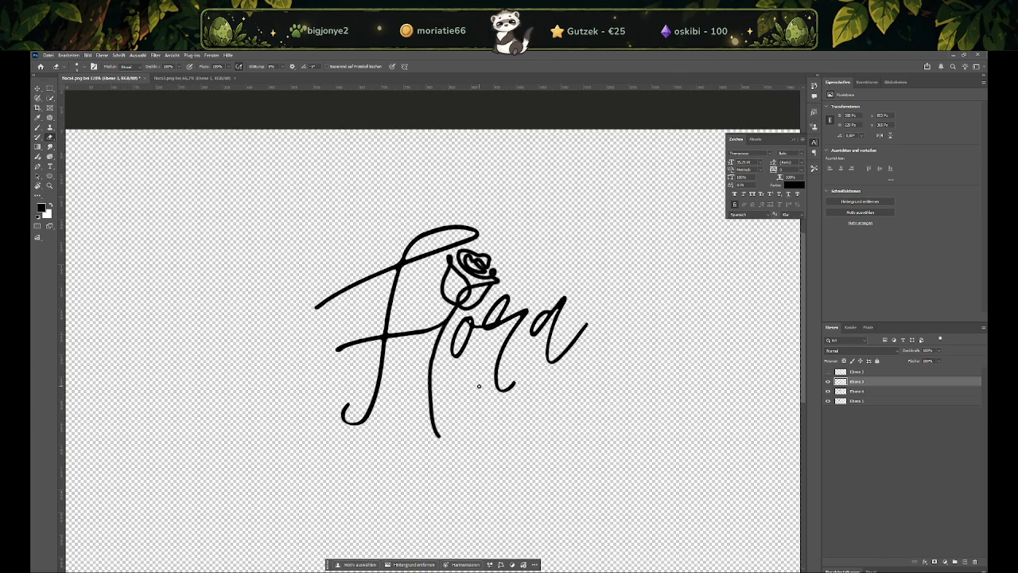
scroll(441, 371, "up", 1, "alt")
scroll(440, 371, "up", 1, "alt")
scroll(443, 370, "up", 1, "alt")
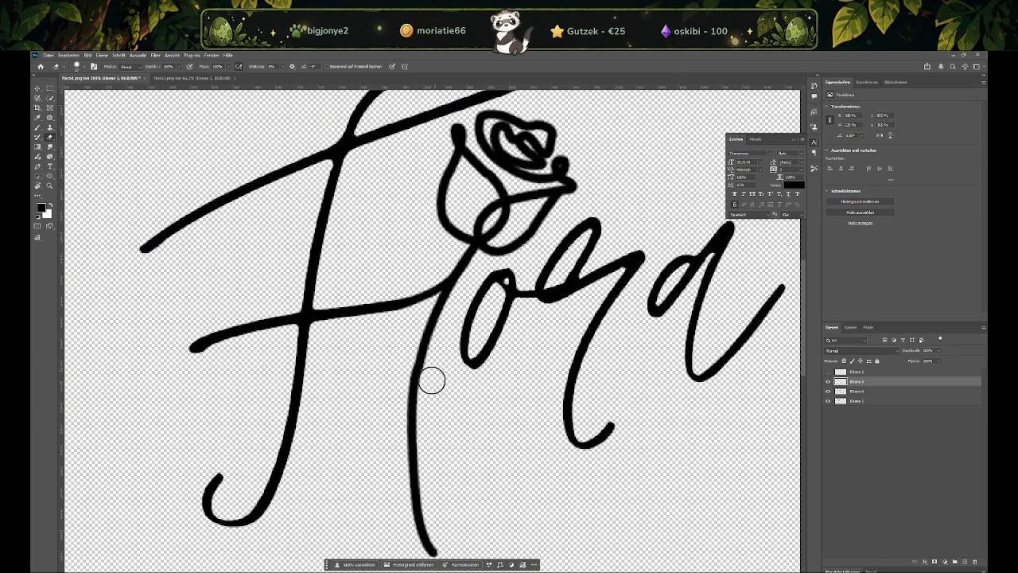
key("alt+bracketleft")
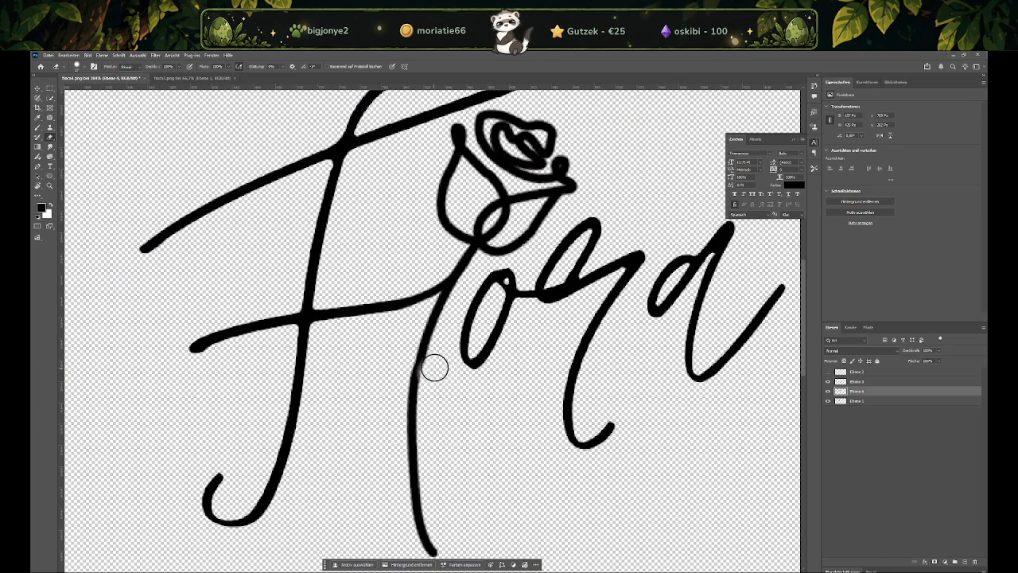
left_click(37, 127)
right_click_drag(392, 358, 392, 358, "alt")
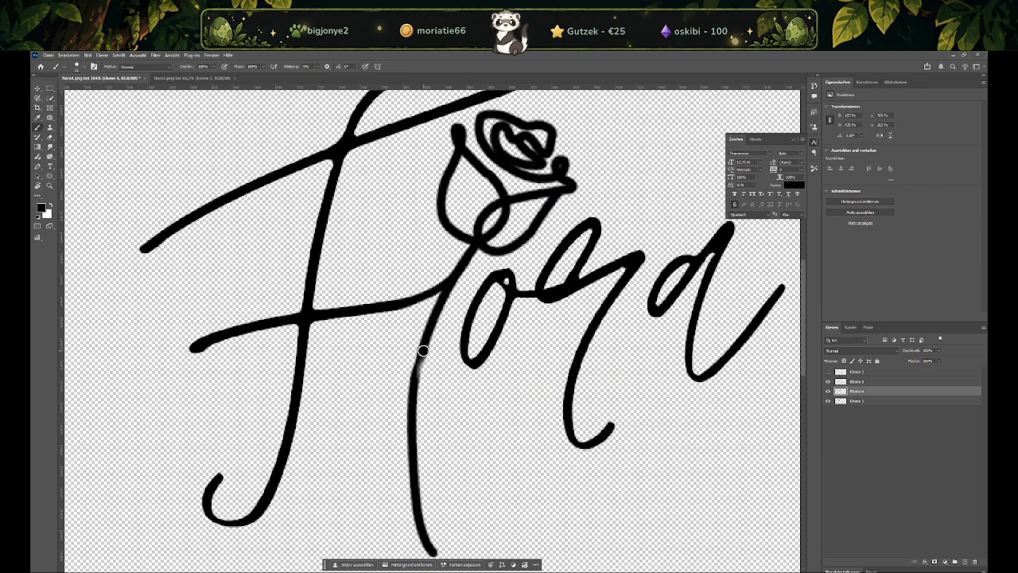
right_click(446, 370)
right_click_drag(441, 369, 448, 365, "alt")
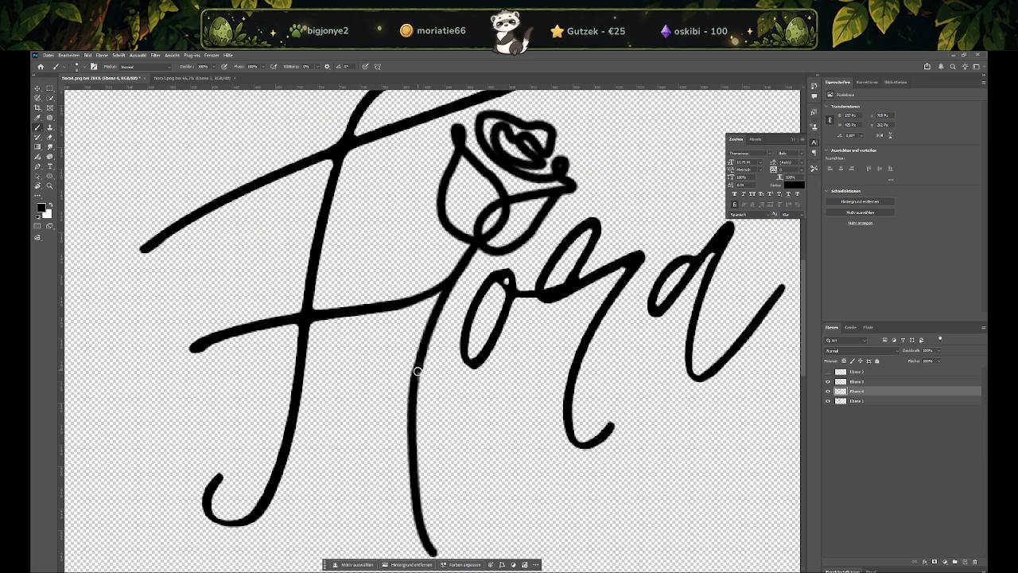
scroll(413, 384, "up", 3, "alt")
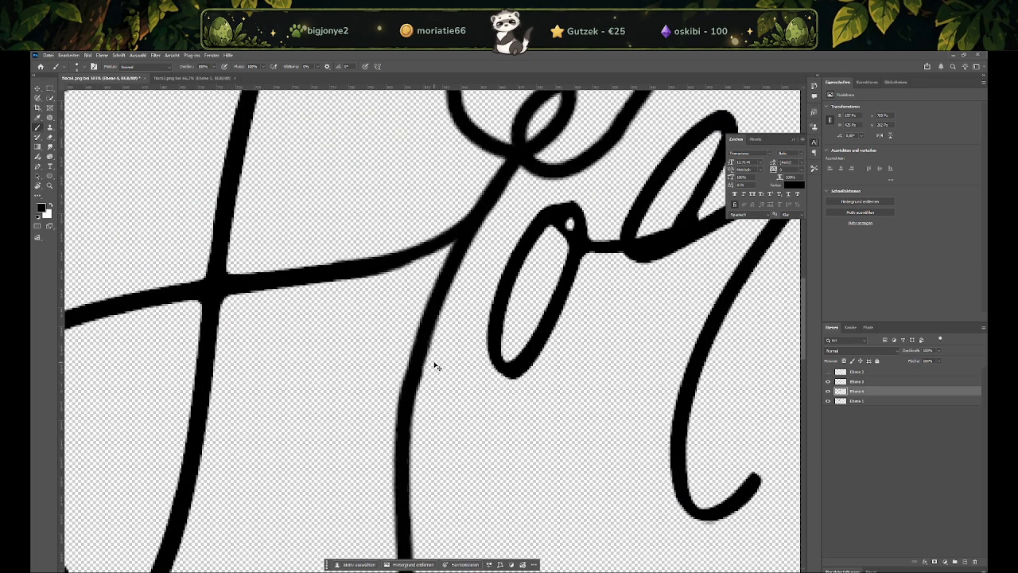
Commit the transform and place Pen anchors on the stem, discarding stray segments and points
key("ctrl+t")
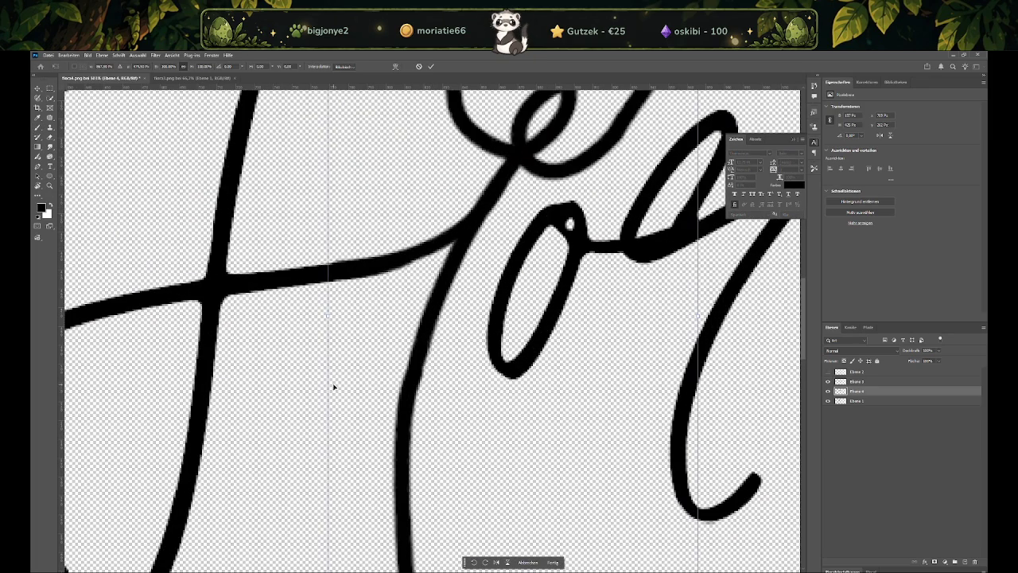
scroll(296, 376, "down", 3, "alt")
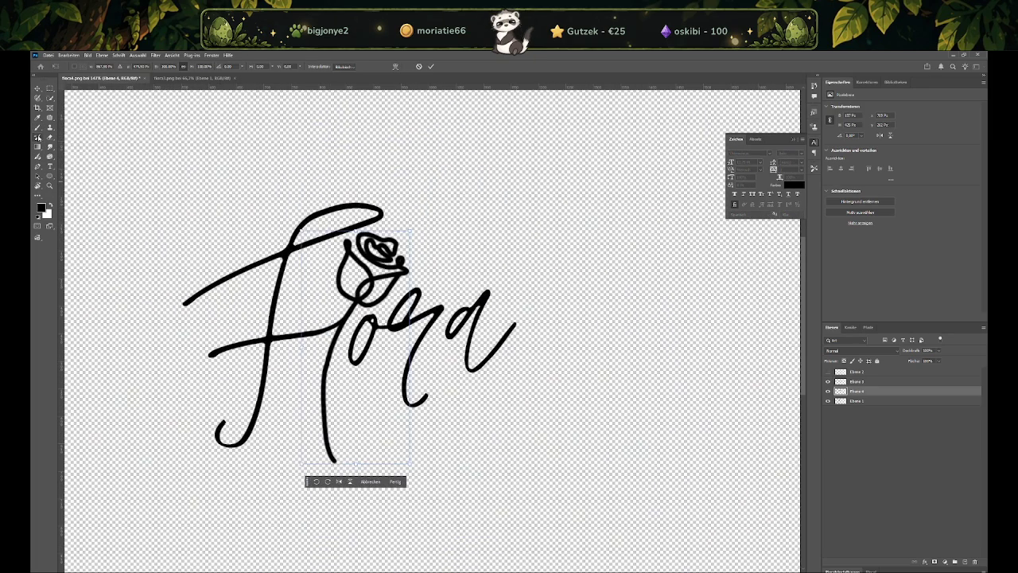
left_click(38, 164)
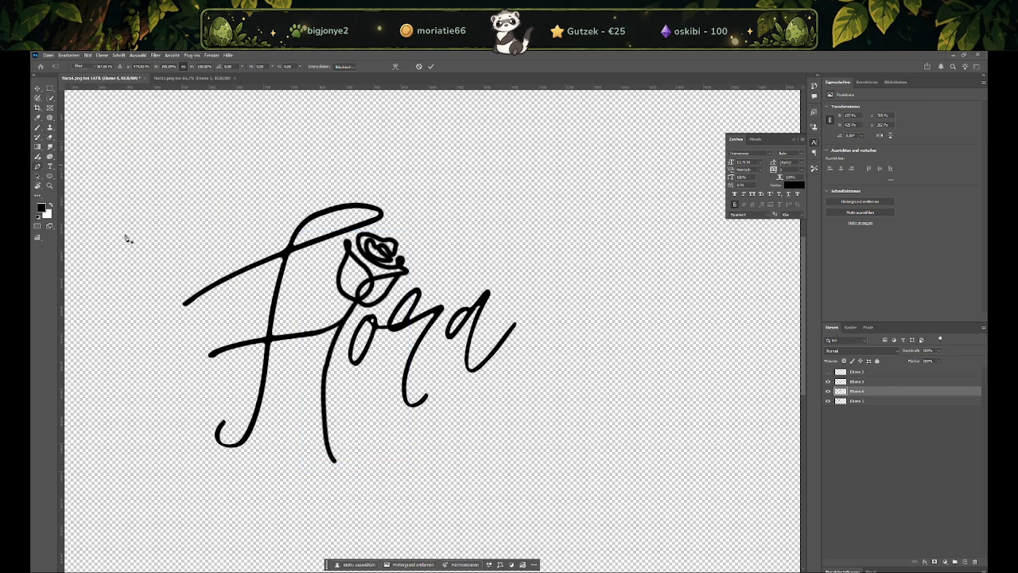
scroll(324, 371, "up", 1, "alt")
left_click(341, 345)
left_click_drag(347, 503, 382, 557)
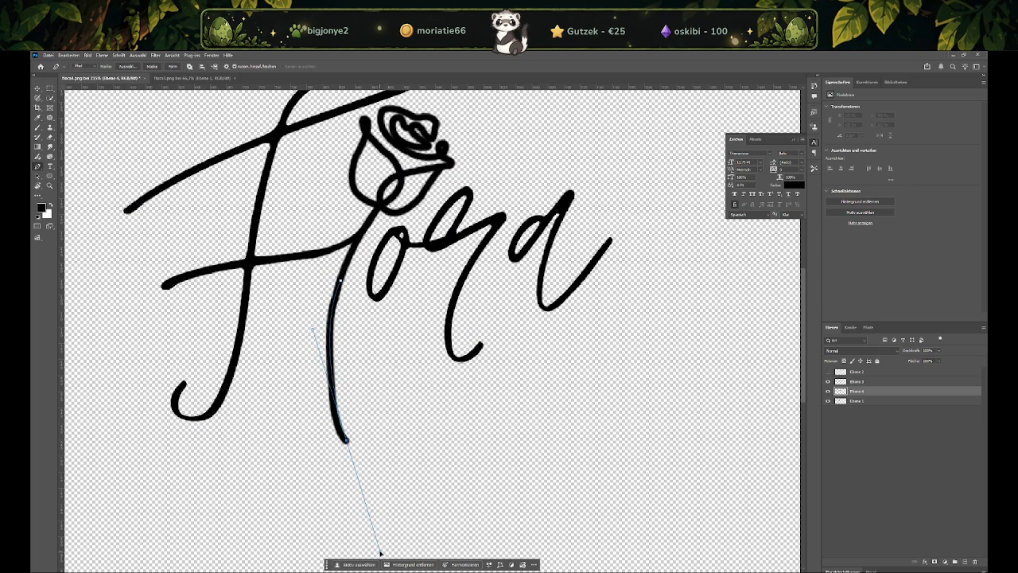
key("Escape")
scroll(343, 277, "up", 2, "alt")
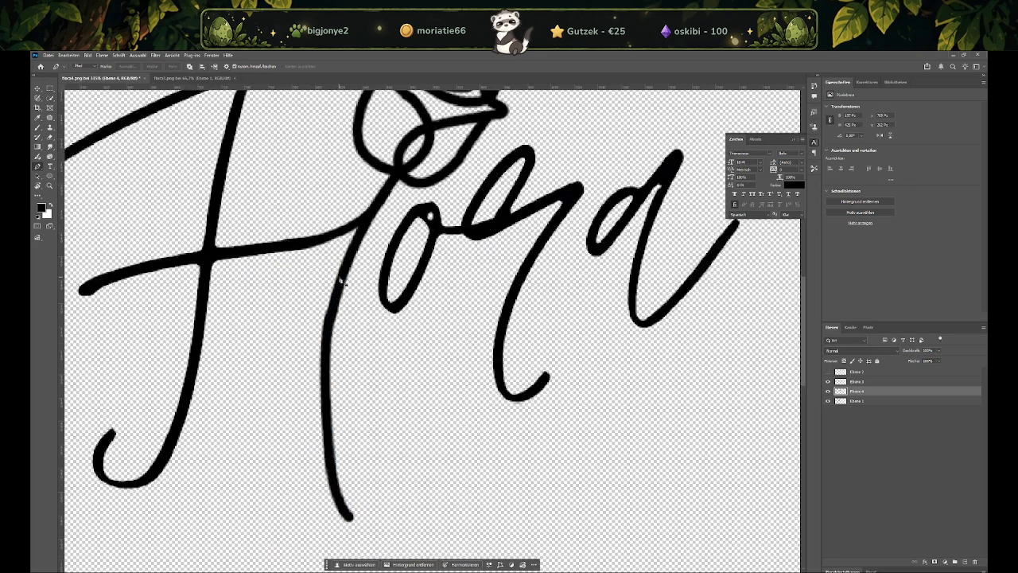
scroll(346, 277, "up", 2, "alt")
scroll(346, 277, "up", 2, "alt")
left_click(349, 275)
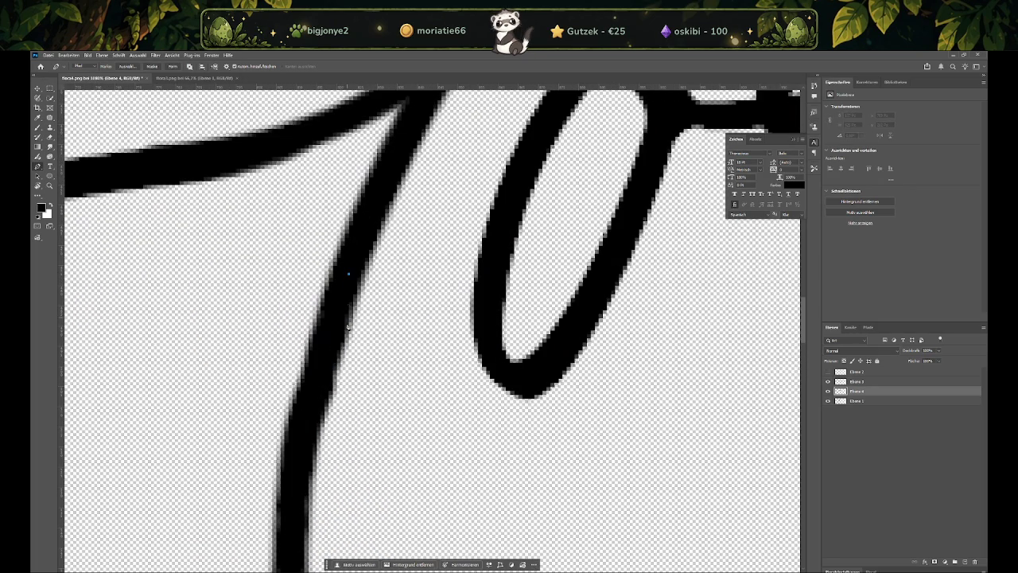
key("Escape")
Draw a curved path down past the stem's end and stroke it black with the brush
scroll(350, 272, "down", 2, "alt")
scroll(342, 445, "down", 3, "alt")
scroll(340, 450, "up", 2, "alt")
scroll(344, 465, "up", 3, "alt")
scroll(347, 471, "up", 2, "alt")
left_click_drag(341, 463, 480, 517)
scroll(393, 517, "down", 3, "alt")
scroll(393, 504, "down", 1, "alt")
scroll(425, 387, "down", 1, "alt")
left_click(38, 147)
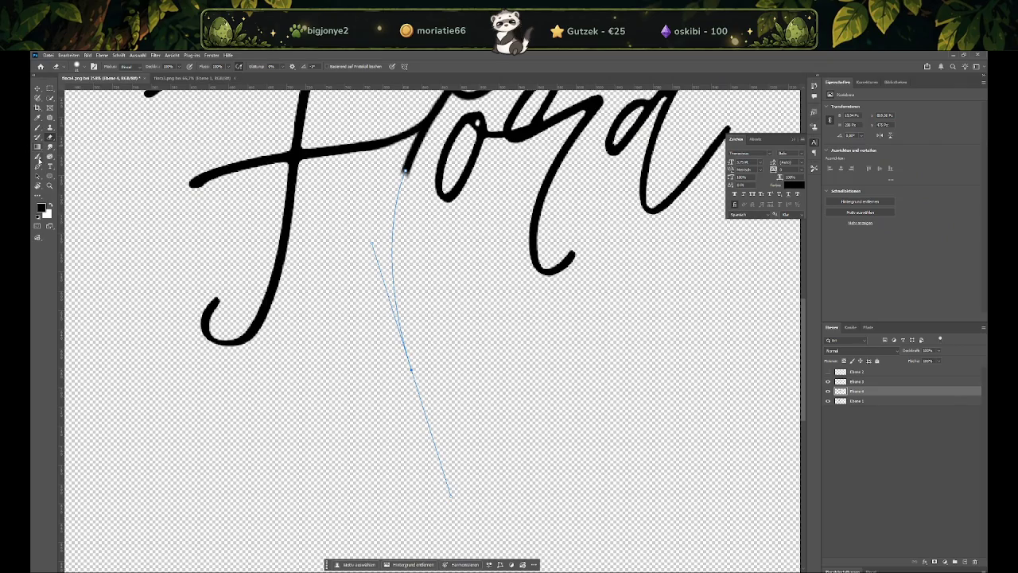
left_click(38, 167)
right_click(407, 313)
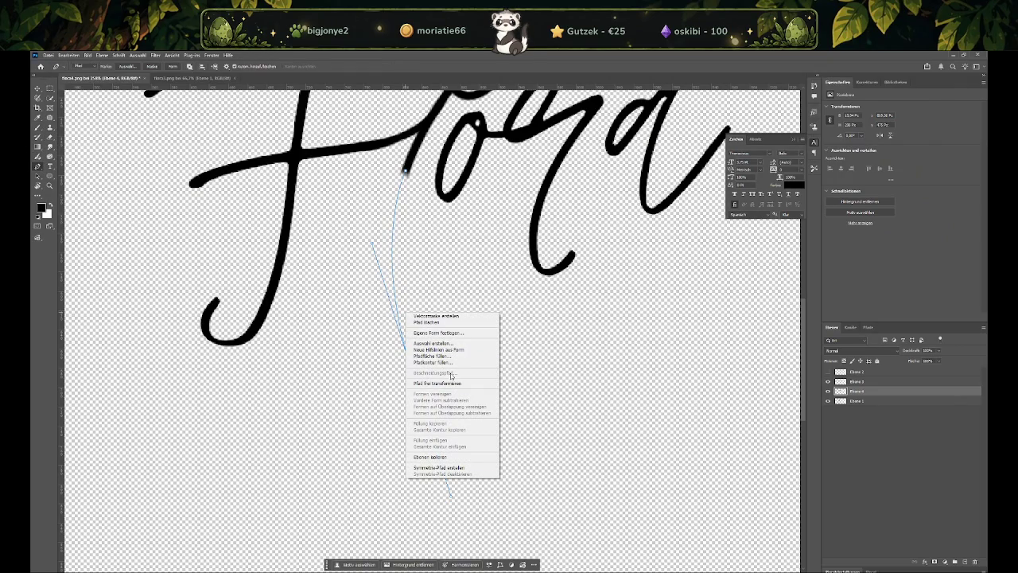
left_click(447, 361)
left_click(445, 176)
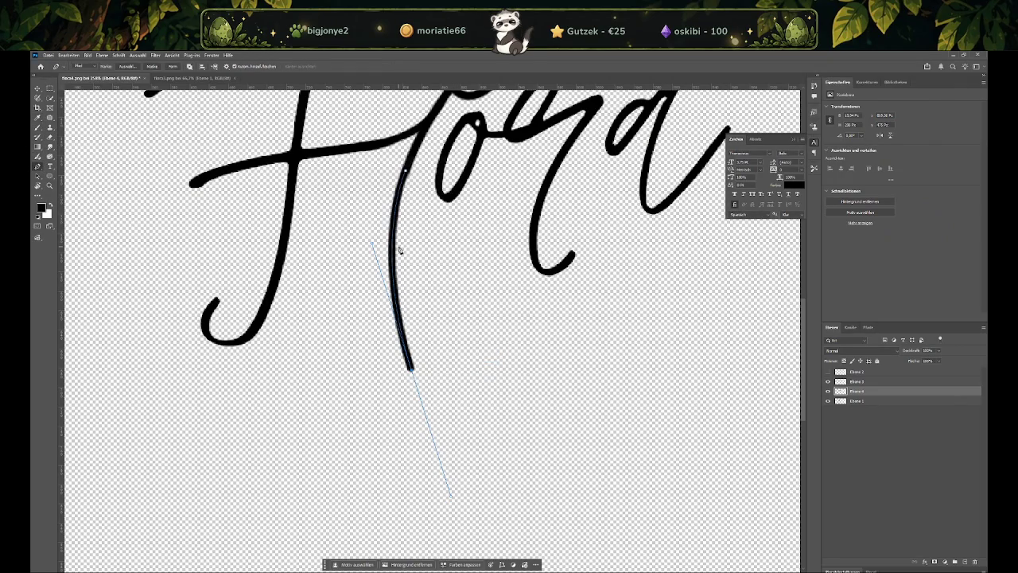
Delete the leftover work path in the Paths panel
left_click(867, 327)
right_click(859, 340)
left_click(875, 351)
scroll(485, 188, "up", 1, "alt")
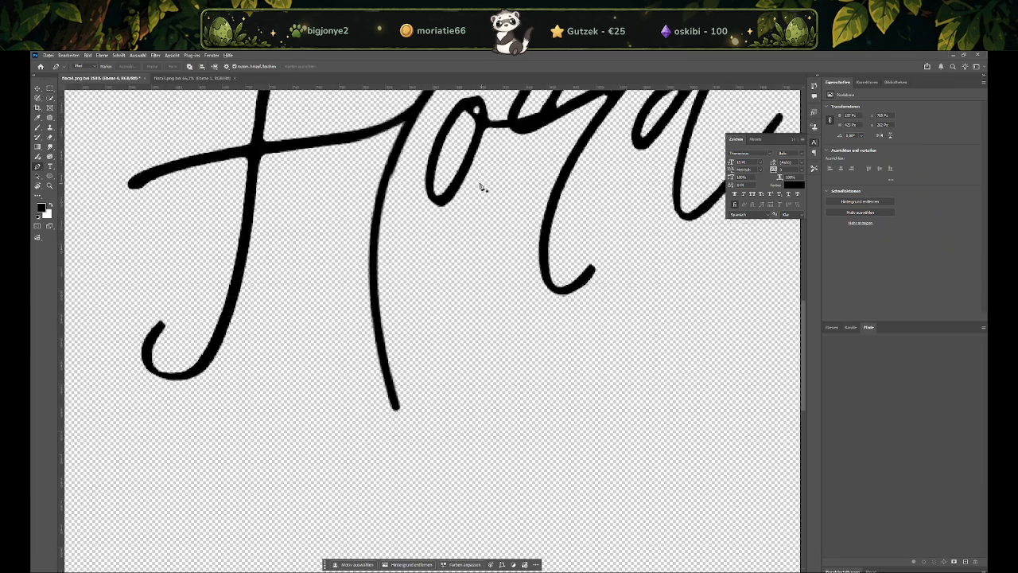
scroll(484, 187, "down", 2, "alt")
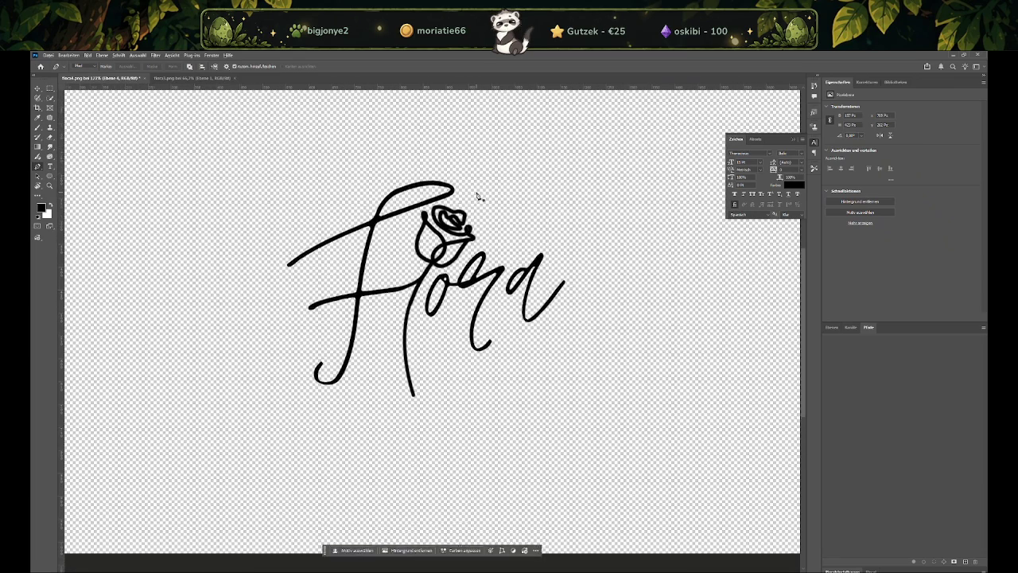
Bring the Photoshop layers list back into view
scroll(477, 196, "down", 1, "alt")
scroll(482, 196, "up", 1)
scroll(523, 221, "up", 1, "alt")
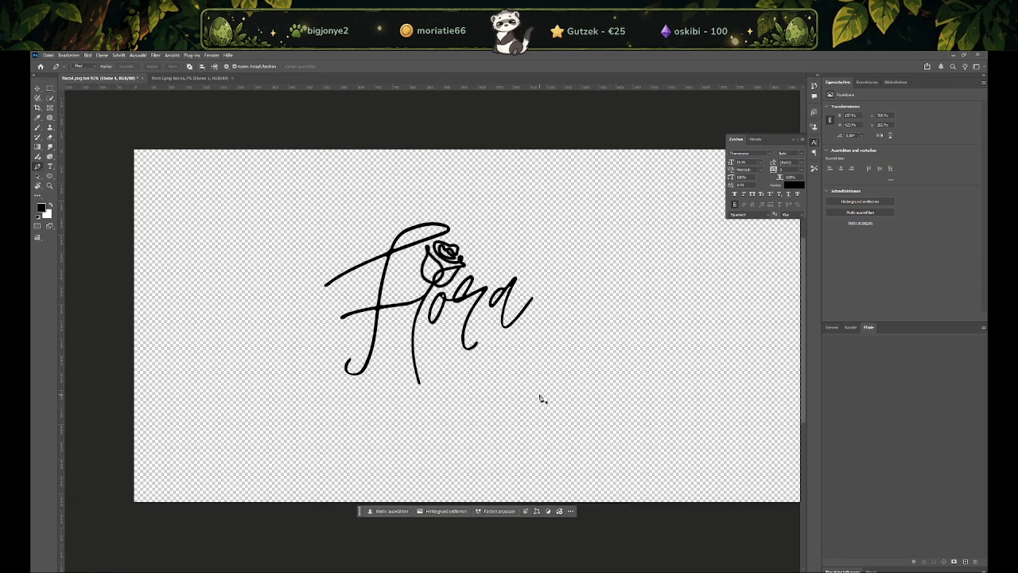
left_click(831, 327)
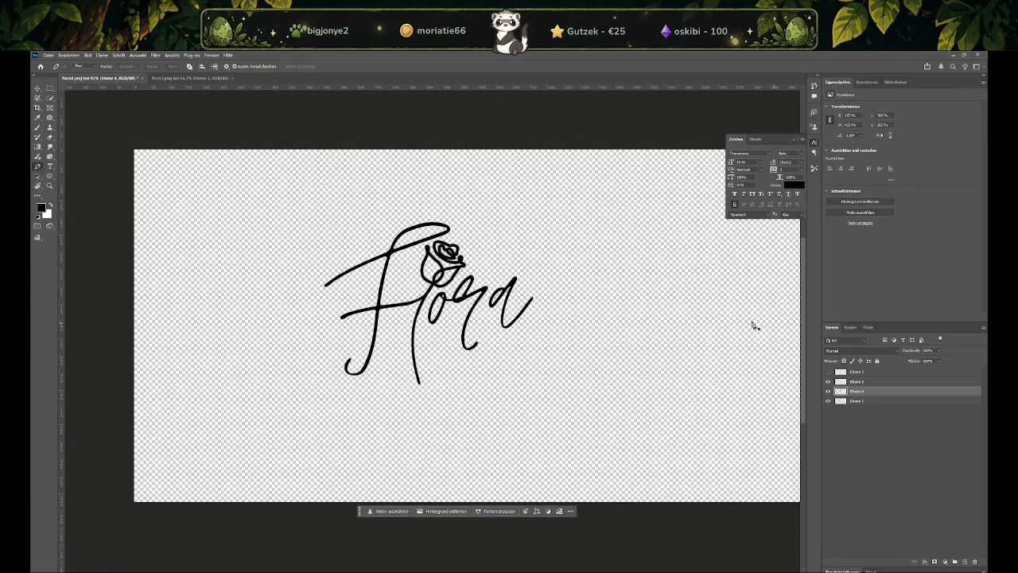
scroll(544, 276, "down", 2, "alt")
Crop the canvas tightly around the Flora lettering and start saving a copy
left_click(37, 108)
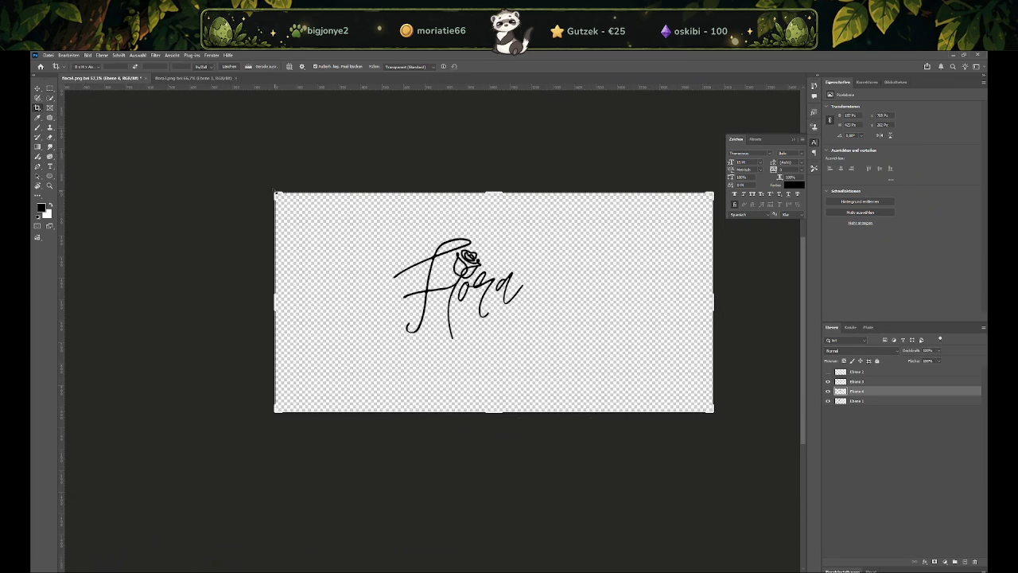
left_click_drag(275, 192, 335, 213)
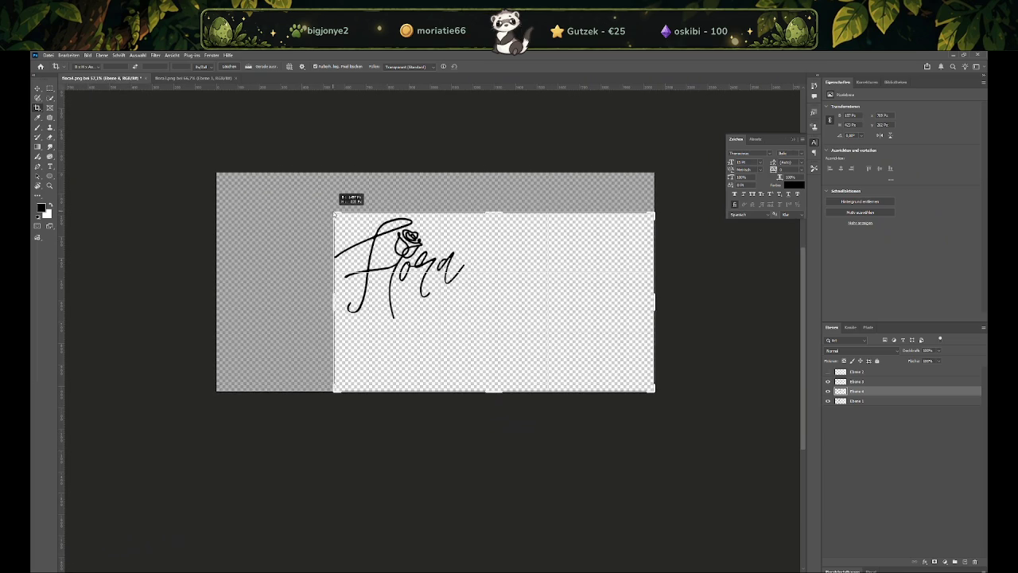
left_click_drag(654, 391, 565, 359)
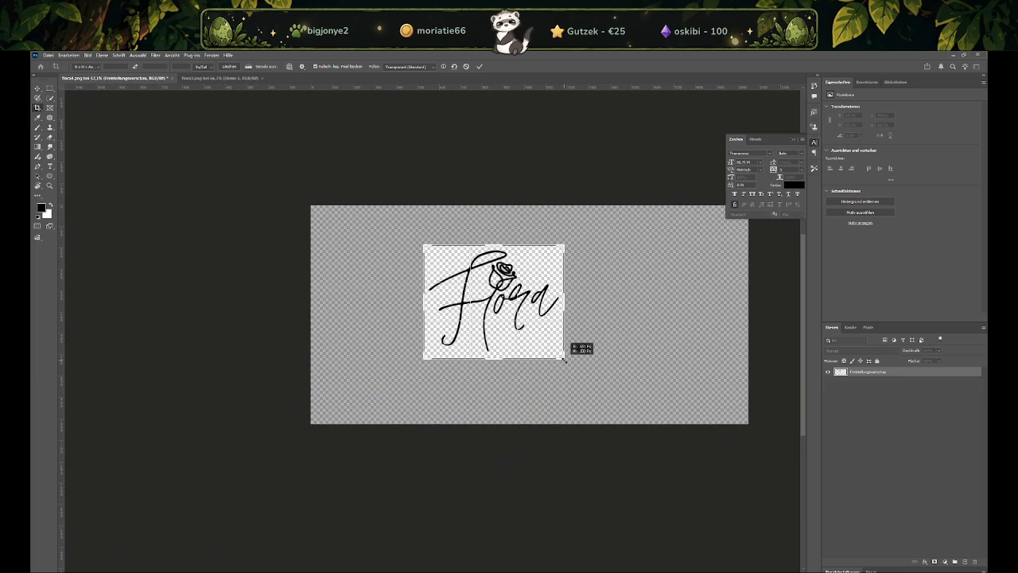
key("Return")
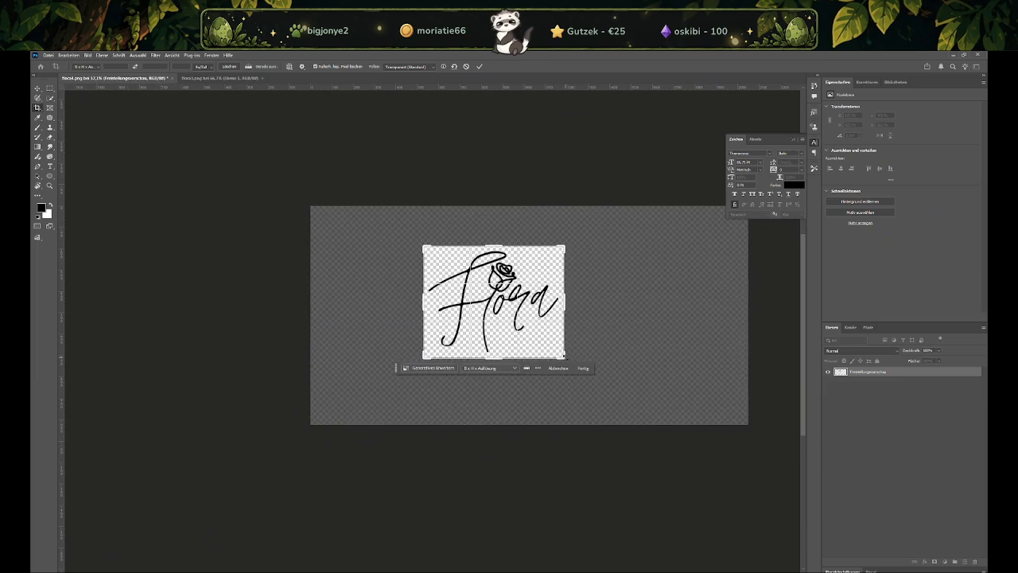
key("ctrl+plus")
key("ctrl+plus")
key("ctrl+plus")
key("ctrl+alt+s")
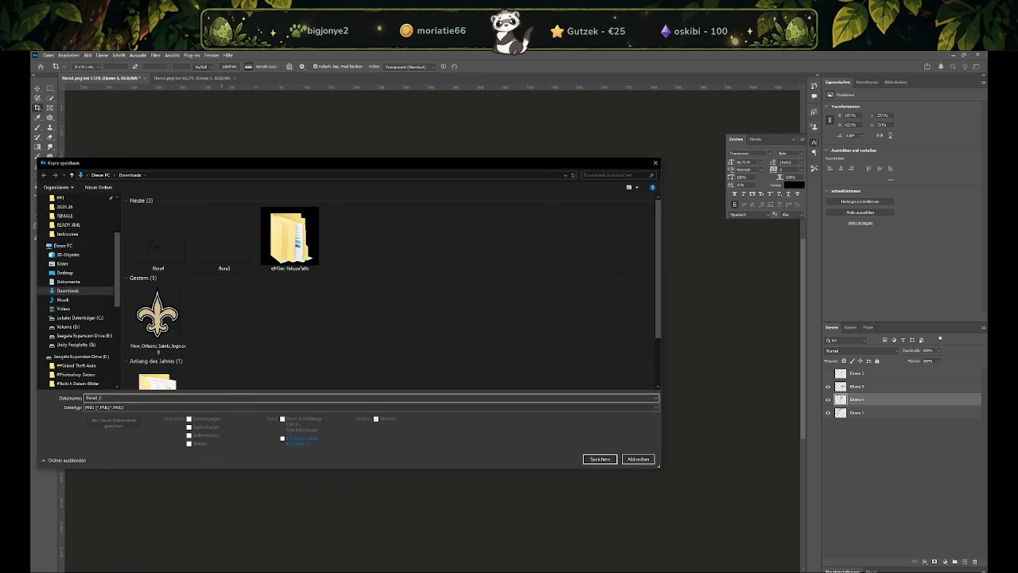
Save the PNG copy and preview the new Flora file in the Downloads folder
key("Return")
key("Return")
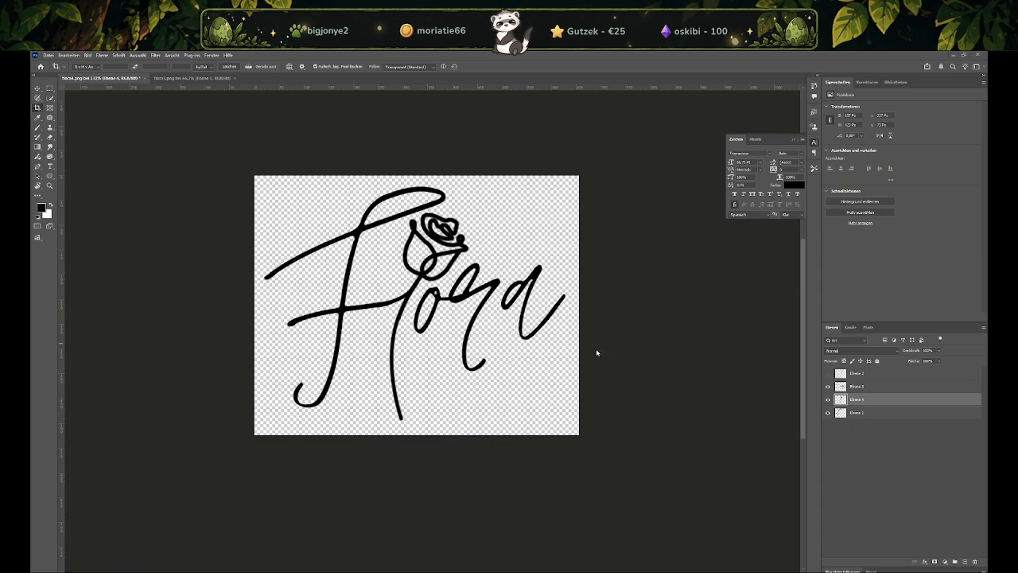
key("super+e")
left_click(199, 208)
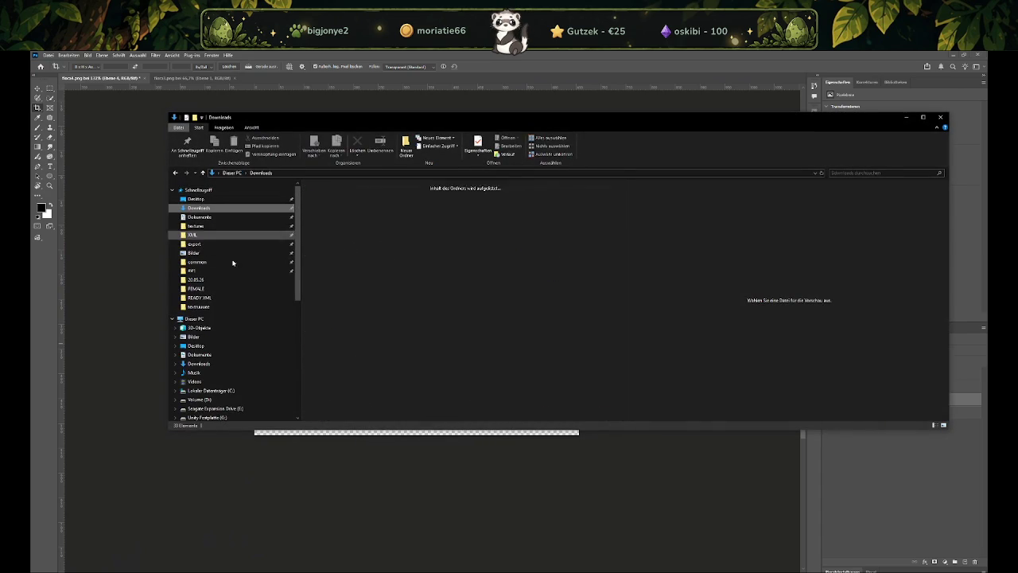
left_click_drag(461, 223, 478, 237)
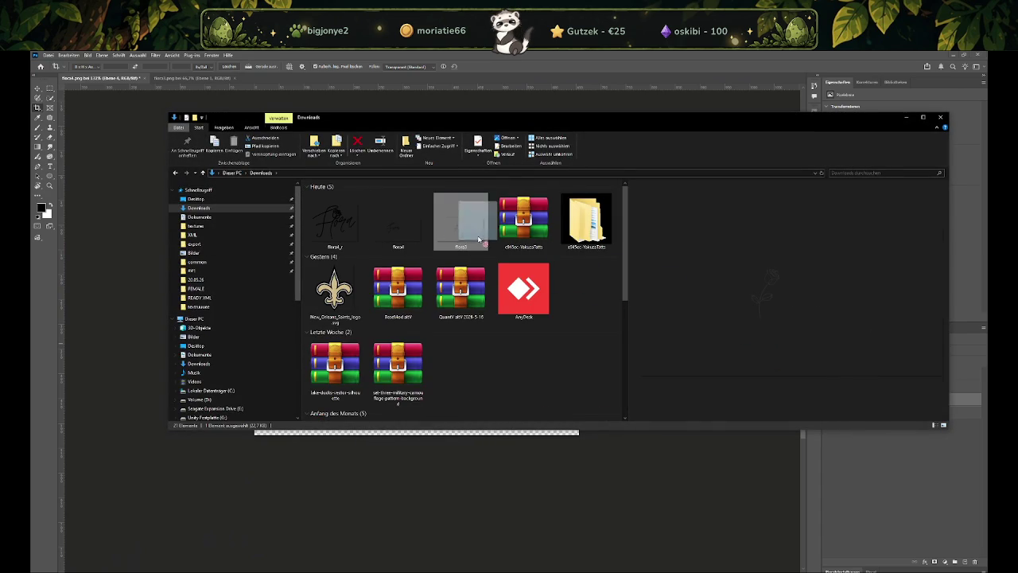
left_click(334, 221)
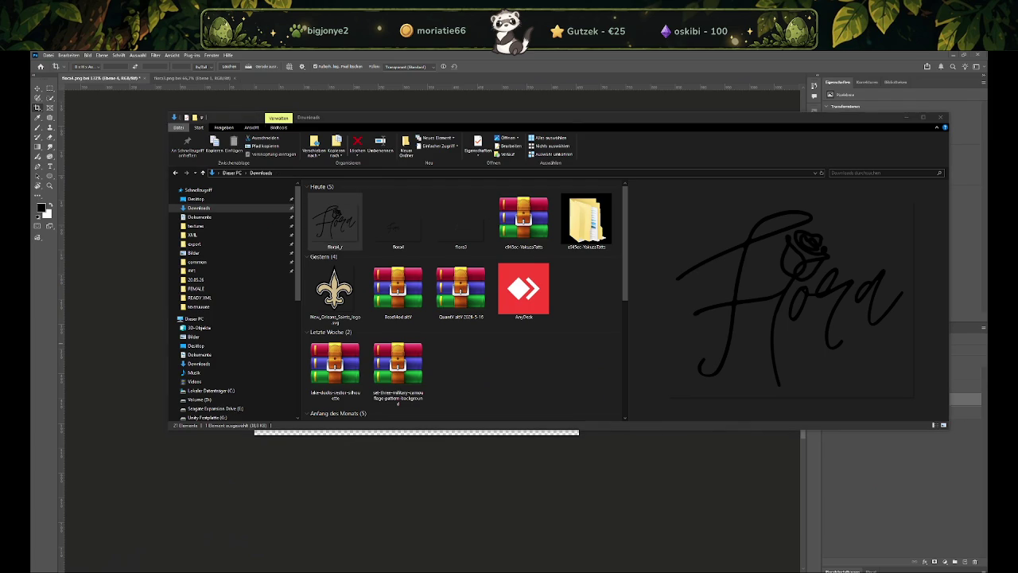
left_click(939, 118)
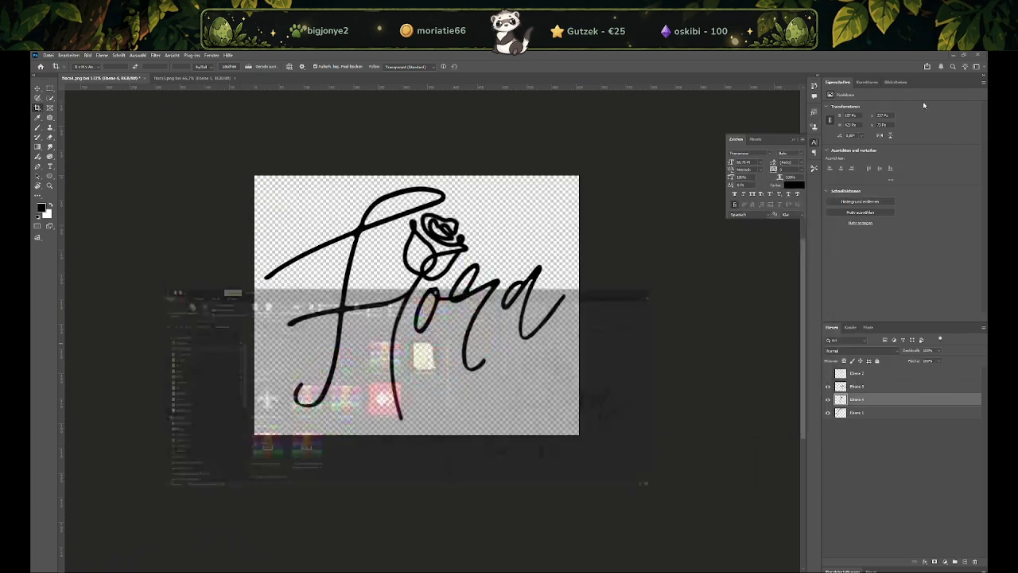
key("alt+Tab")
Connect to the [GER] Unity-Life.de [Whitelist] server in alt:V and confirm the save dialog
left_click(398, 218)
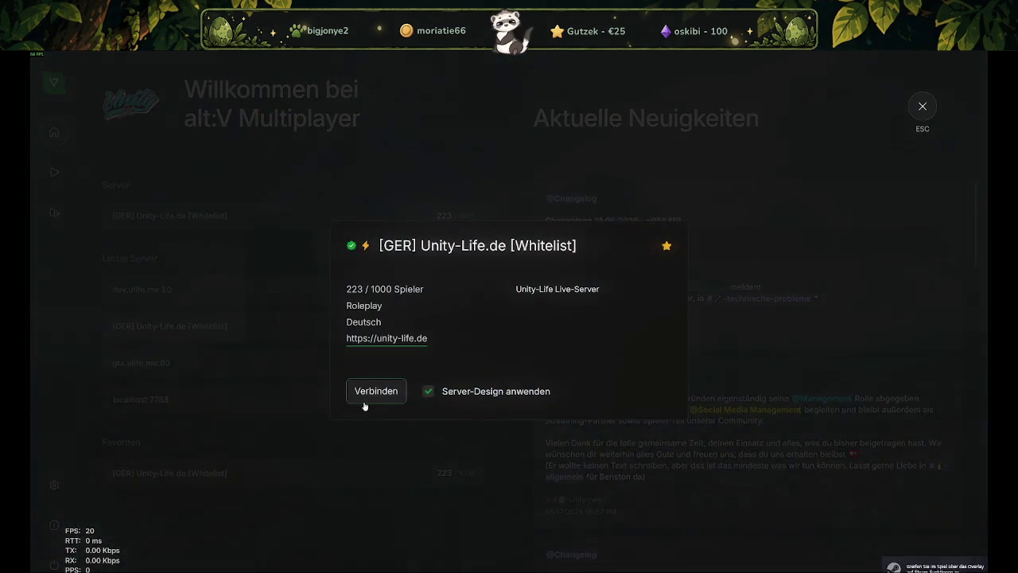
left_click(363, 398)
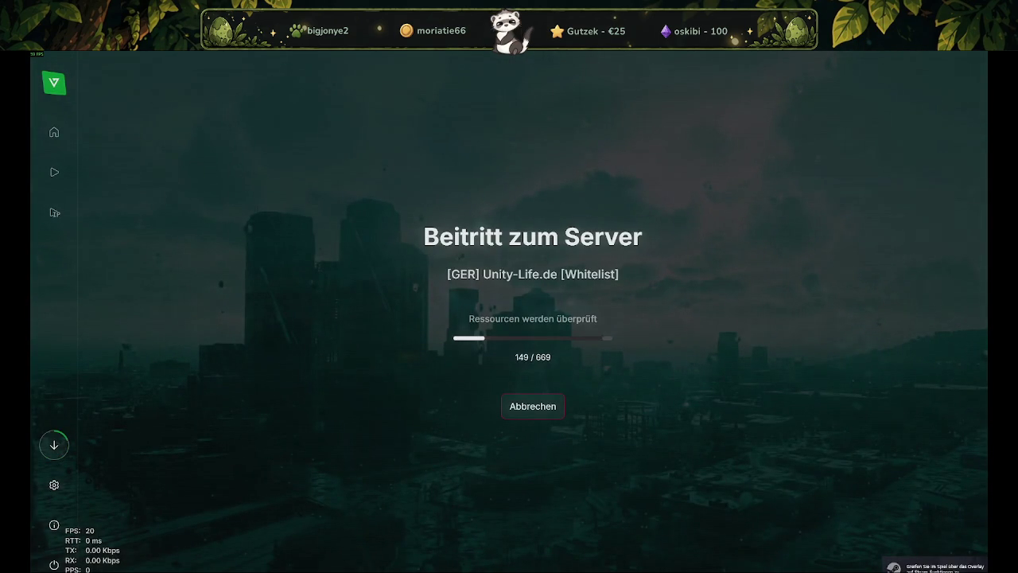
key("ctrl+shift+s")
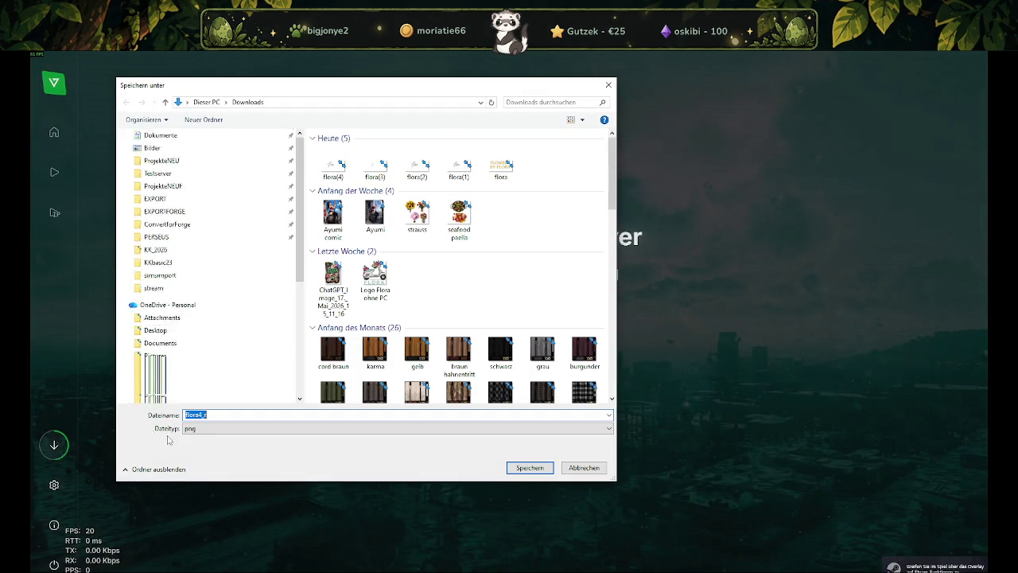
left_click(530, 468)
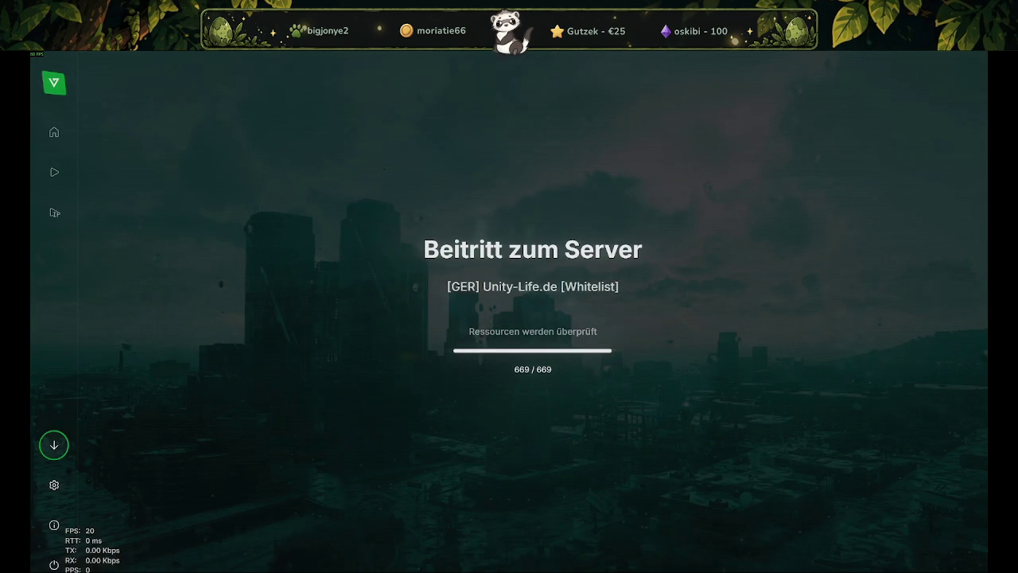
left_click(845, 557)
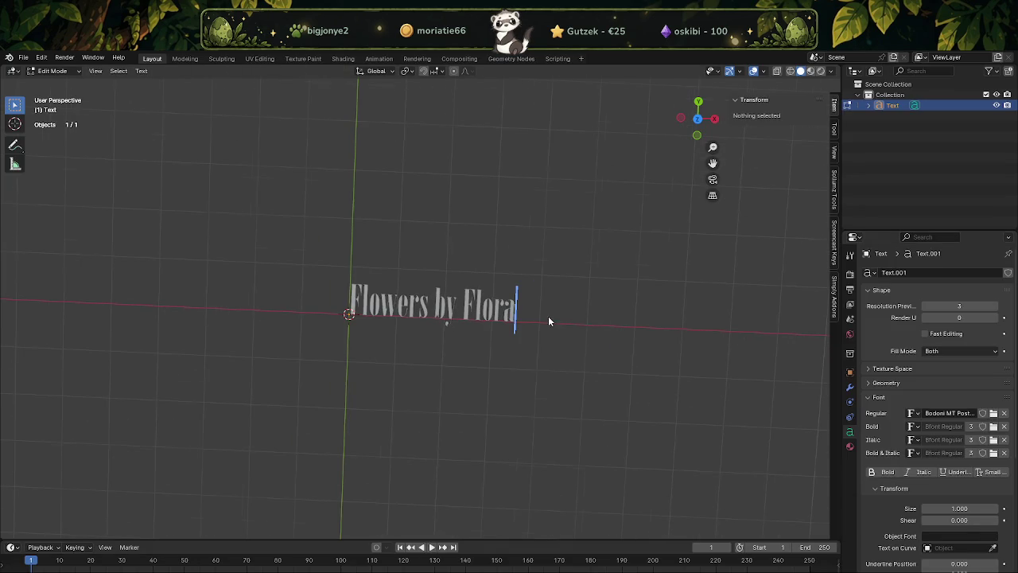
Delete the 'Flowers by Flora' text object and add a plane at the origin
right_click(900, 98)
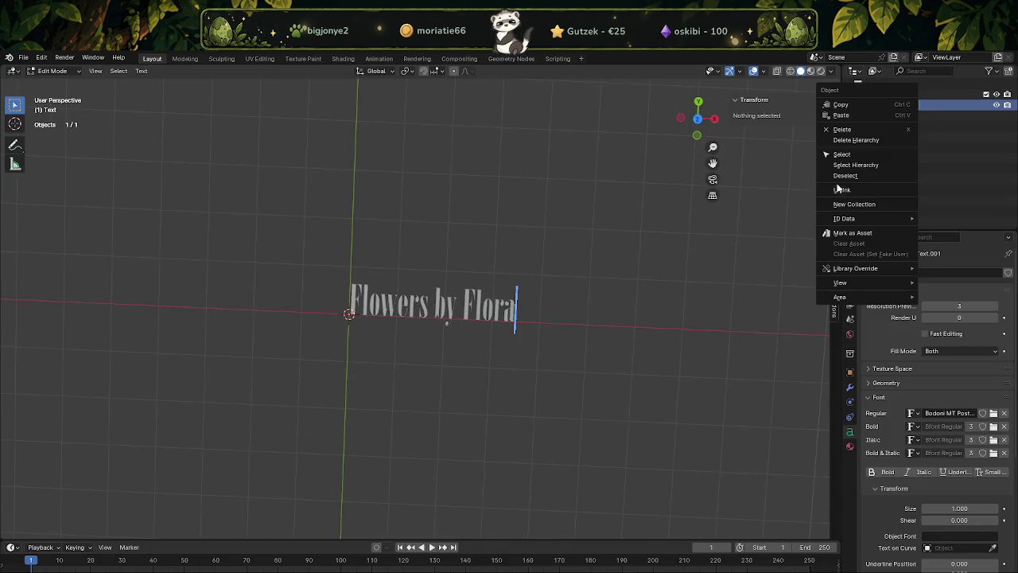
left_click(850, 140)
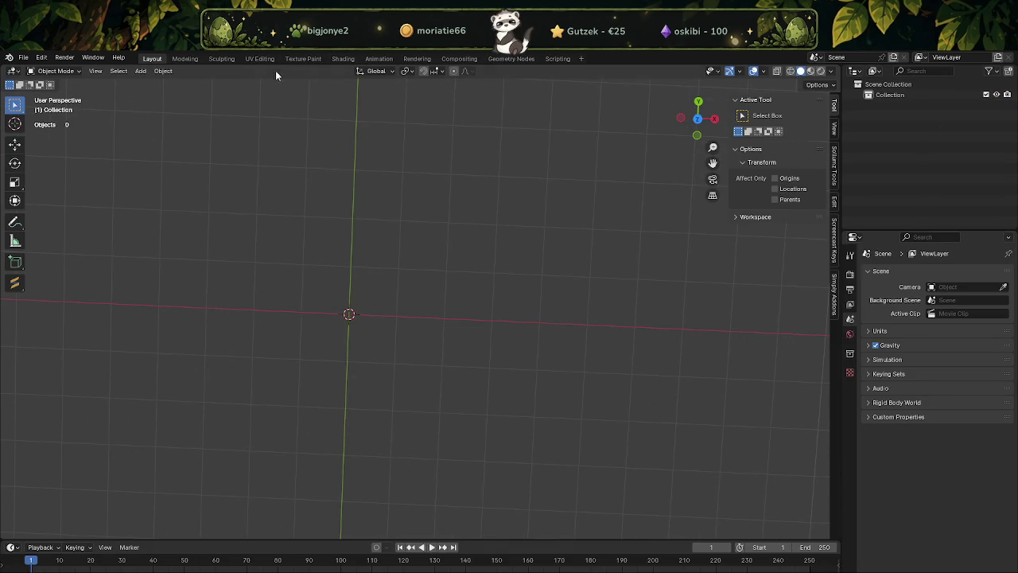
left_click(140, 71)
mouse_move(156, 83)
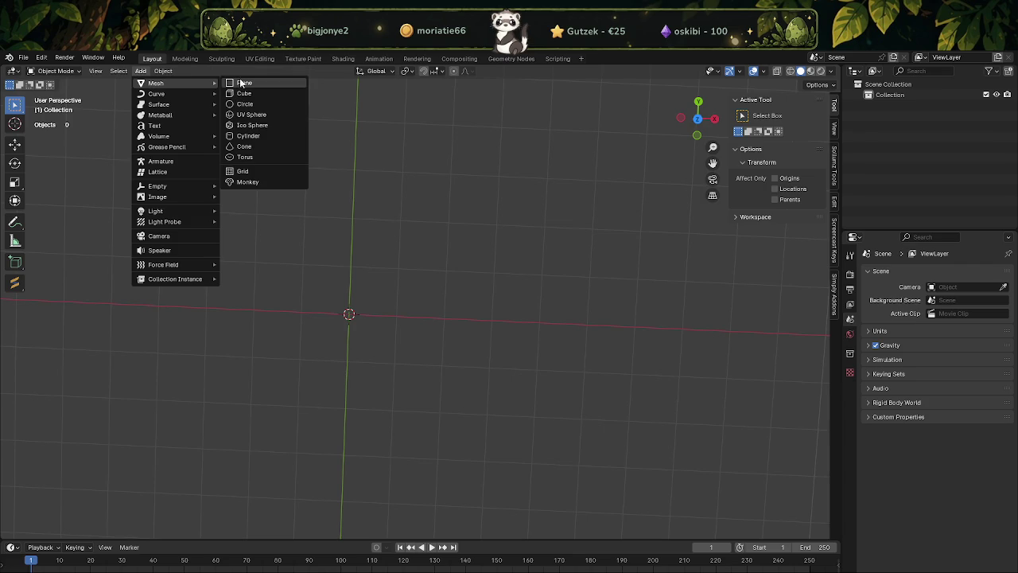
left_click(241, 84)
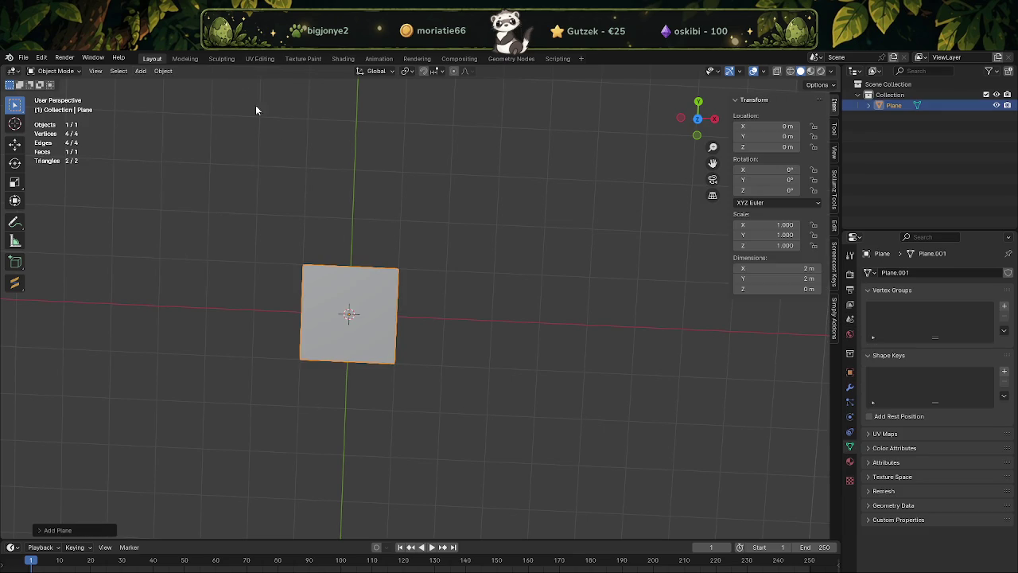
Subdivide the plane in Edit Mode with 100 cuts
key("Tab")
right_click(349, 287)
left_click(348, 283)
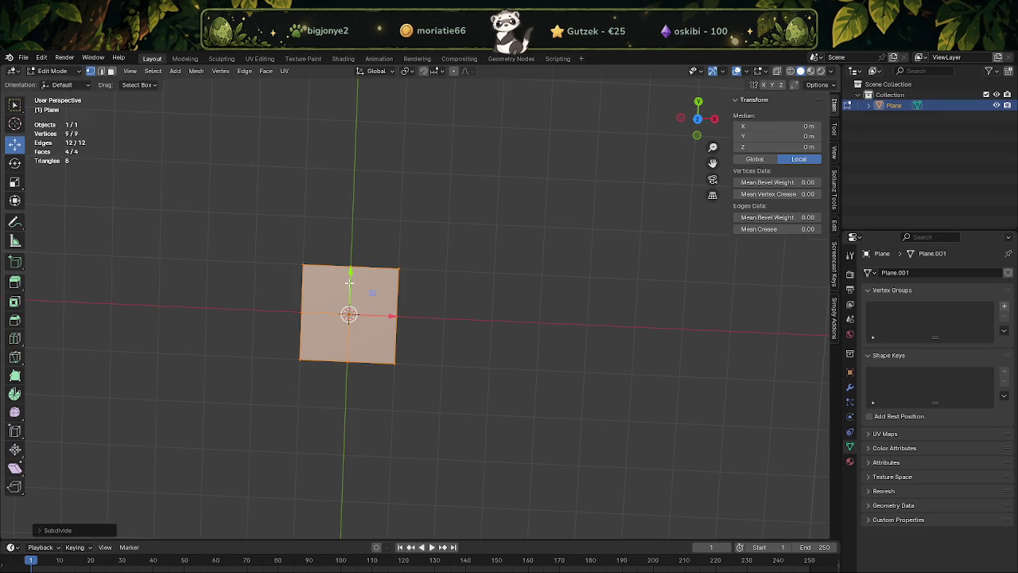
left_click(44, 532)
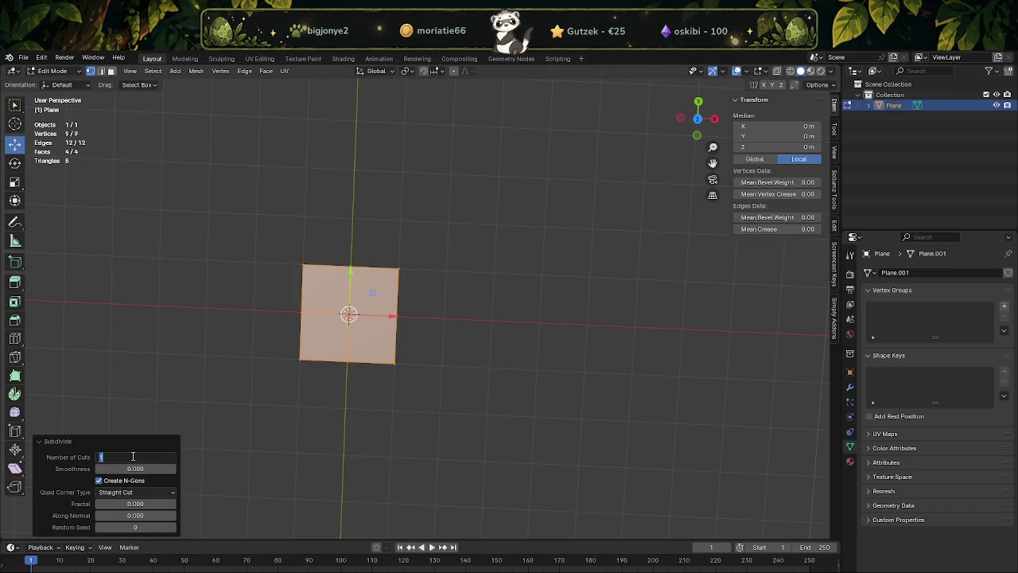
type("100")
key("Return")
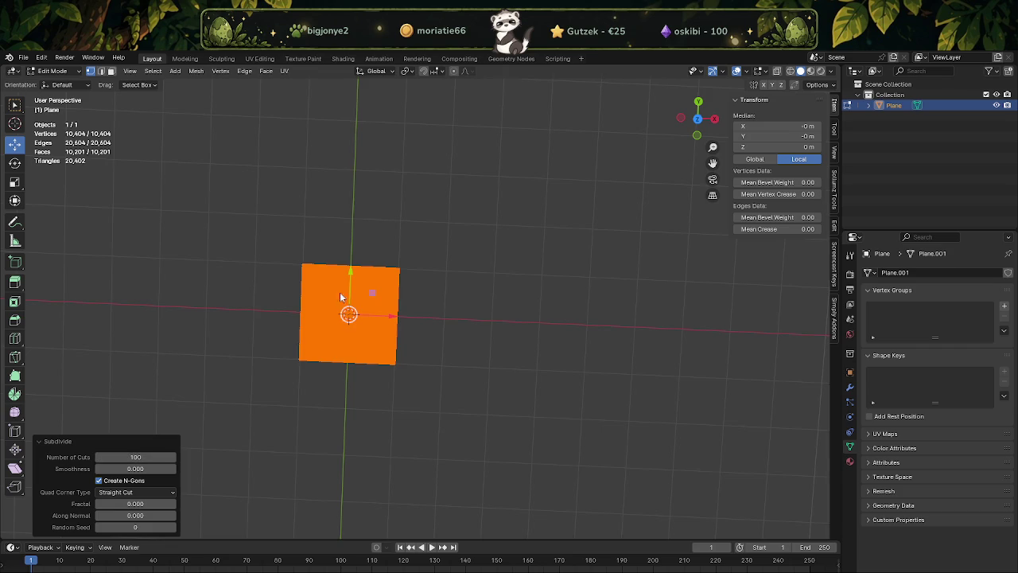
scroll(349, 288, "up", 3)
middle_click_drag(350, 288, 347, 275)
key("Tab")
middle_click_drag(316, 314, 351, 277)
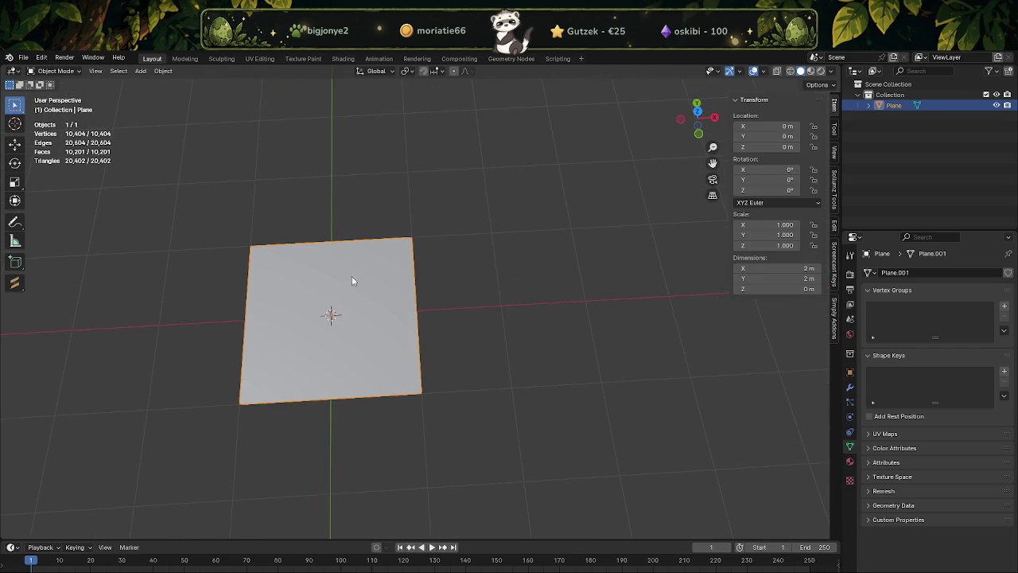
left_click(849, 388)
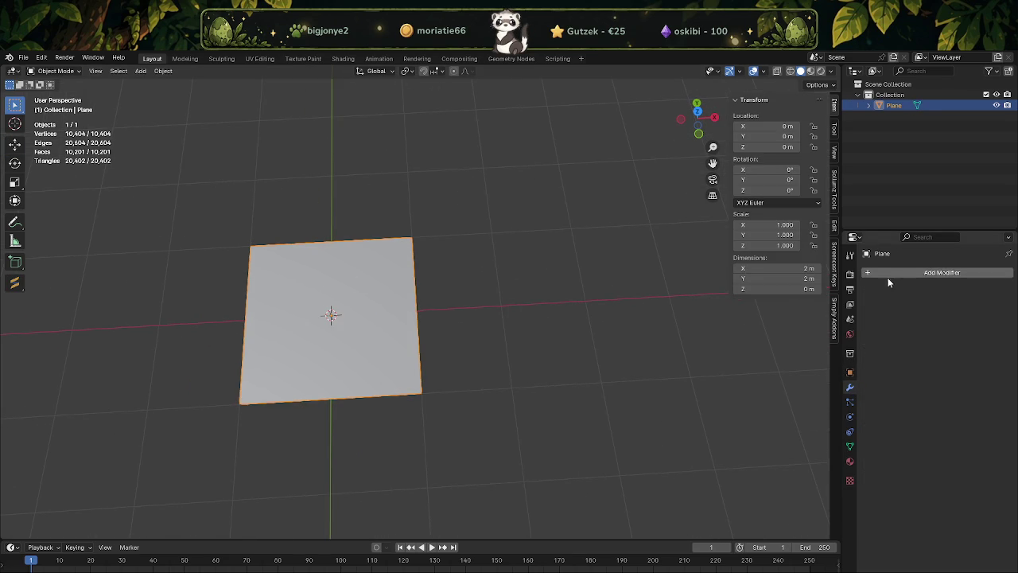
Add a Displace modifier to the plane with a new texture
left_click(867, 272)
mouse_move(816, 273)
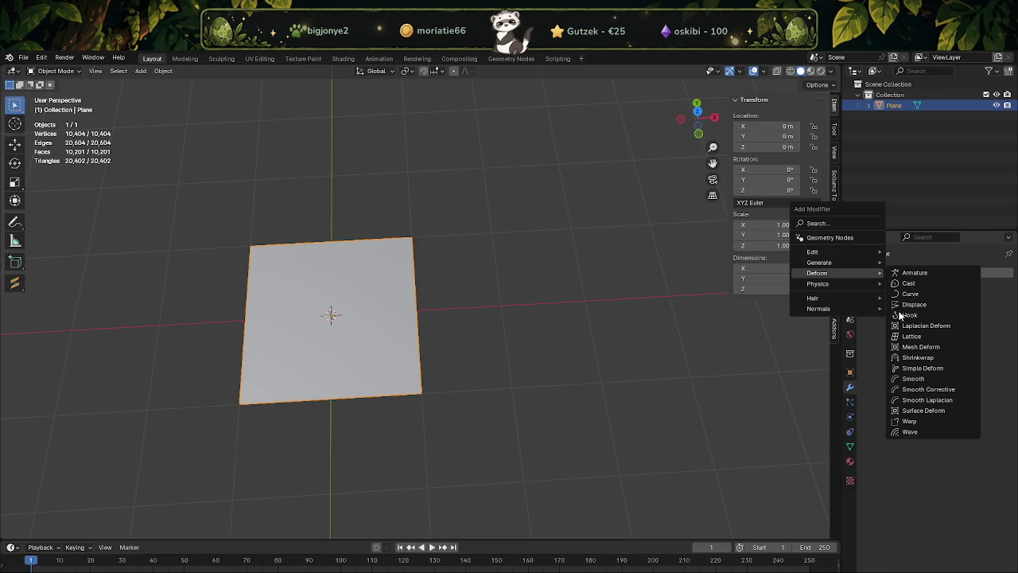
left_click(911, 305)
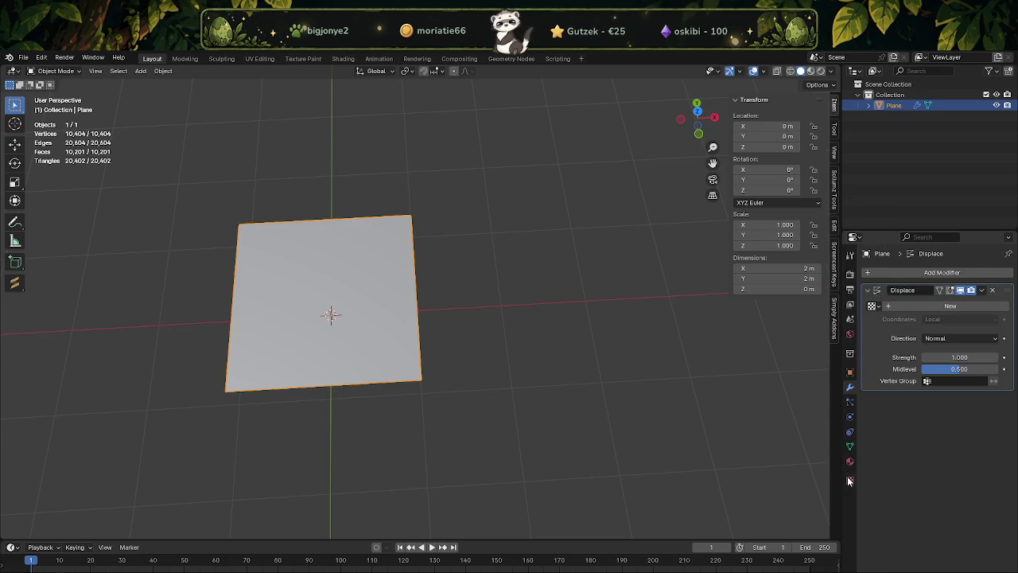
left_click(849, 480)
Load Downloads/flora4_r.png as the displacement texture's image
left_click(885, 286)
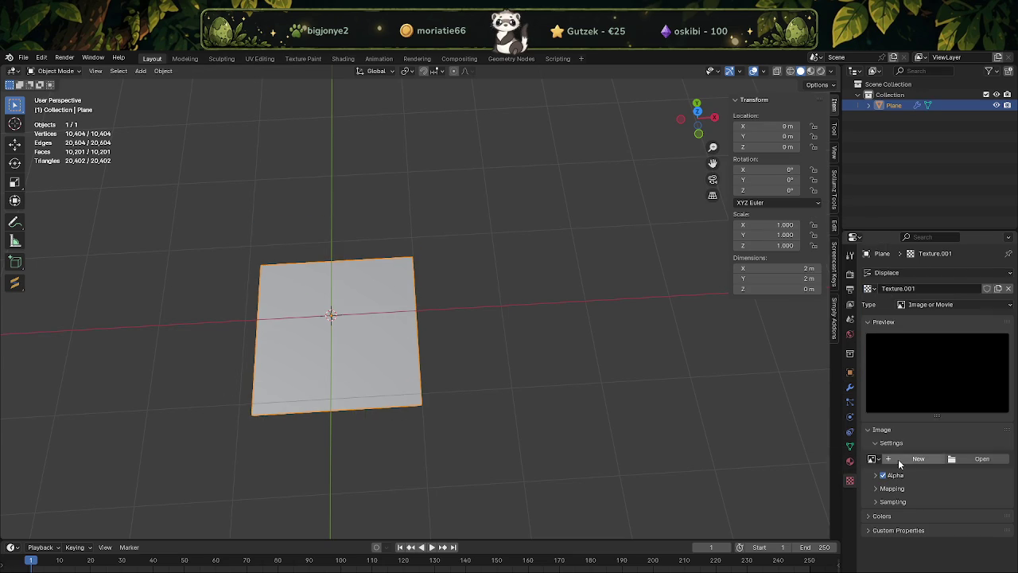
left_click(980, 459)
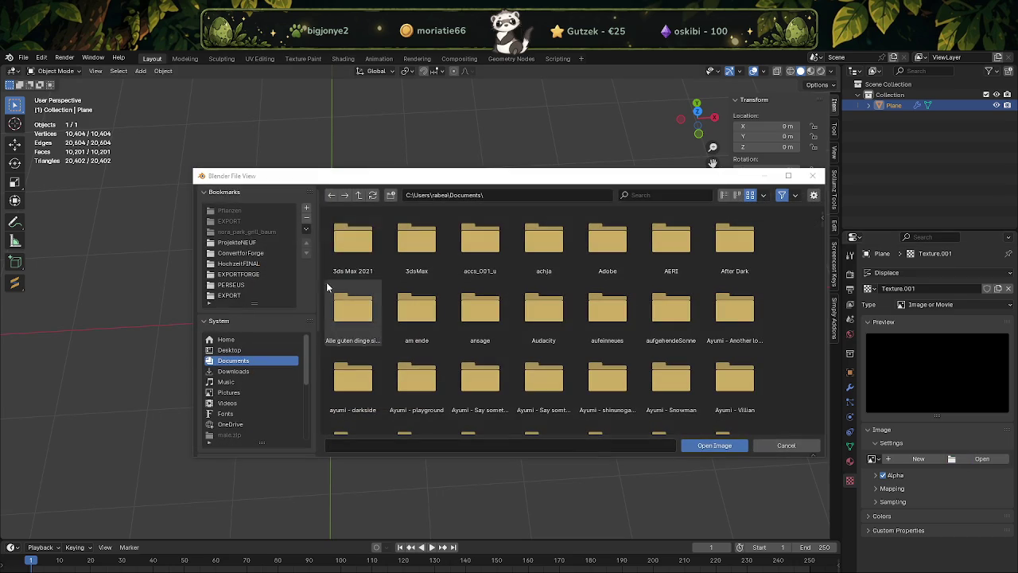
left_click(233, 370)
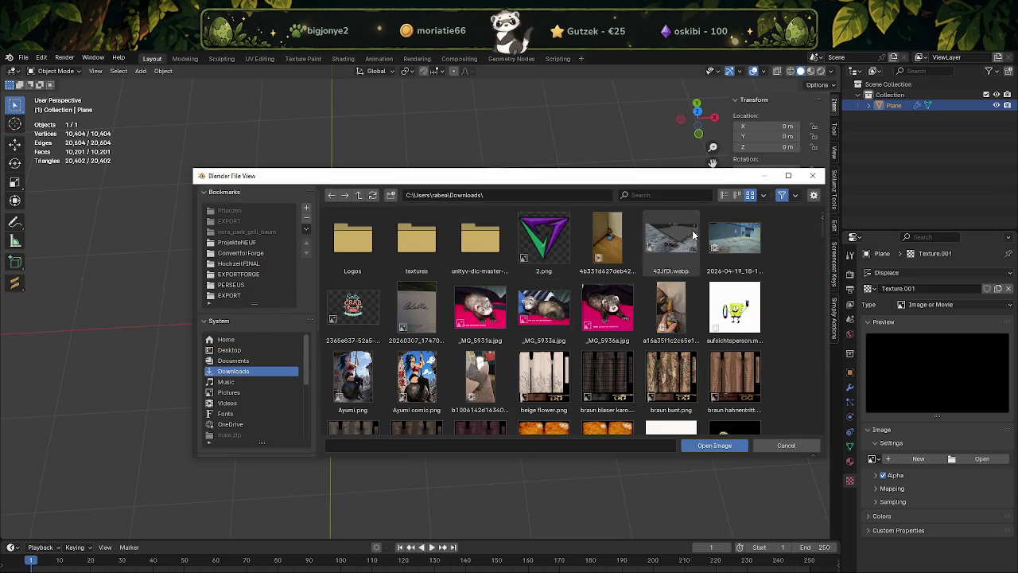
left_click(685, 194)
type("flor")
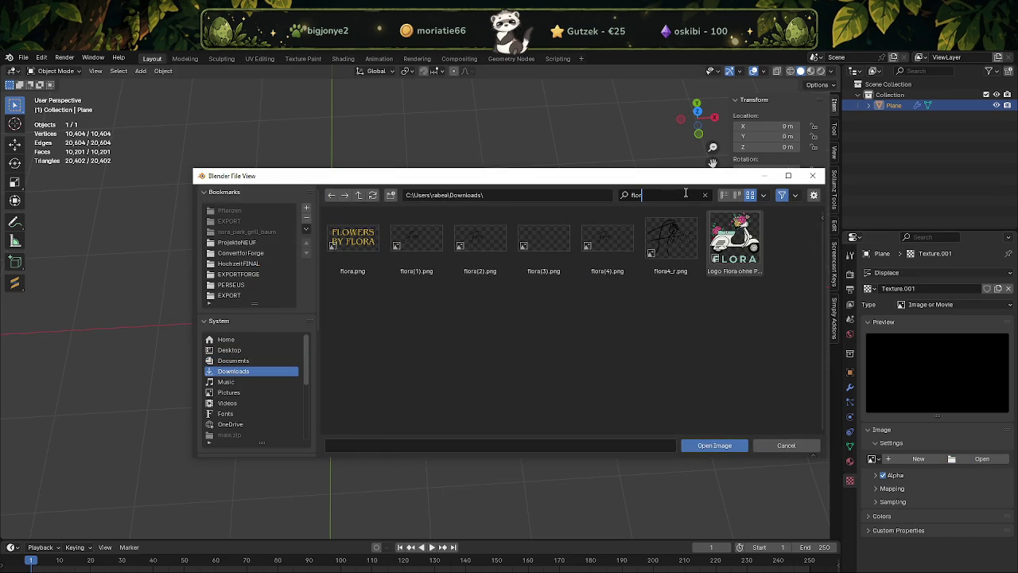
left_click(670, 238)
left_click(714, 446)
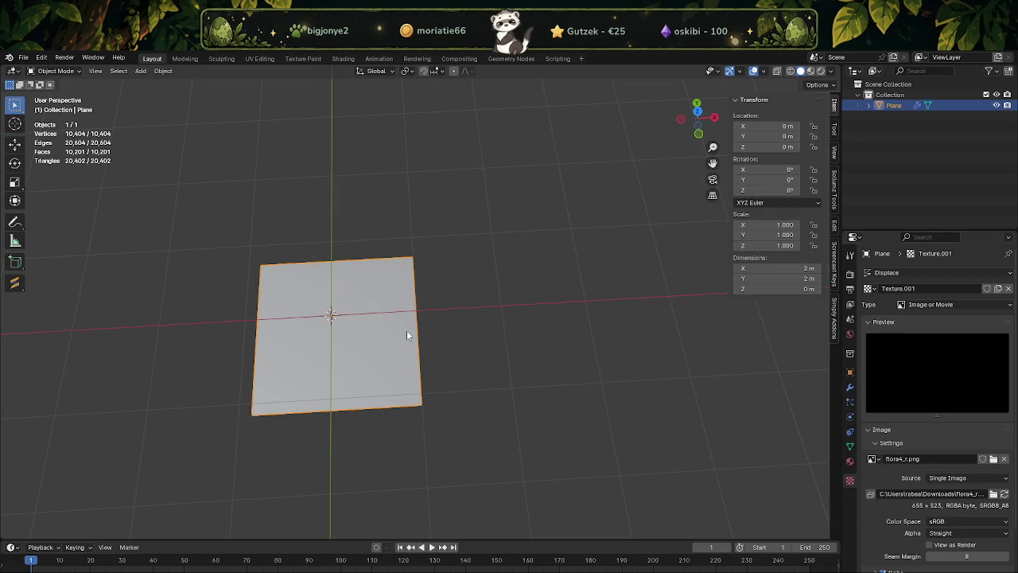
scroll(917, 439, "down", 2)
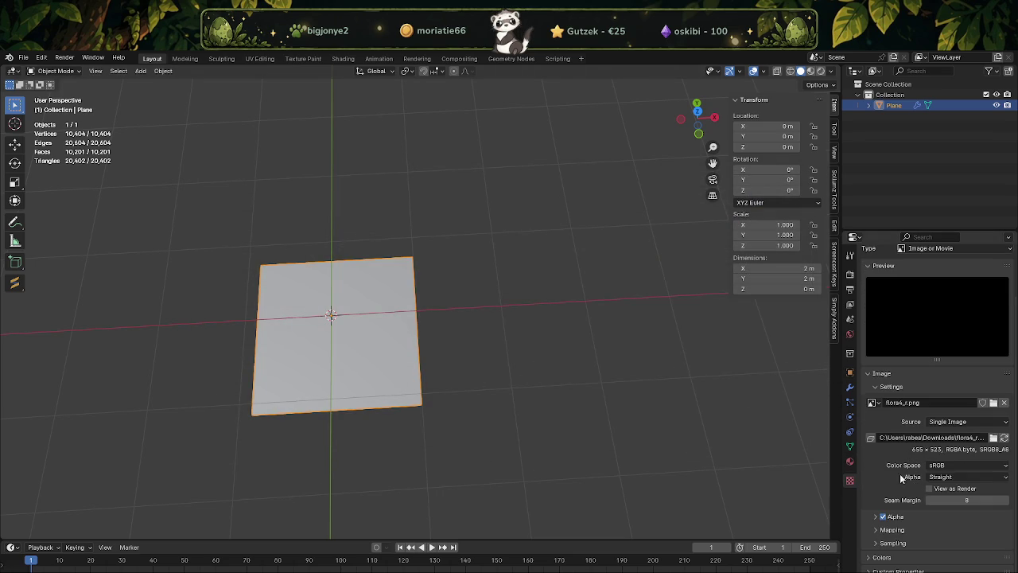
key("Tab")
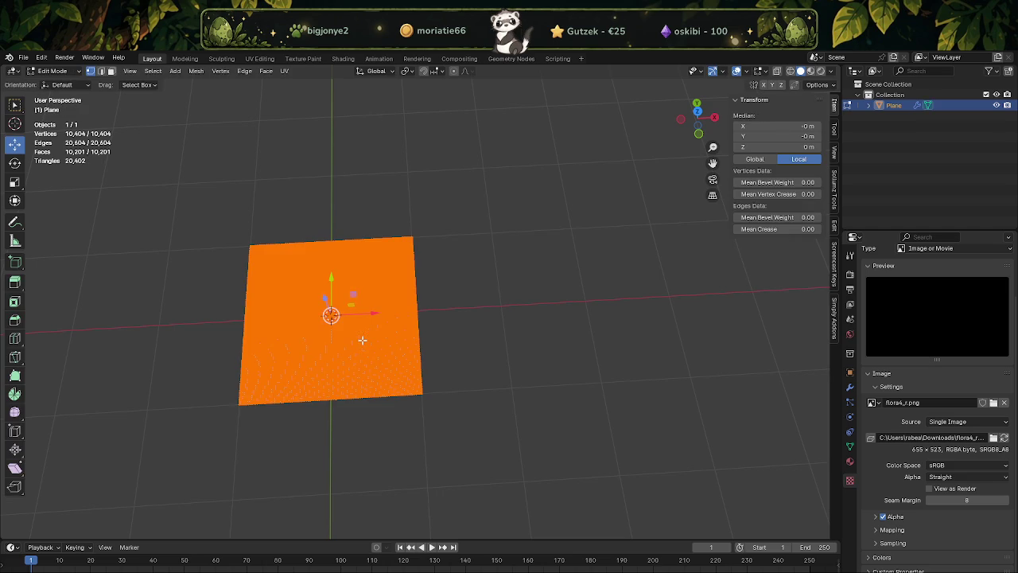
Inspect the still-flat plane from a low angle and review the Displace and texture settings
key("Tab")
mouse_move(450, 348)
middle_mouse_down()
mouse_move(398, 273)
mouse_move(375, 309)
mouse_move(452, 319)
mouse_move(449, 360)
mouse_move(595, 377)
middle_mouse_up()
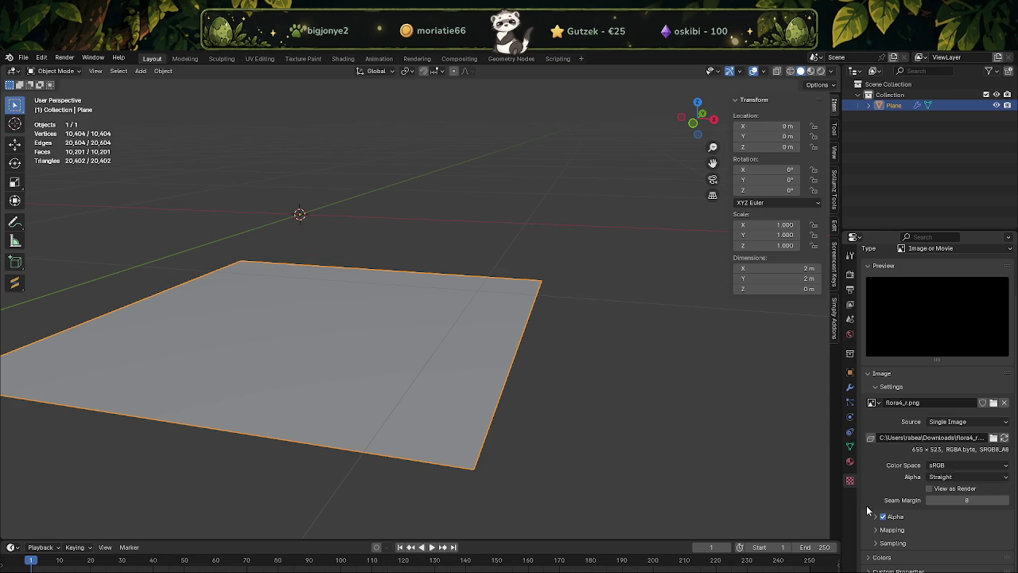
scroll(895, 432, "up", 3)
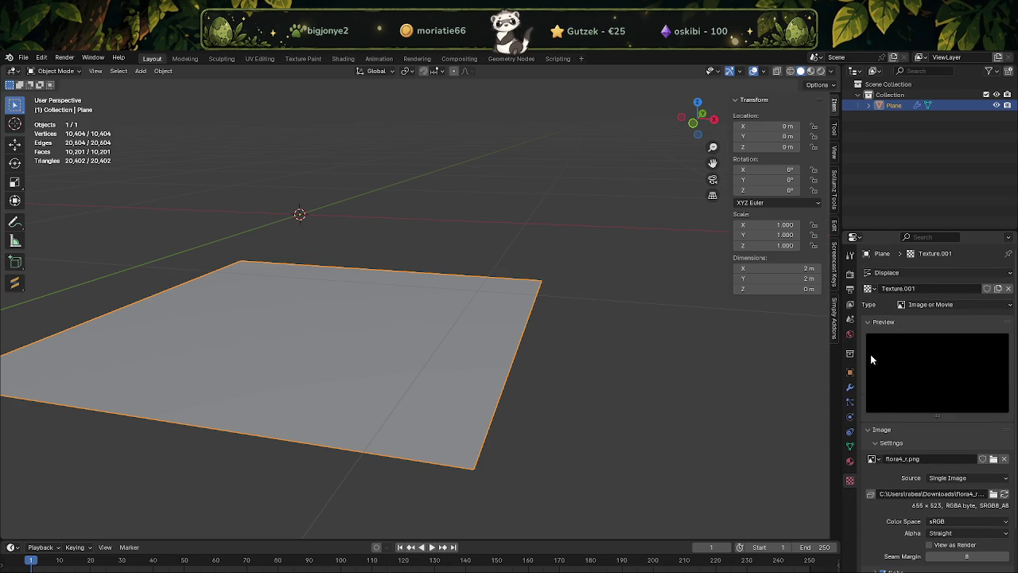
left_click(849, 388)
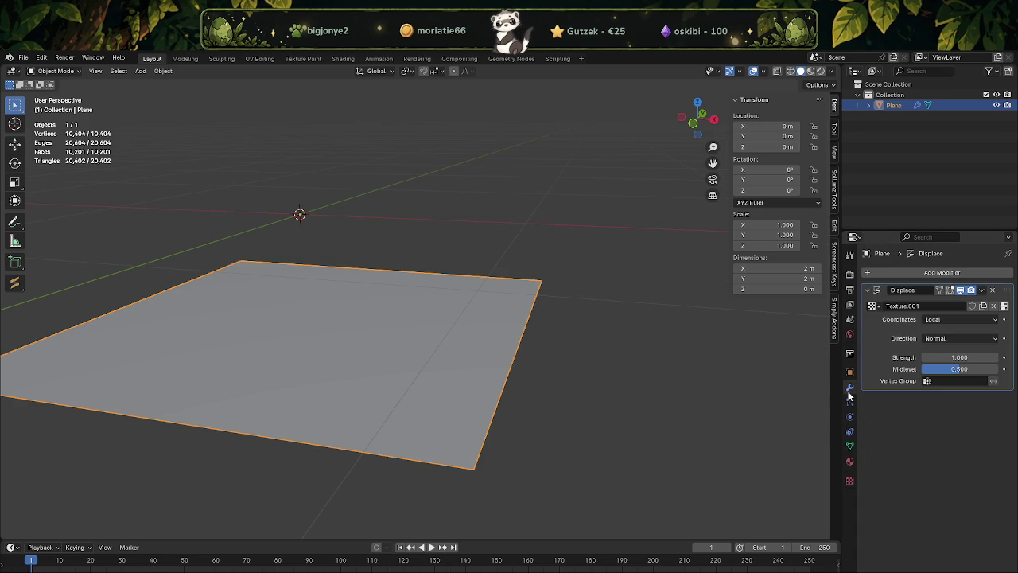
left_click(849, 482)
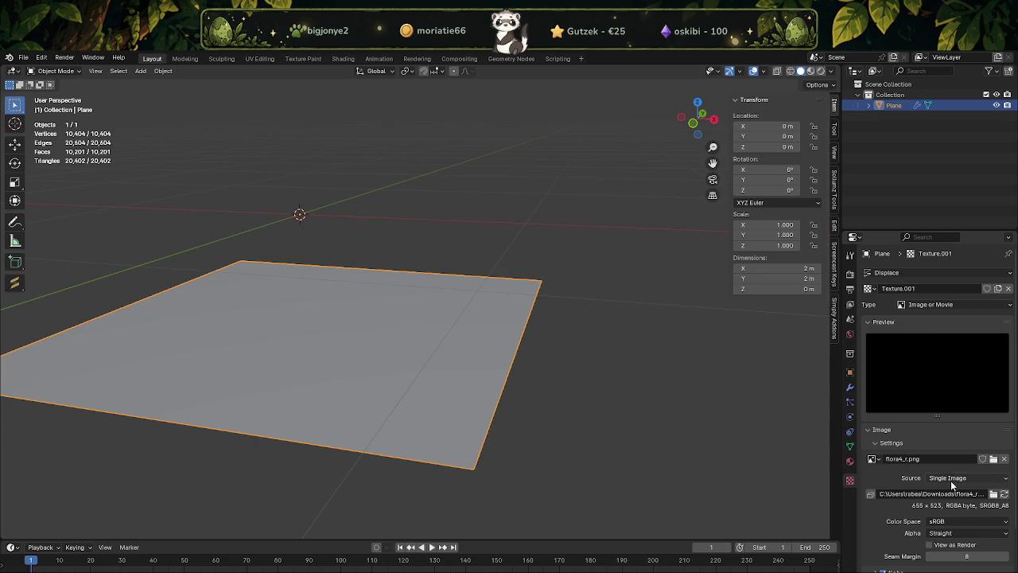
scroll(953, 484, "down", 2)
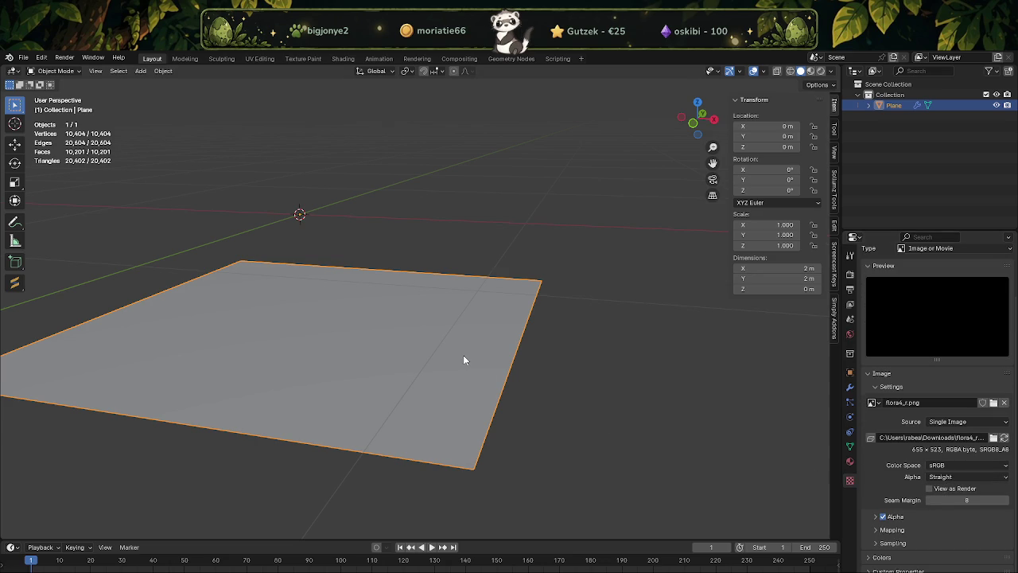
Split the 3D viewport into two side-by-side views and switch to GIMP
key("Tab")
mouse_move(475, 262)
middle_mouse_down()
mouse_move(453, 296)
mouse_move(531, 262)
mouse_move(493, 349)
middle_mouse_up()
key("Tab")
scroll(910, 378, "up", 3)
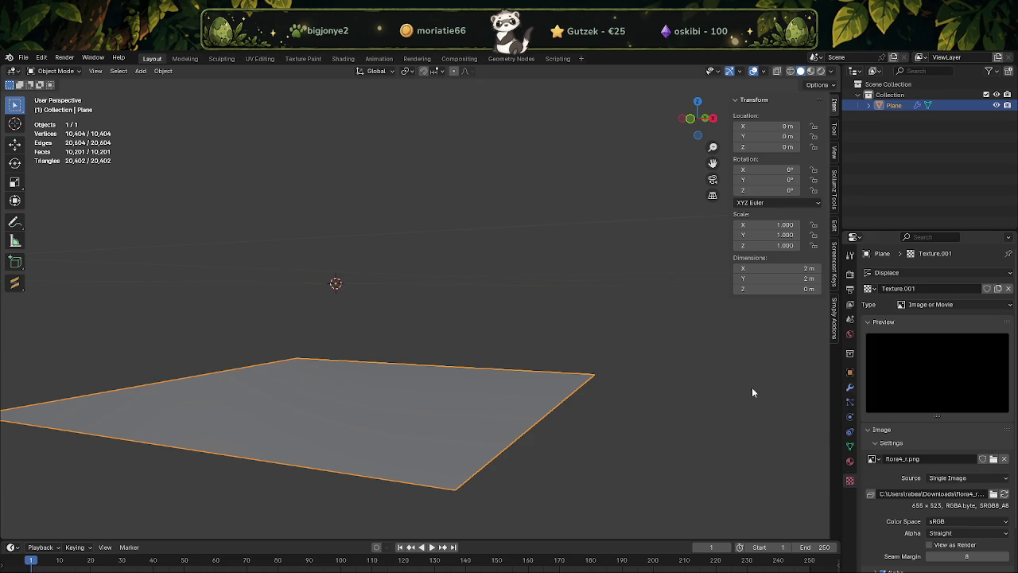
left_click_drag(3, 67, 334, 239)
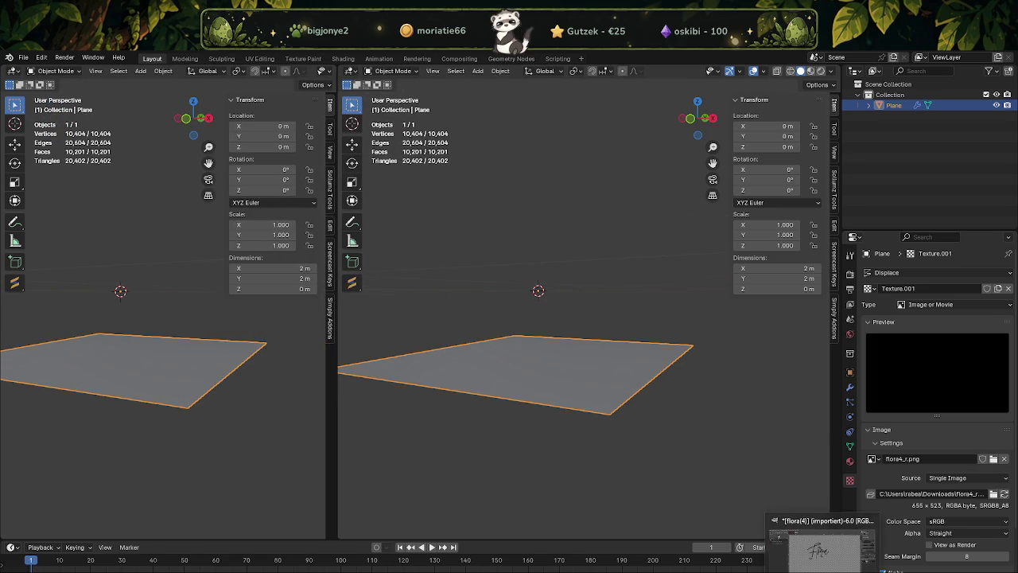
left_click(825, 556)
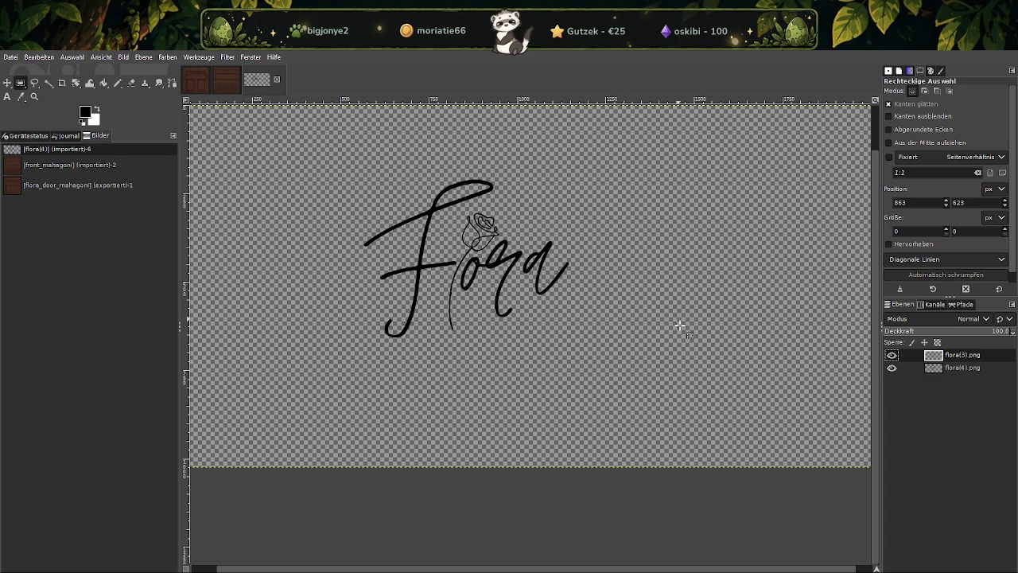
Close flora(4) without saving and open flora4_r.png from Downloads
left_click(277, 79)
left_click(531, 383)
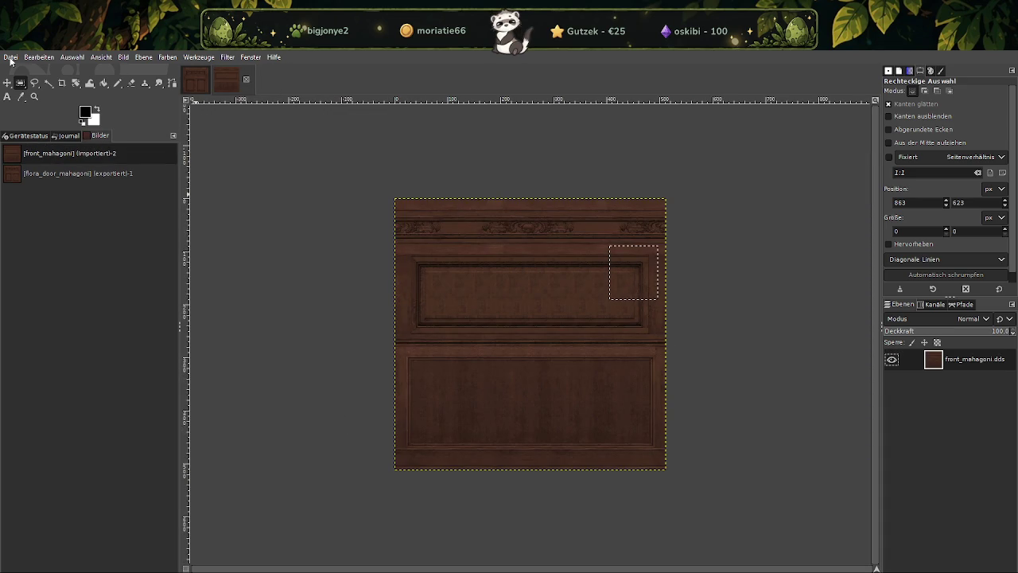
left_click(11, 57)
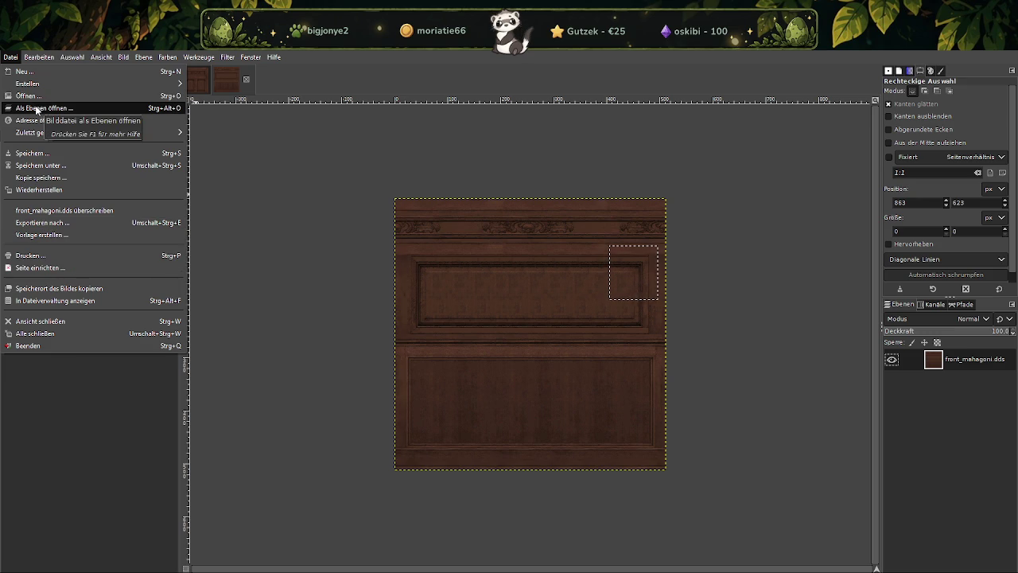
left_click(31, 96)
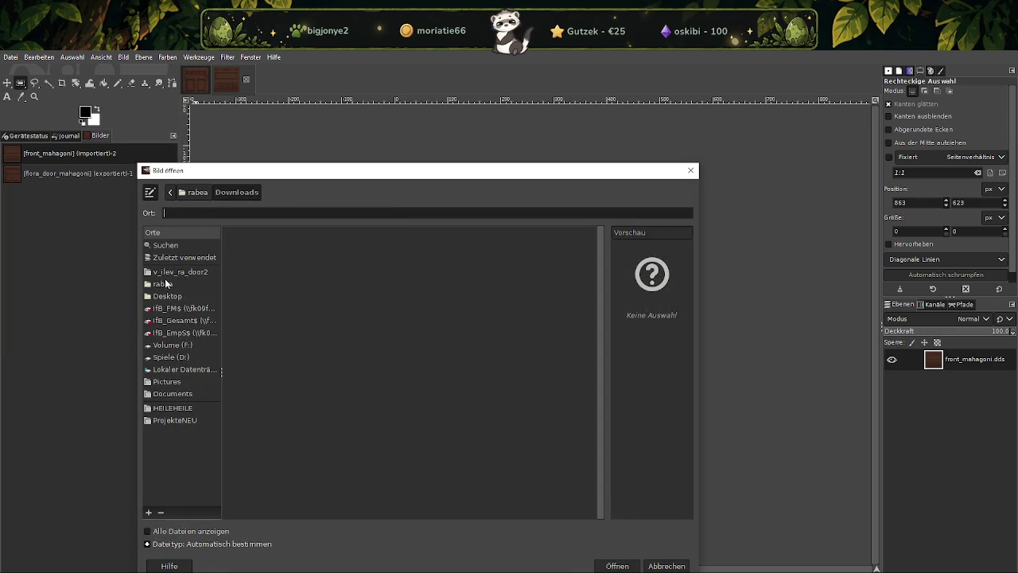
left_click(163, 285)
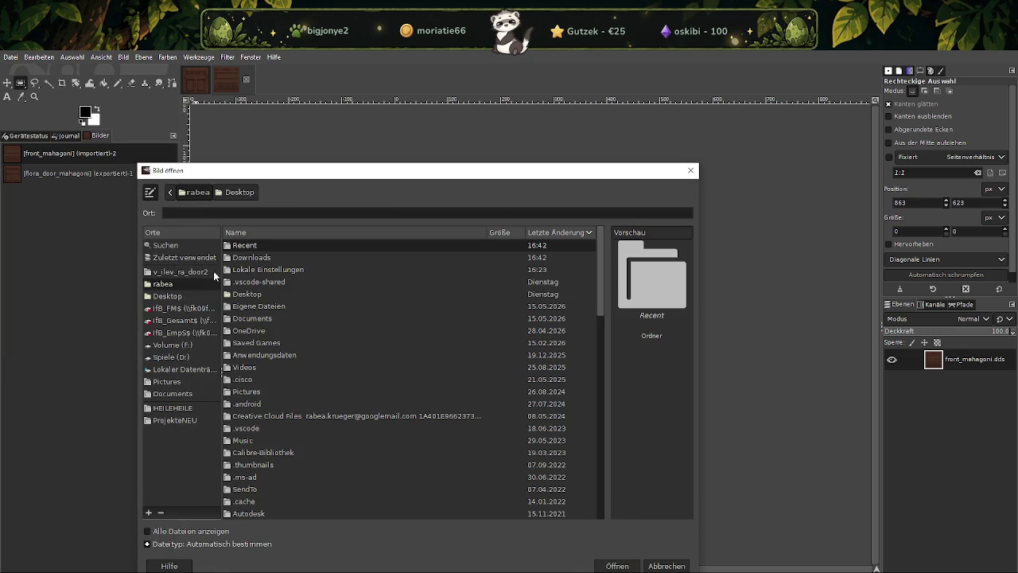
double_click(265, 258)
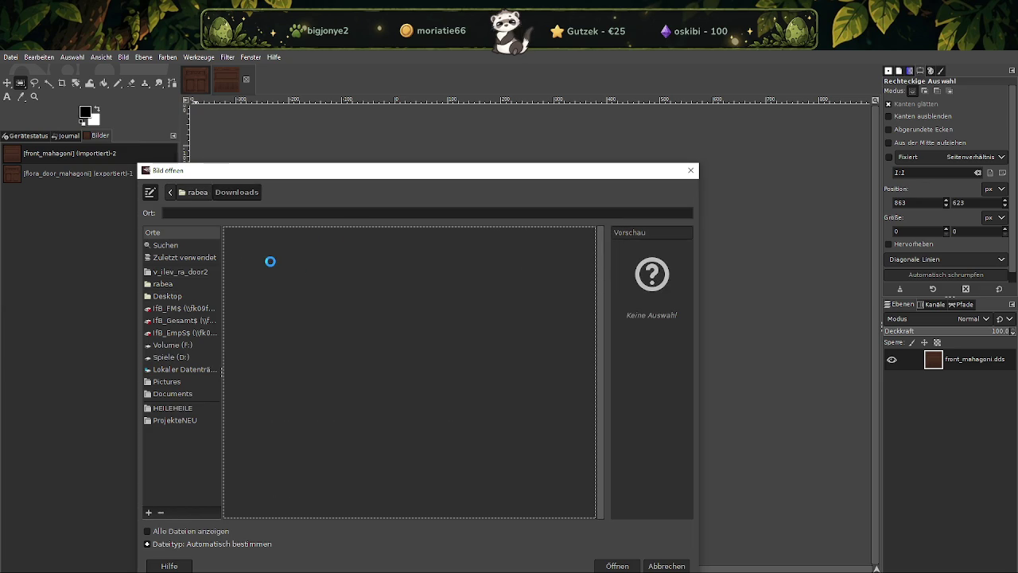
double_click(253, 282)
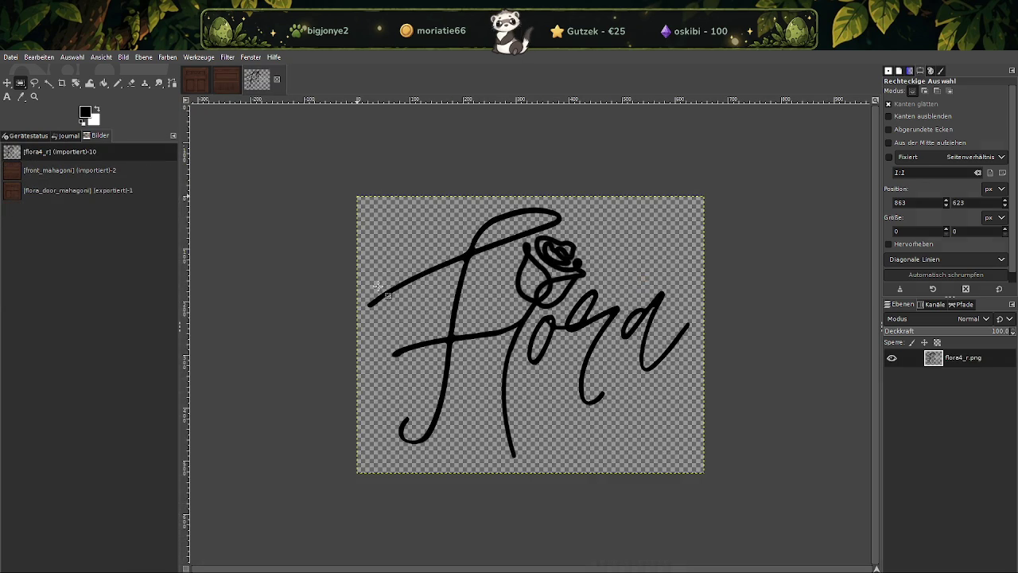
Select Bucket Fill and set the foreground colour to white
left_click(104, 82)
left_click(98, 122)
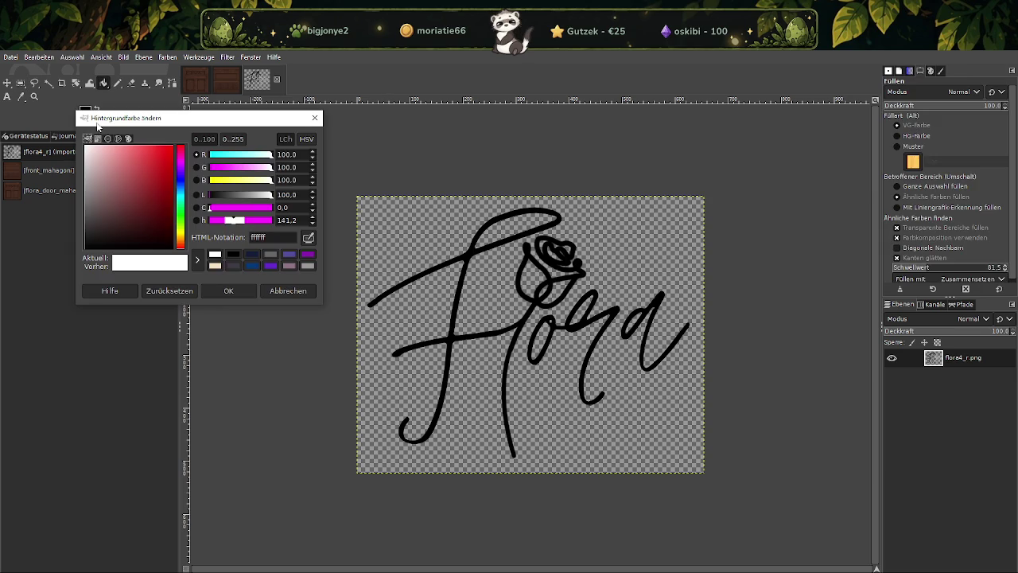
left_click(58, 117)
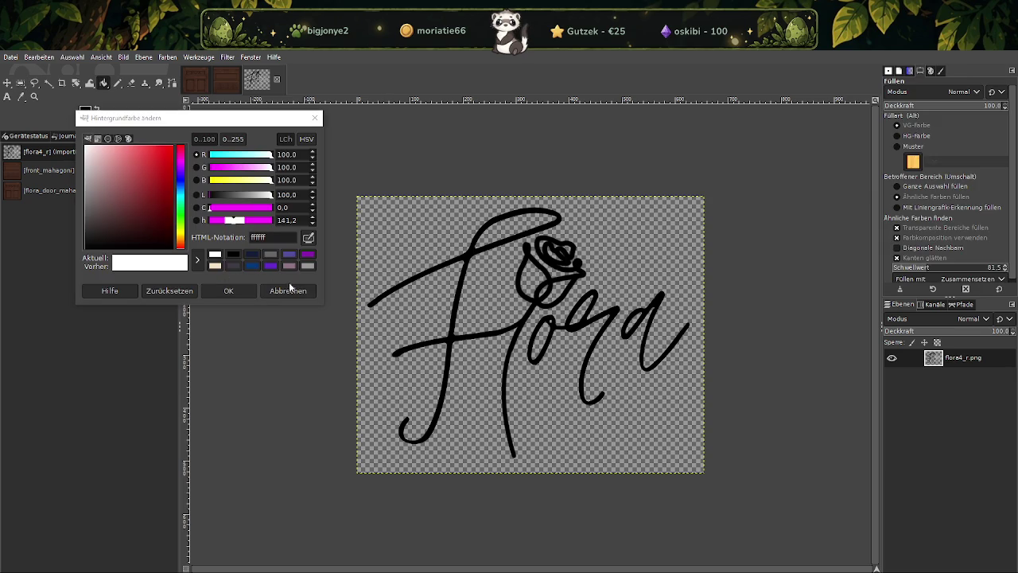
left_click(288, 291)
left_click(86, 111)
left_click(215, 254)
left_click(229, 291)
Try white fills on the background, F loop and rose petal, then undo them
left_click(377, 225)
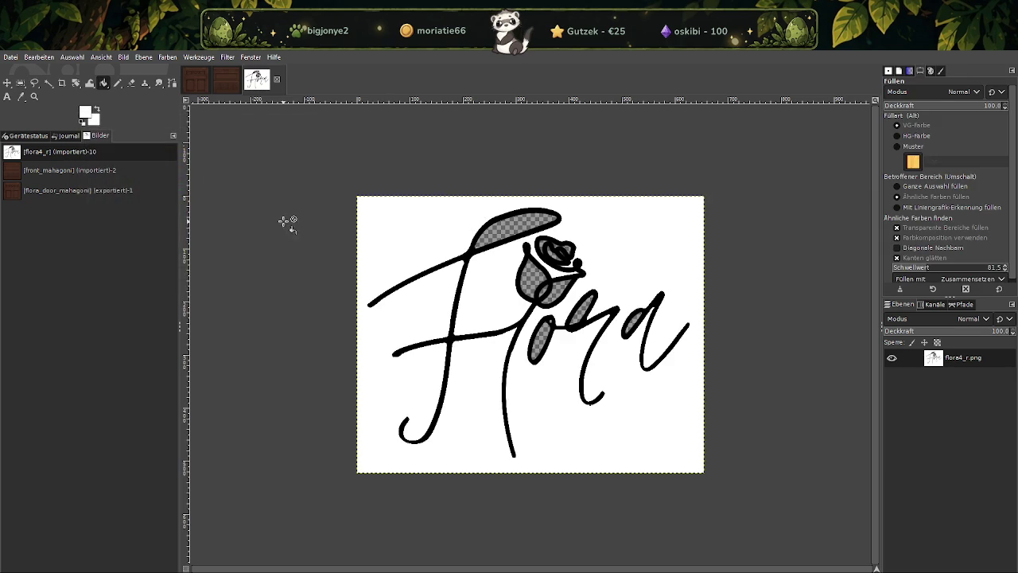
left_click(512, 223)
left_click(531, 275)
scroll(561, 256, "up", 2, "ctrl")
scroll(561, 256, "up", 2, "ctrl")
left_click(521, 237)
key("ctrl+z")
key("ctrl+z")
key("ctrl+z")
Add a white-filled new layer and place it beneath the flora4_r.png line art
left_click(151, 57)
left_click(163, 71)
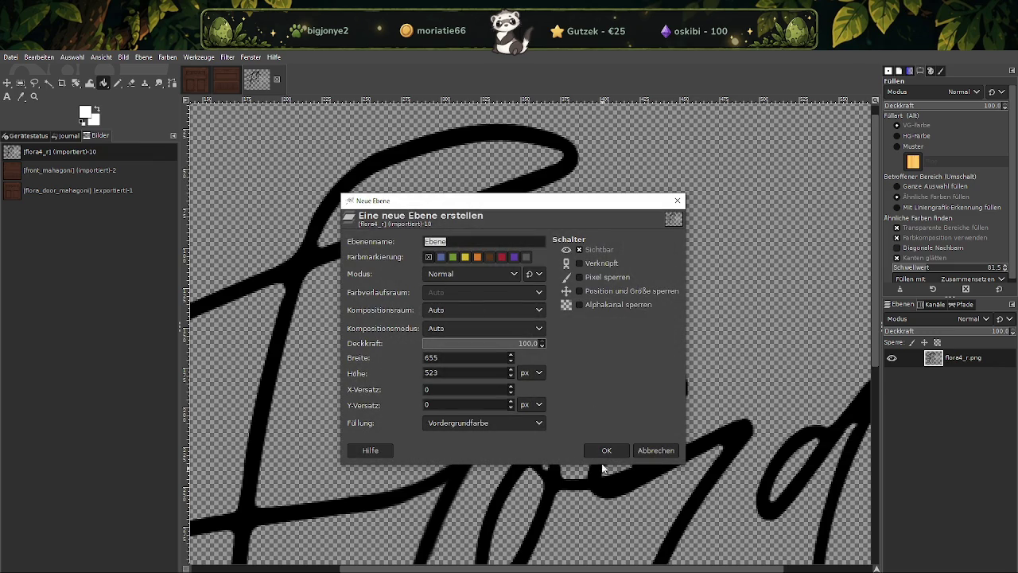
left_click(606, 451)
left_click_drag(964, 359, 933, 391)
scroll(557, 313, "down", 4, "ctrl")
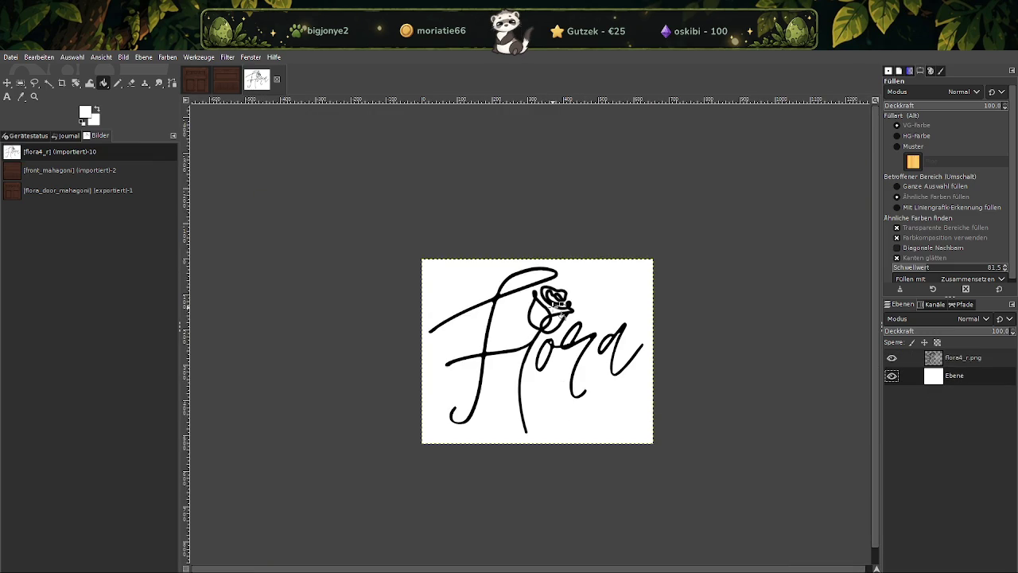
scroll(509, 315, "up", 1, "ctrl")
left_click(10, 57)
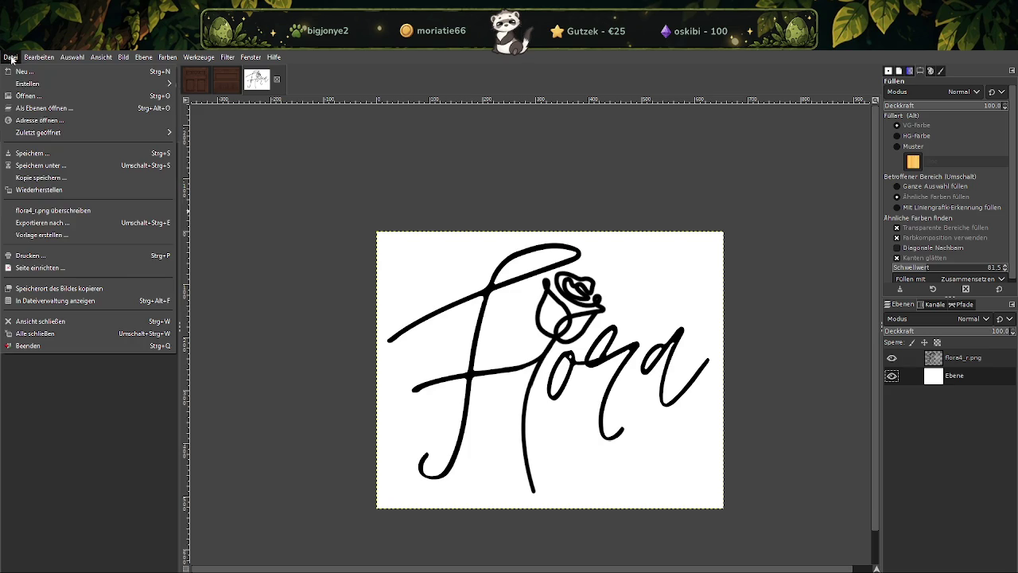
Export the white-backed image as flora4_hintergrund.png, then switch back to Blender
left_click(41, 222)
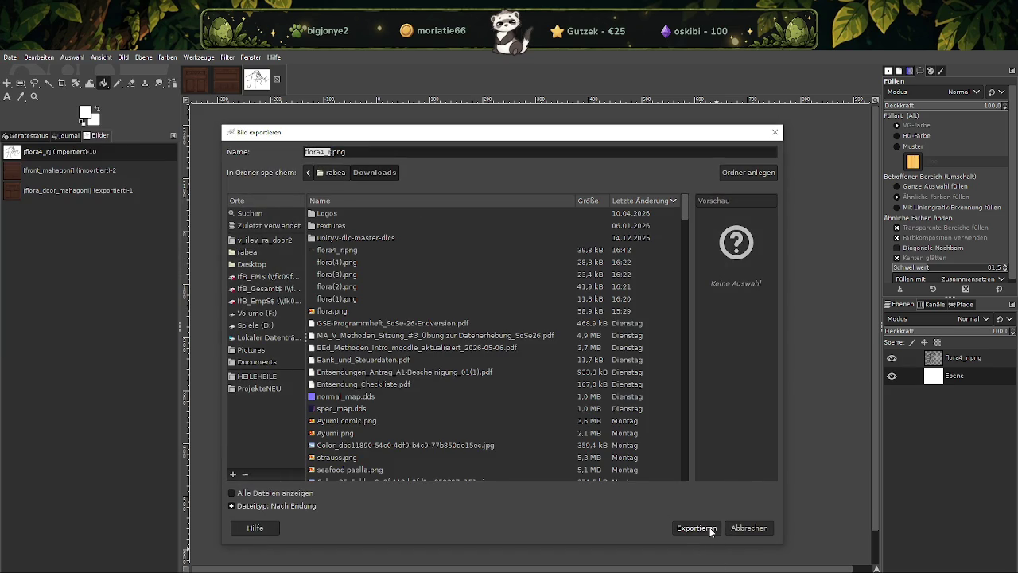
key("Right")
key("BackSpace")
key("BackSpace")
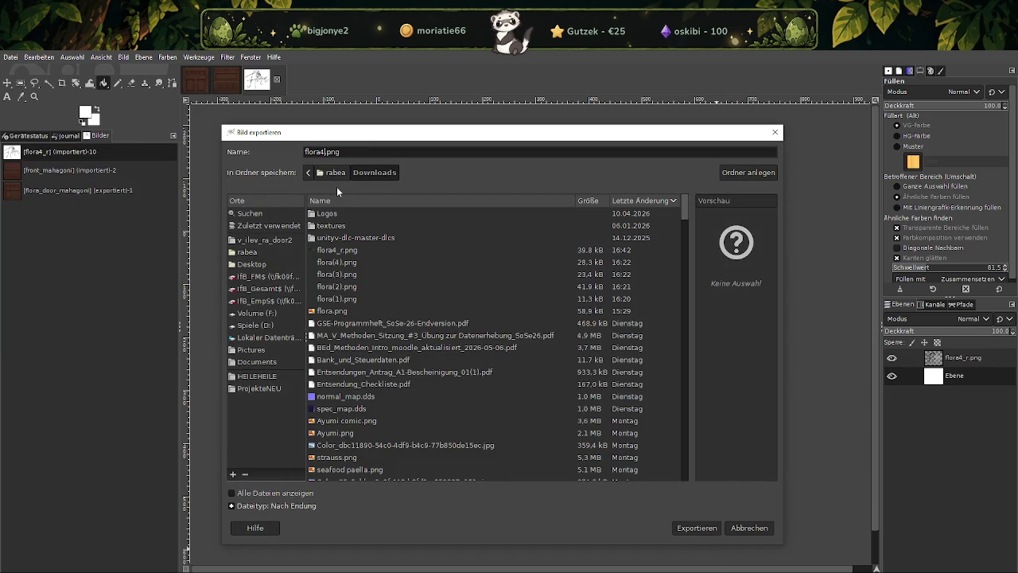
type("_hiontergru")
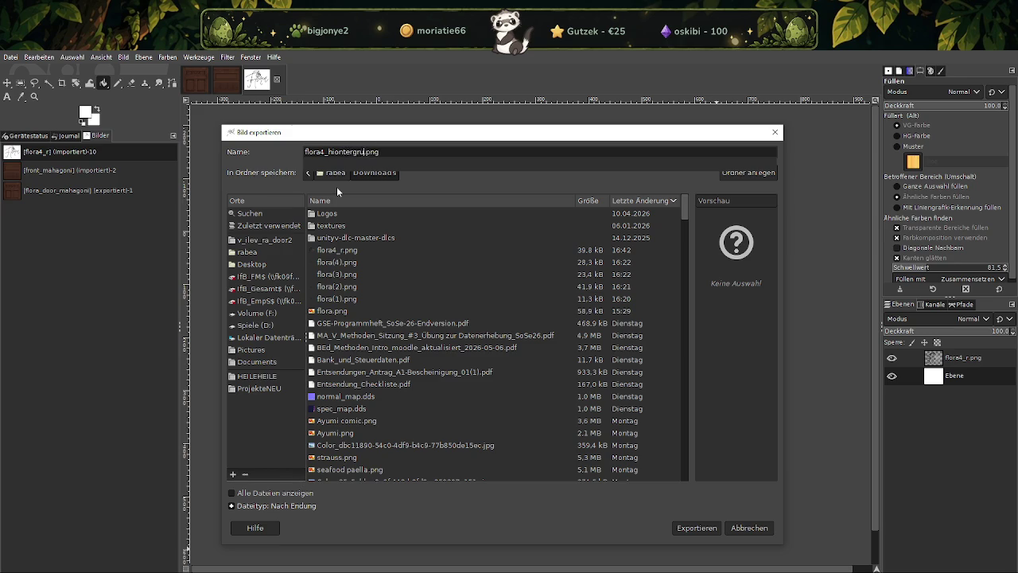
type("nd")
left_click(335, 151)
key("BackSpace")
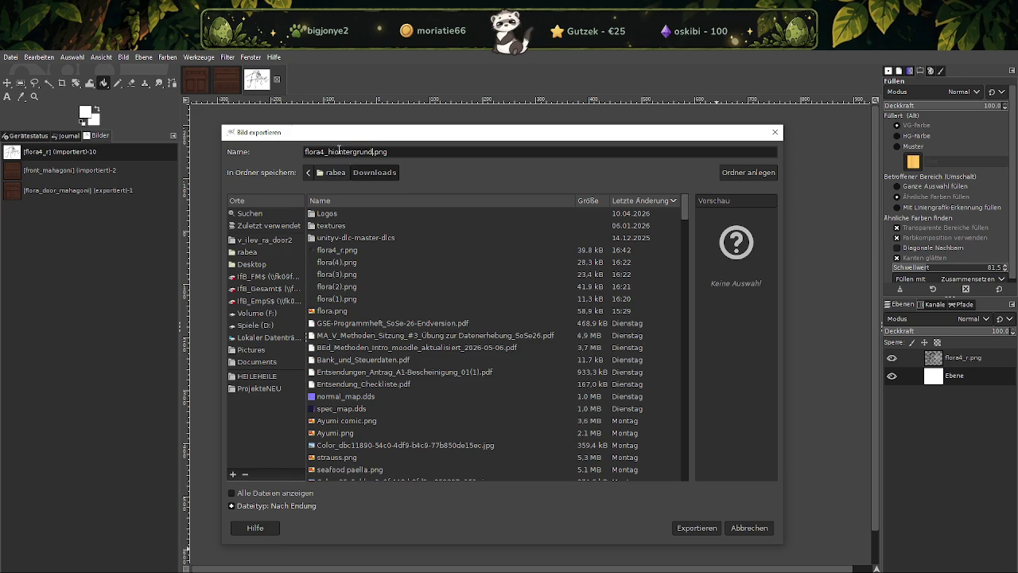
key("BackSpace")
left_click(707, 531)
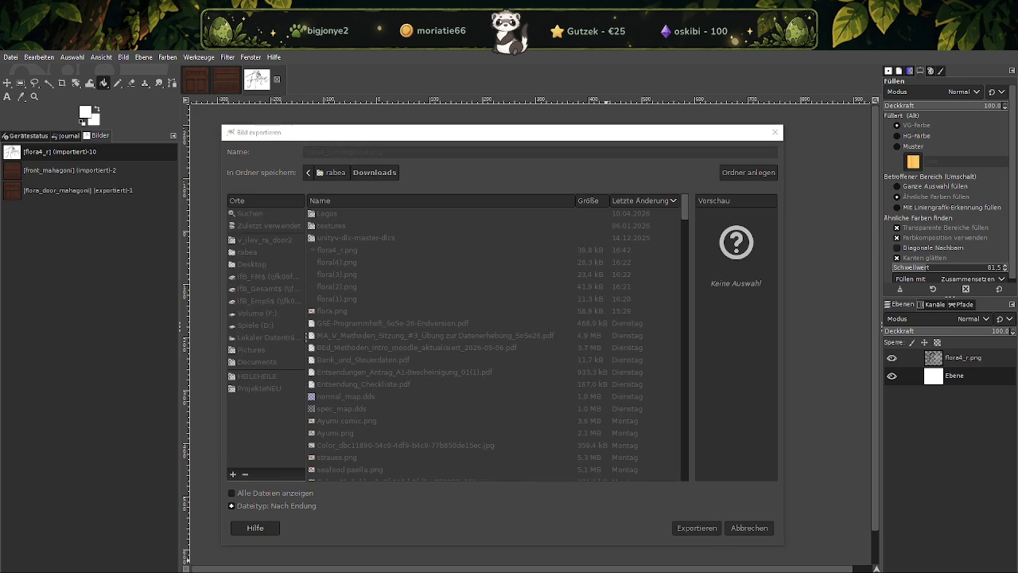
left_click(845, 561)
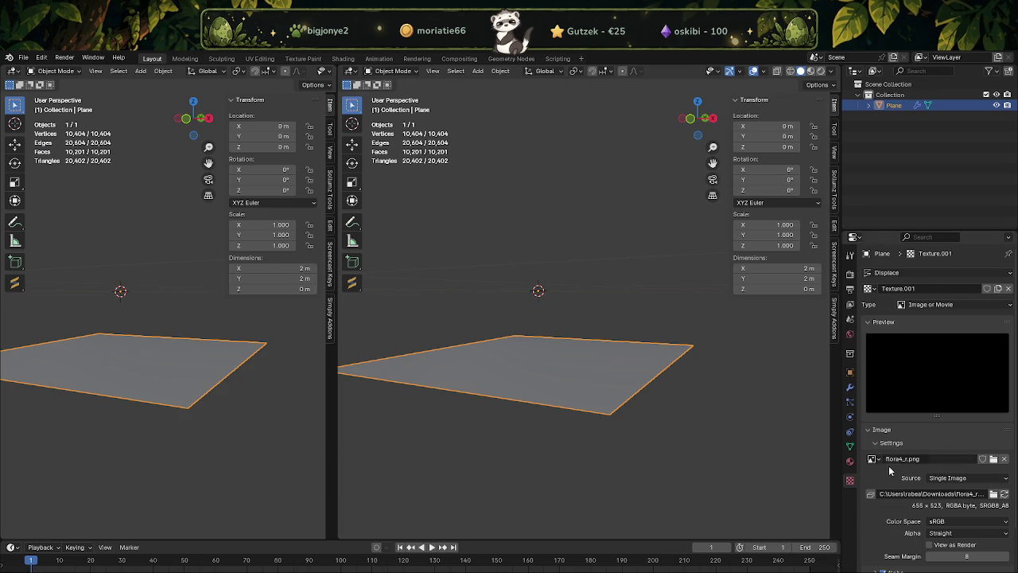
Filter Blender's texture image browser to files matching 'flora'
left_click(994, 459)
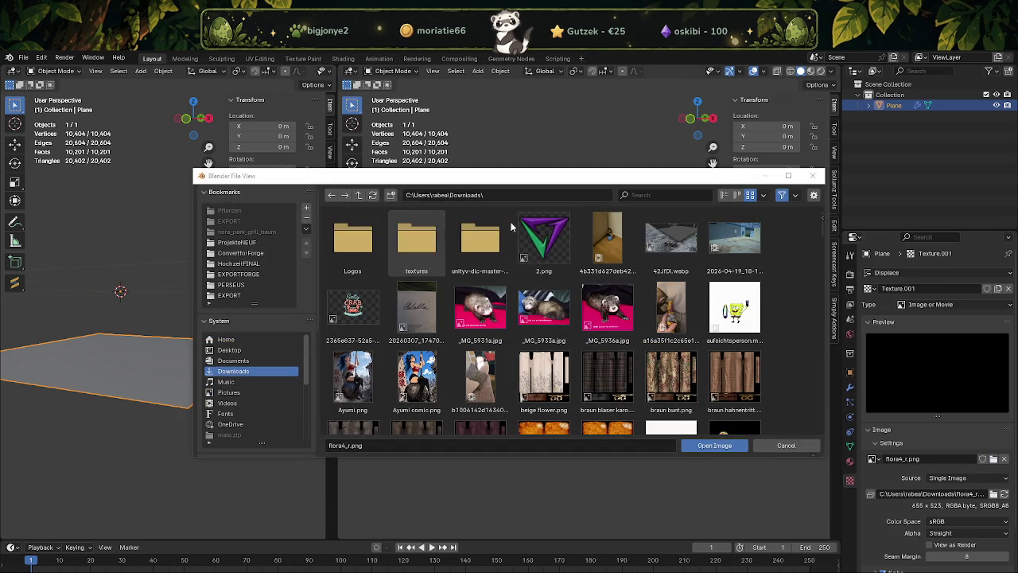
left_click(651, 198)
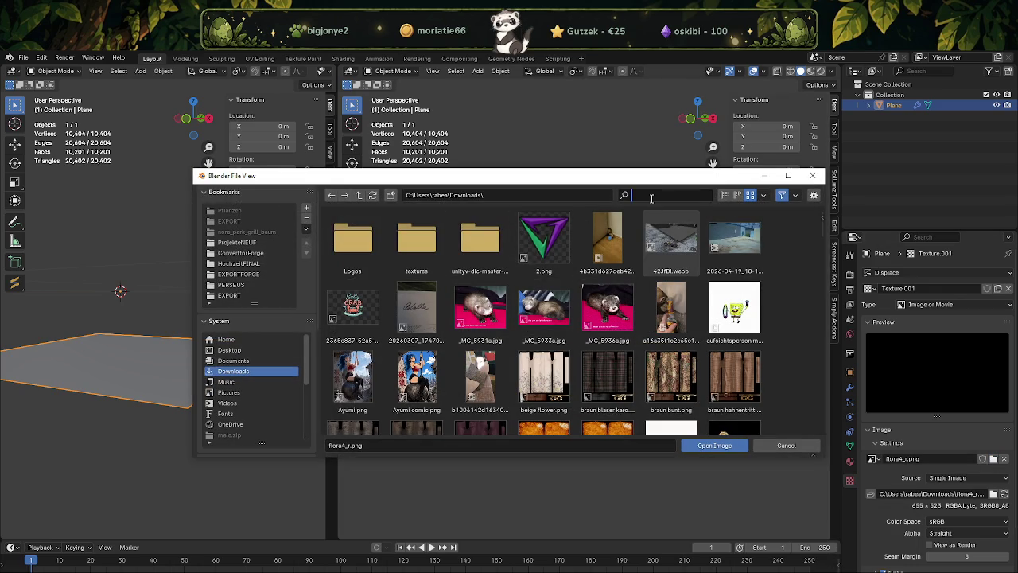
type("flora")
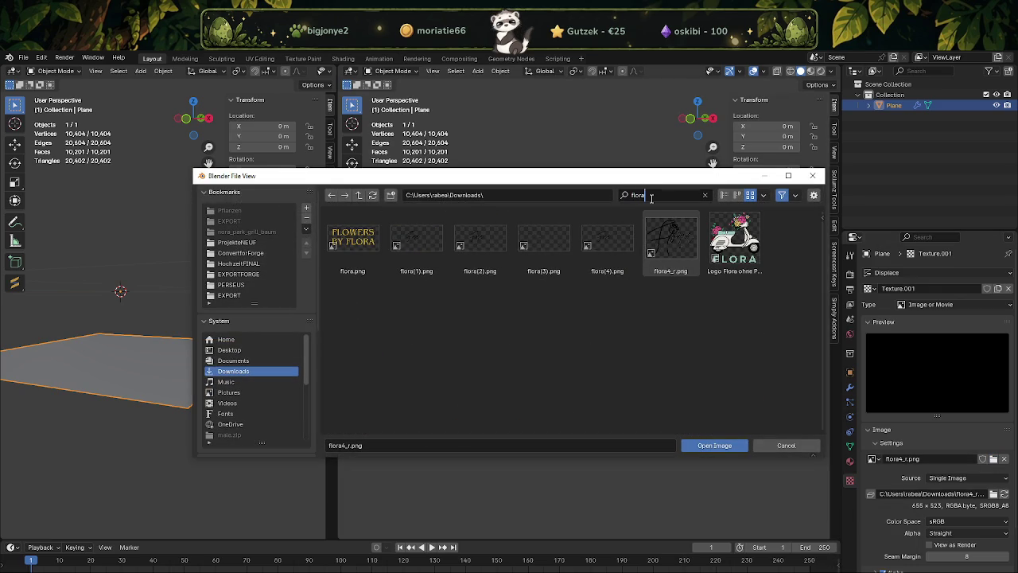
Cancel the pending GIMP PNG export and merge the line art down onto the white layer
left_click(882, 549)
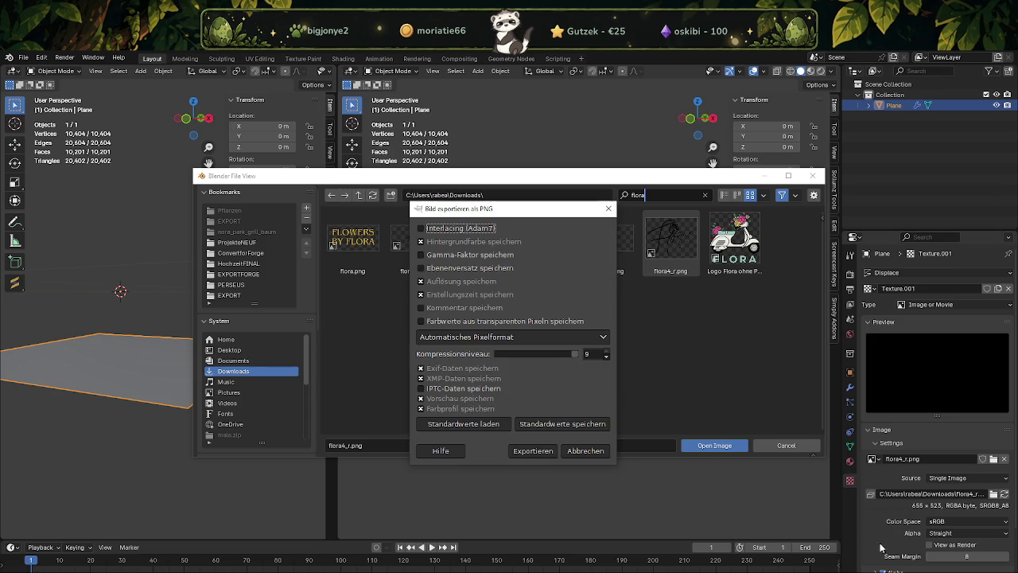
left_click(609, 209)
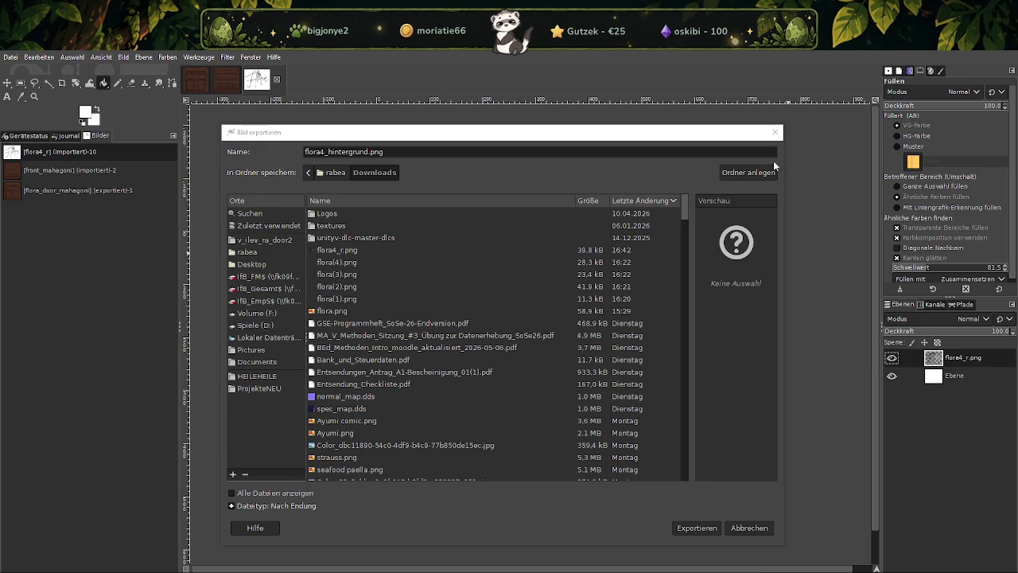
left_click(775, 132)
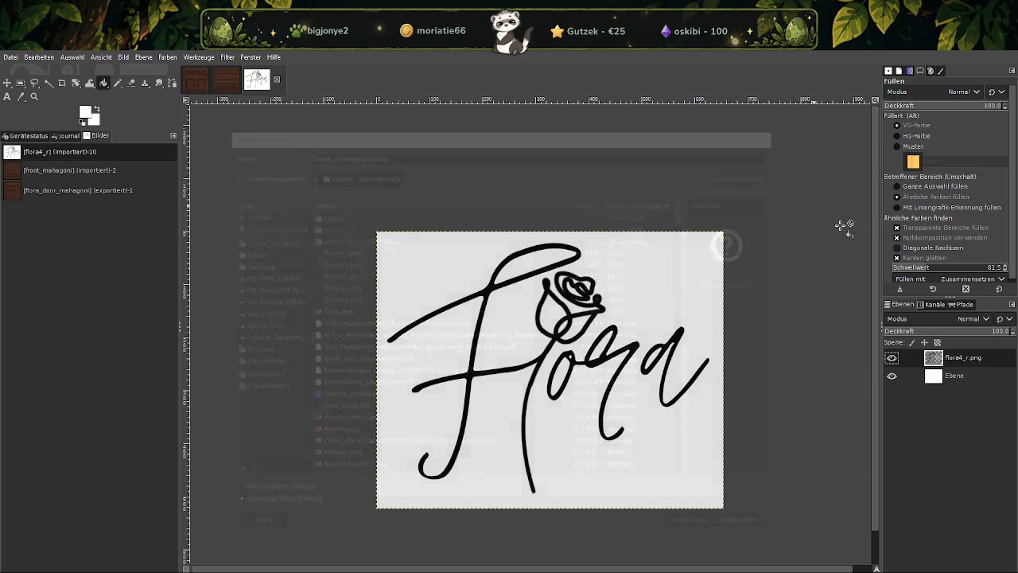
right_click(952, 358)
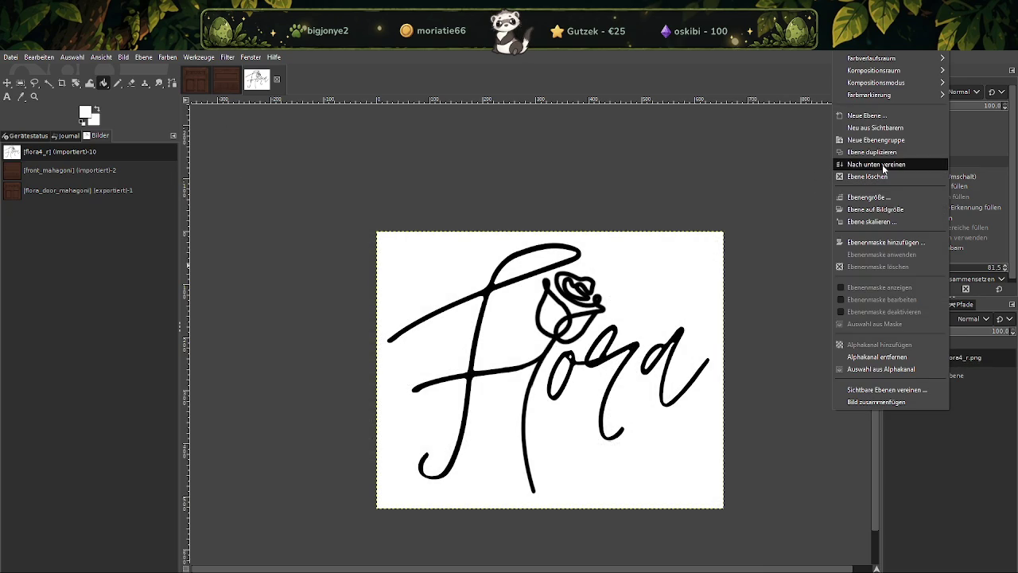
left_click(883, 165)
left_click(10, 58)
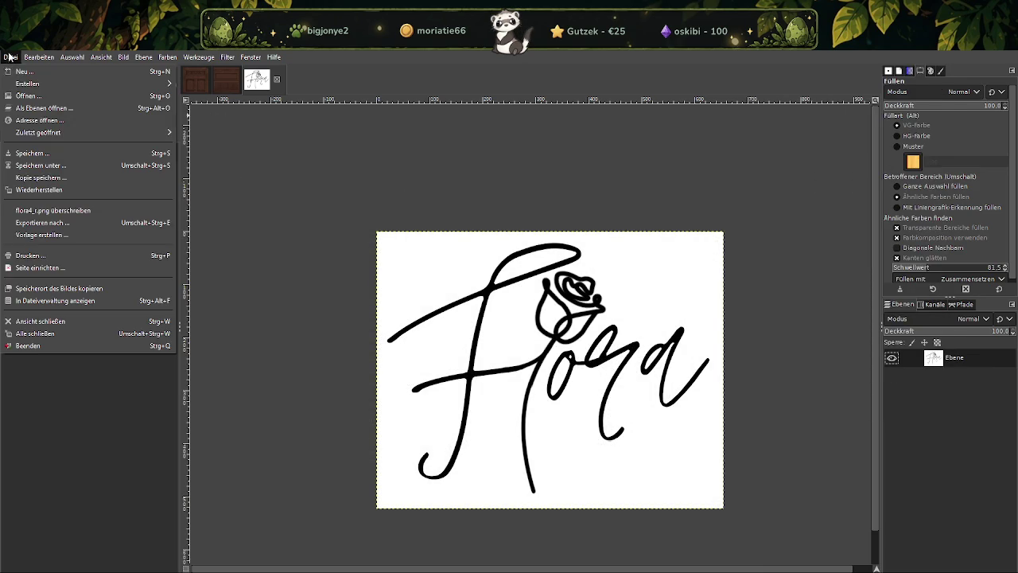
Export the flattened white-backed image as flora4_aaaah.png with the default PNG settings
left_click(70, 223)
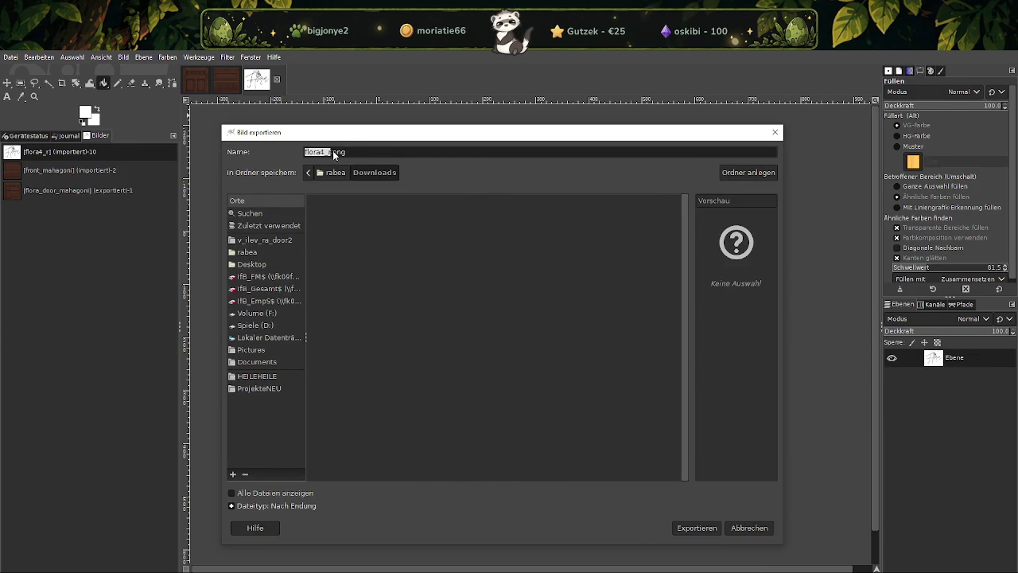
key("BackSpace")
type("aaaah")
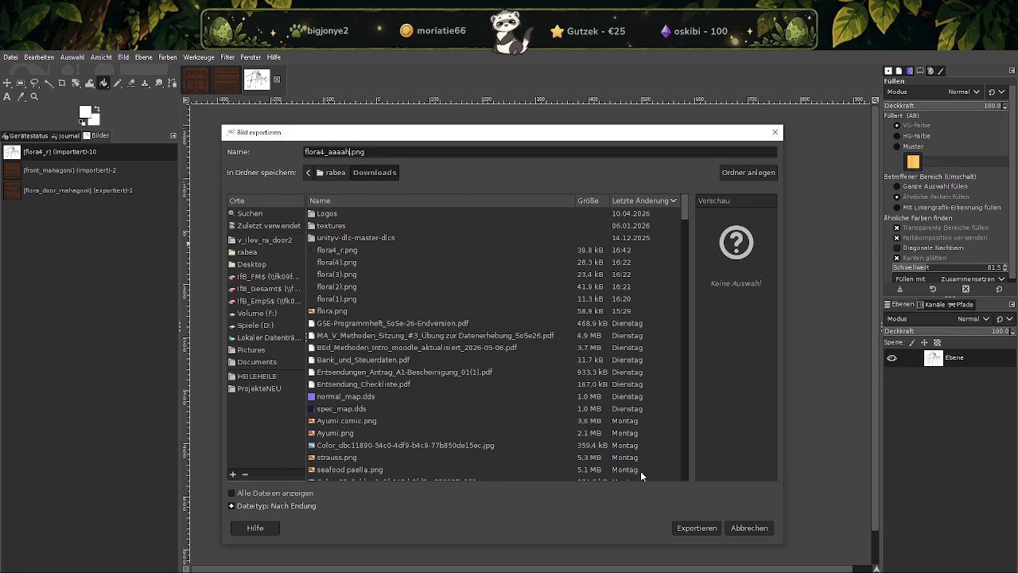
left_click(688, 528)
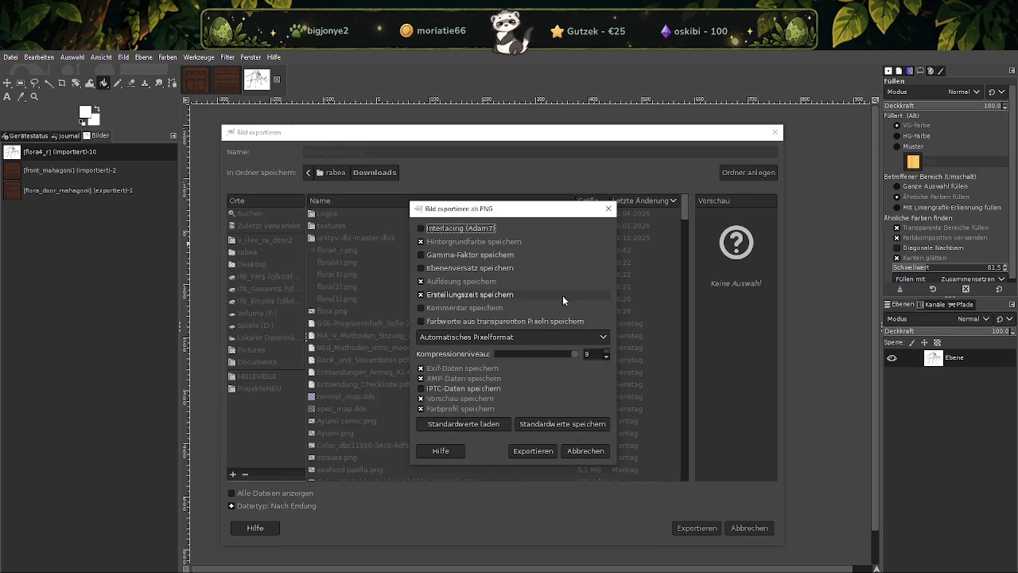
left_click(545, 448)
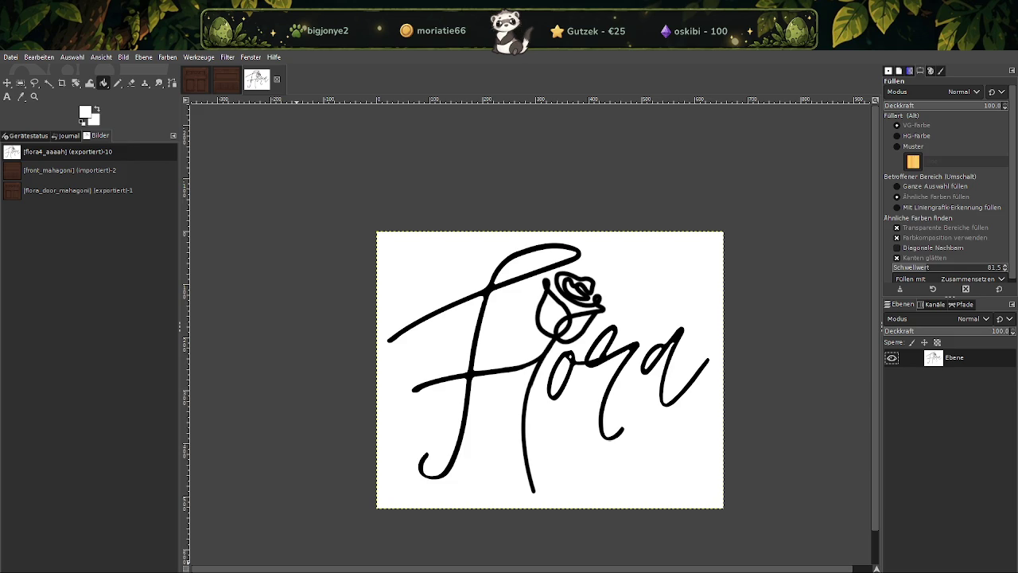
left_click(799, 560)
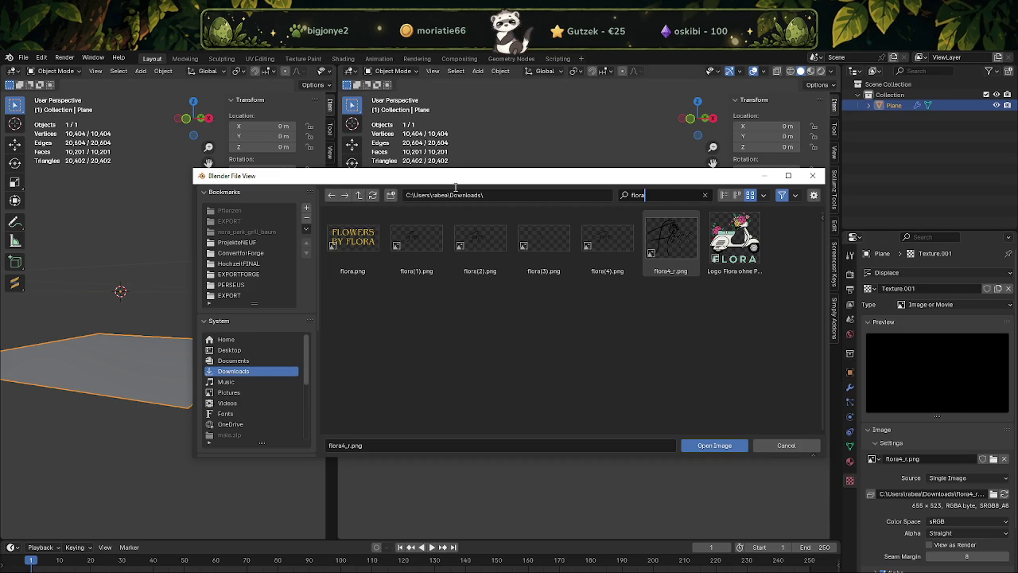
Refresh the file list and load flora4_aaaah.png as the Displace texture image
key("Return")
left_click(373, 199)
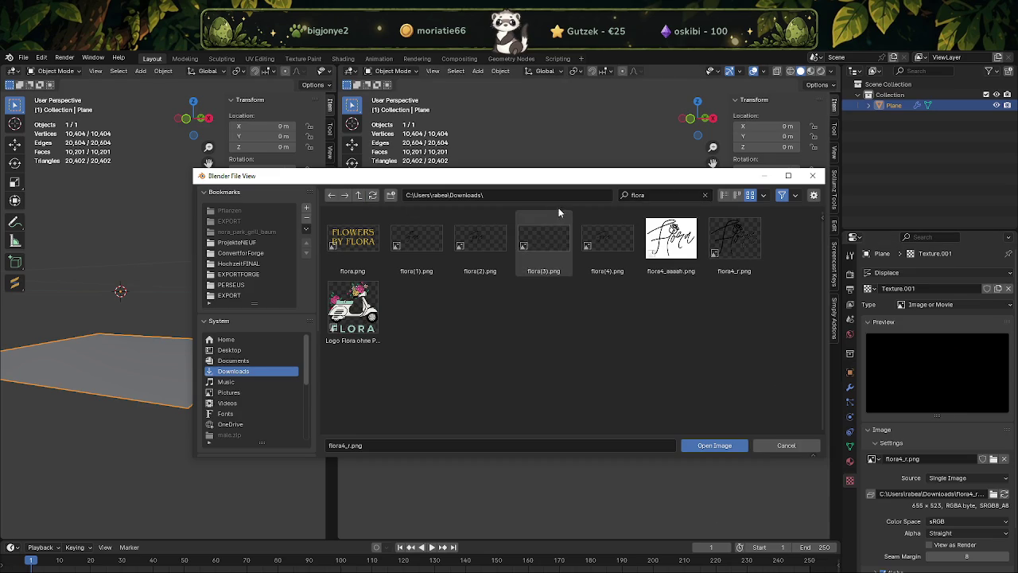
left_click(670, 239)
left_click(715, 445)
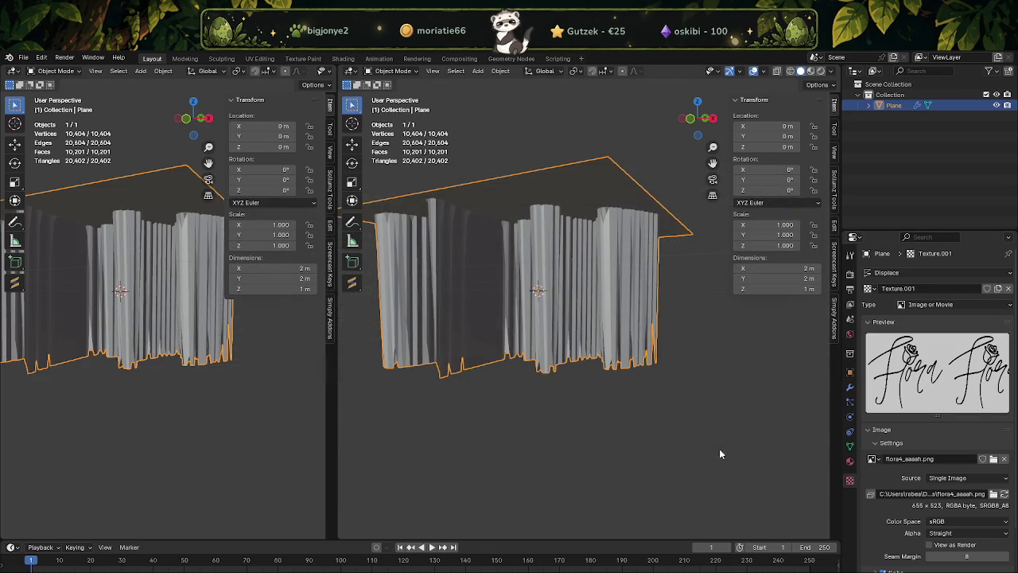
Orbit and zoom around the plane to inspect the raised Flora lettering and rose
mouse_move(580, 273)
middle_mouse_down()
mouse_move(576, 362)
mouse_move(629, 385)
mouse_move(609, 402)
mouse_move(607, 374)
mouse_move(571, 353)
mouse_move(557, 298)
mouse_move(561, 254)
mouse_move(635, 400)
mouse_move(709, 416)
middle_mouse_up()
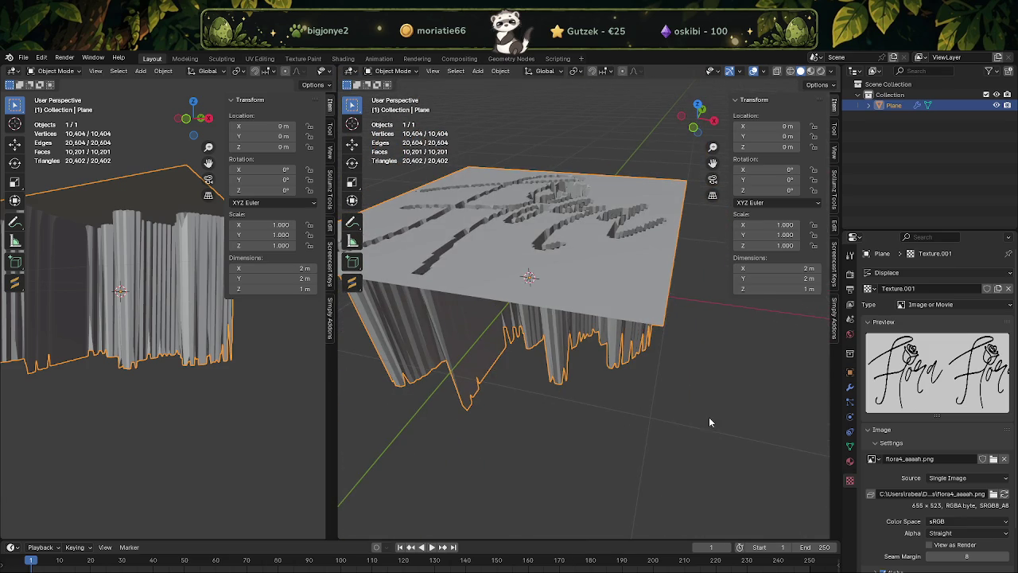
mouse_move(659, 388)
middle_mouse_down()
mouse_move(601, 379)
mouse_move(563, 333)
mouse_move(611, 296)
mouse_move(652, 286)
mouse_move(665, 298)
mouse_move(664, 323)
mouse_move(628, 426)
mouse_move(639, 425)
mouse_move(649, 386)
mouse_move(589, 359)
mouse_move(597, 377)
mouse_move(585, 393)
mouse_move(610, 381)
mouse_move(620, 398)
middle_mouse_up()
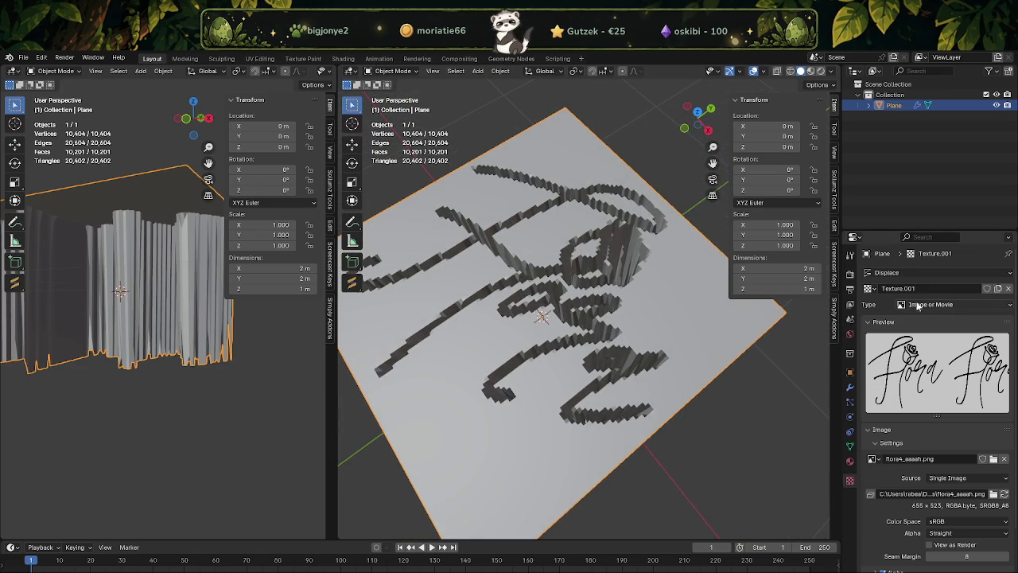
scroll(555, 304, "down", 3)
middle_click_drag(554, 304, 589, 306)
scroll(590, 306, "up", 2)
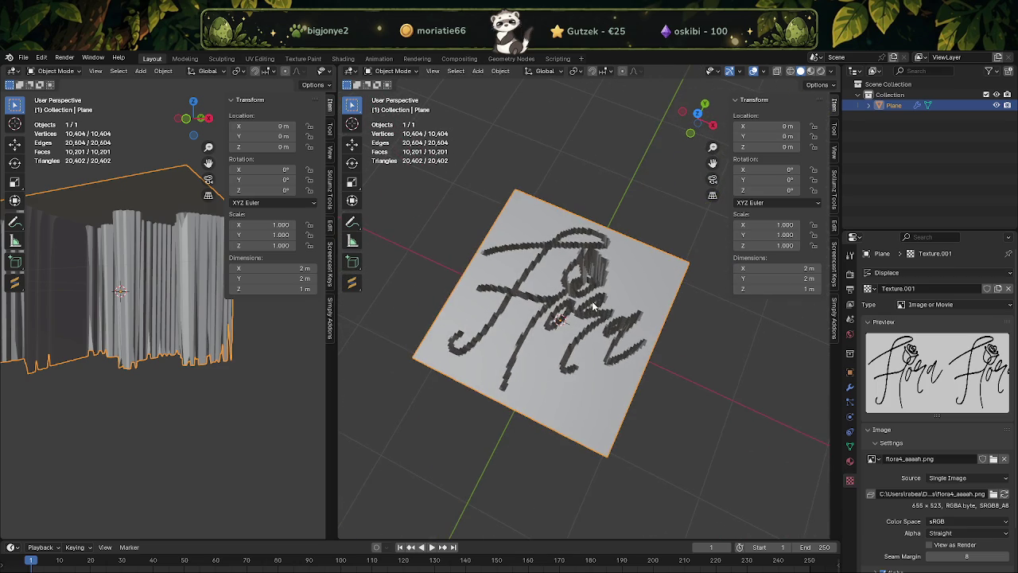
scroll(592, 306, "up", 3)
scroll(633, 353, "up", 3)
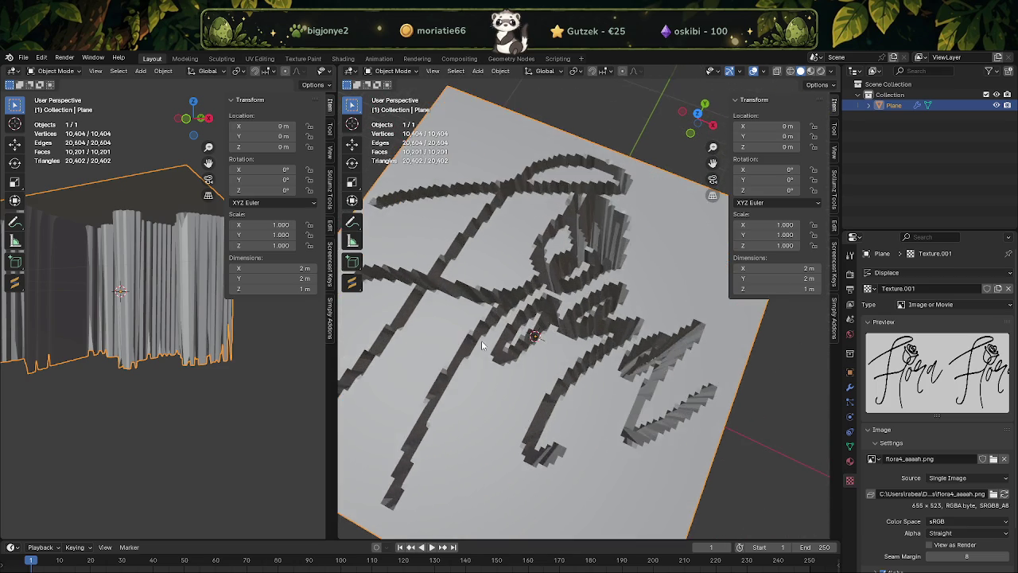
scroll(488, 343, "down", 4)
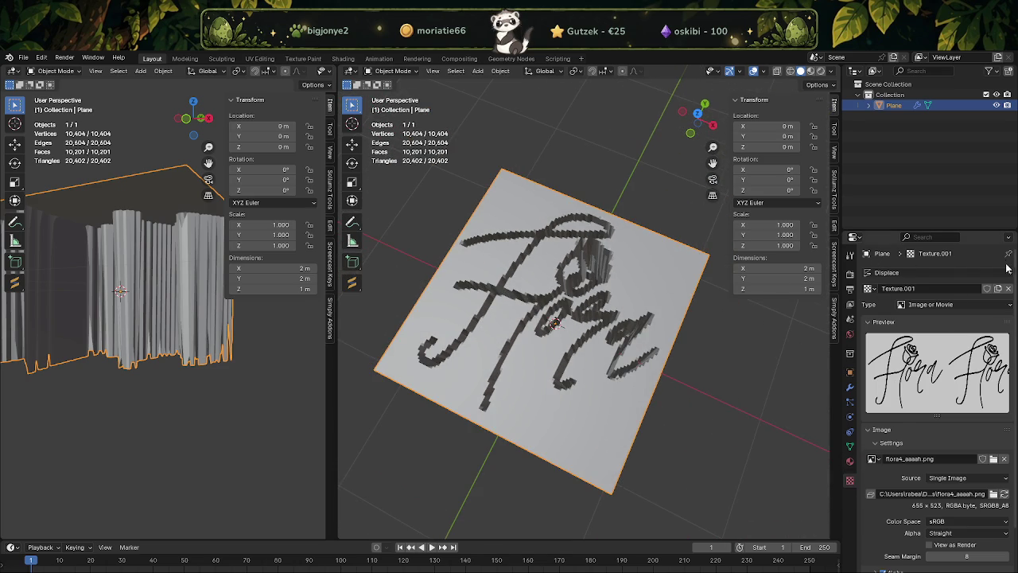
left_click(849, 389)
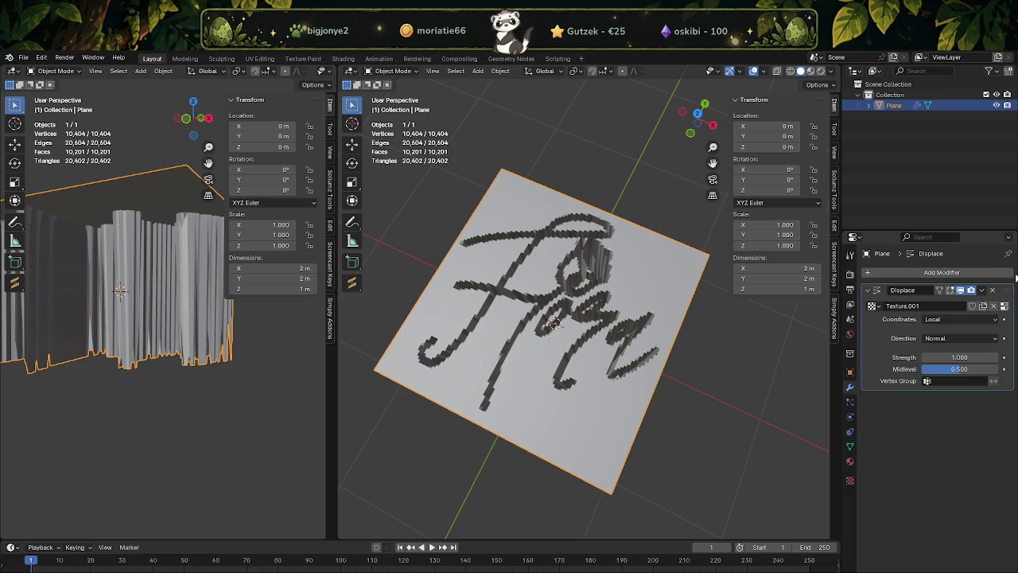
Delete the Displace modifier, give the plane new material Material.001, and open Shading
key("ctrl+x")
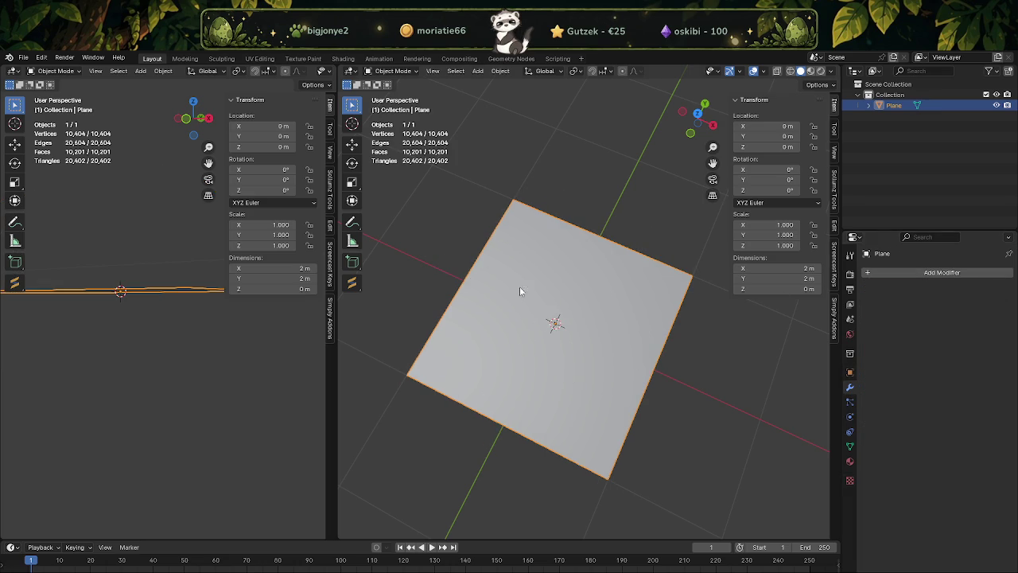
middle_click_drag(534, 284, 596, 300)
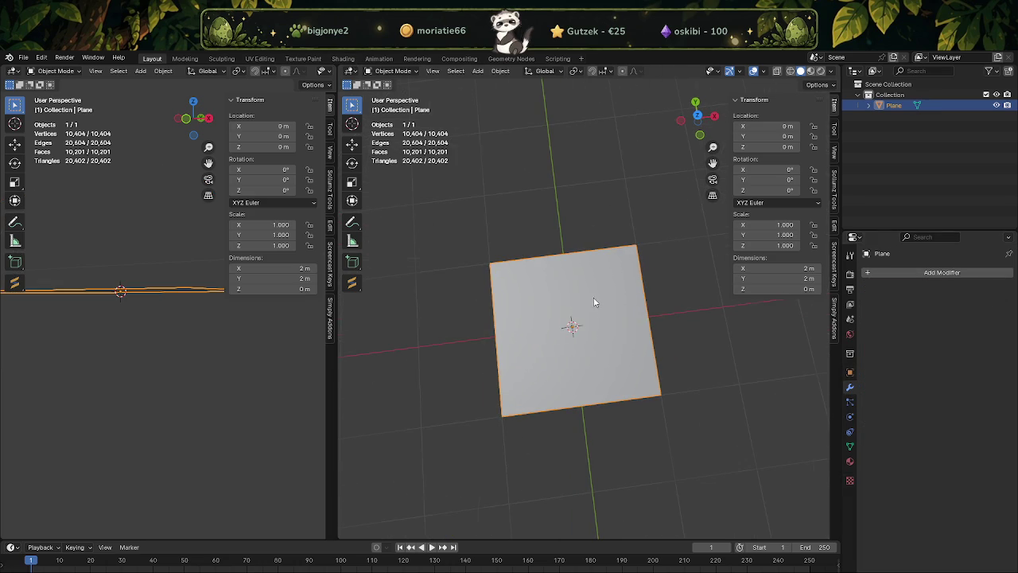
left_click(849, 462)
left_click(882, 317)
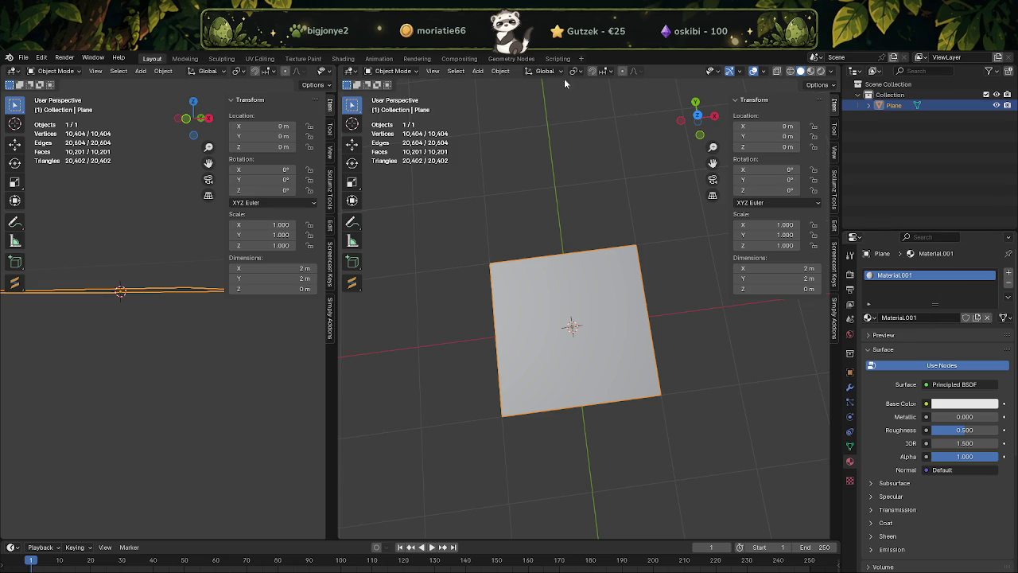
left_click(343, 58)
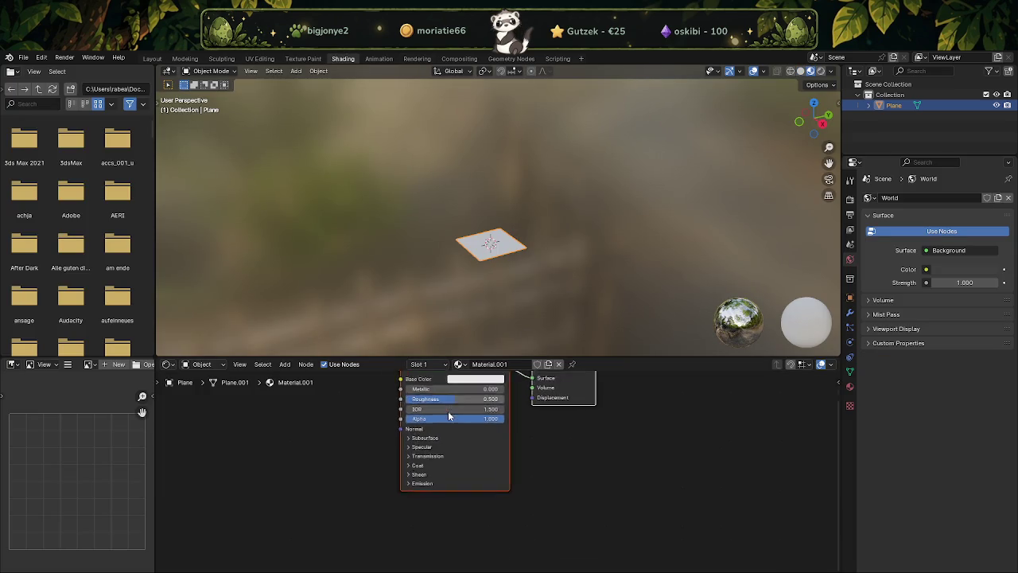
Go back to the Layout workspace, zoom in on the flat plane, and glance at the Add menu
left_click(152, 58)
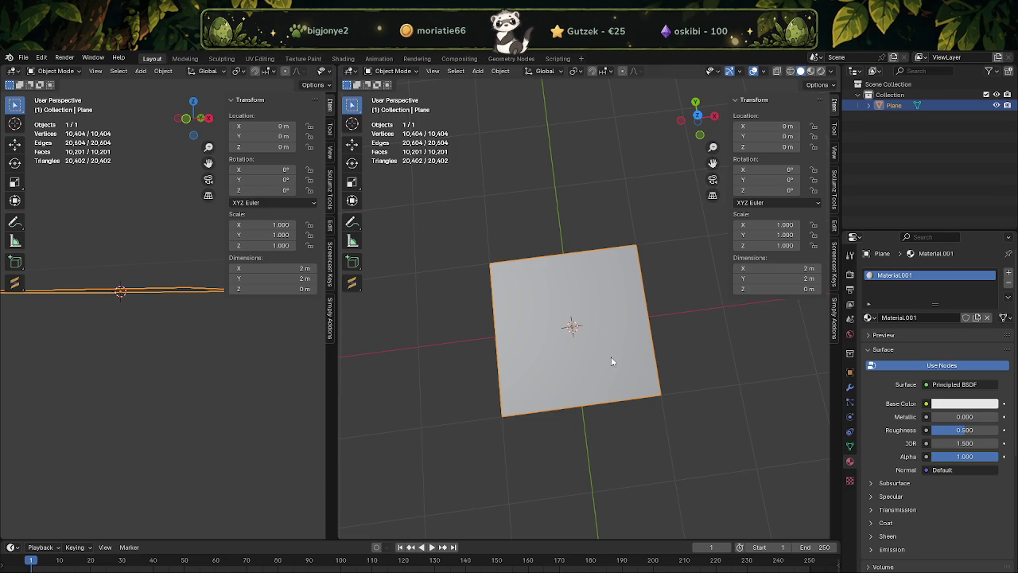
scroll(638, 377, "up", 1)
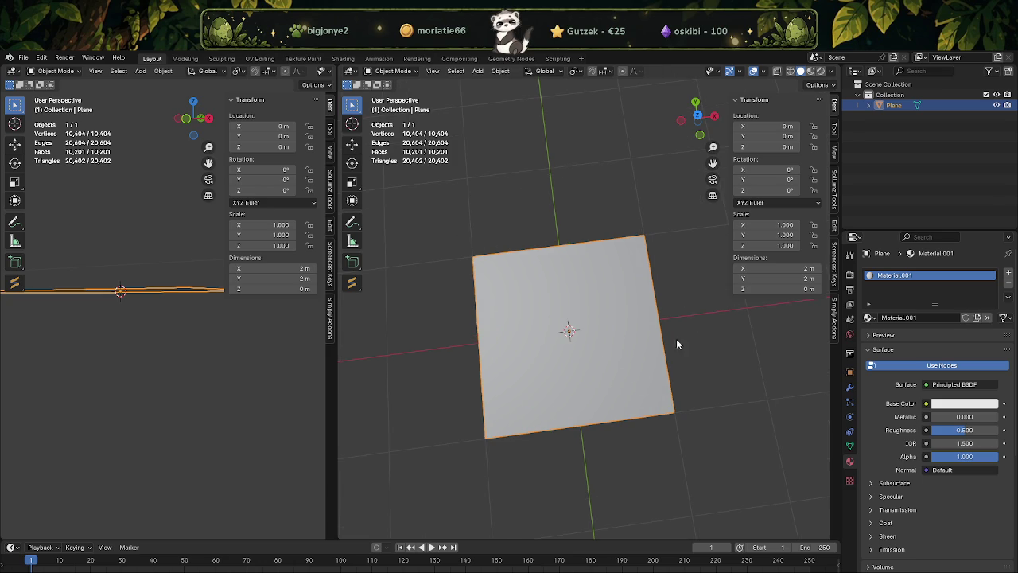
left_click(478, 71)
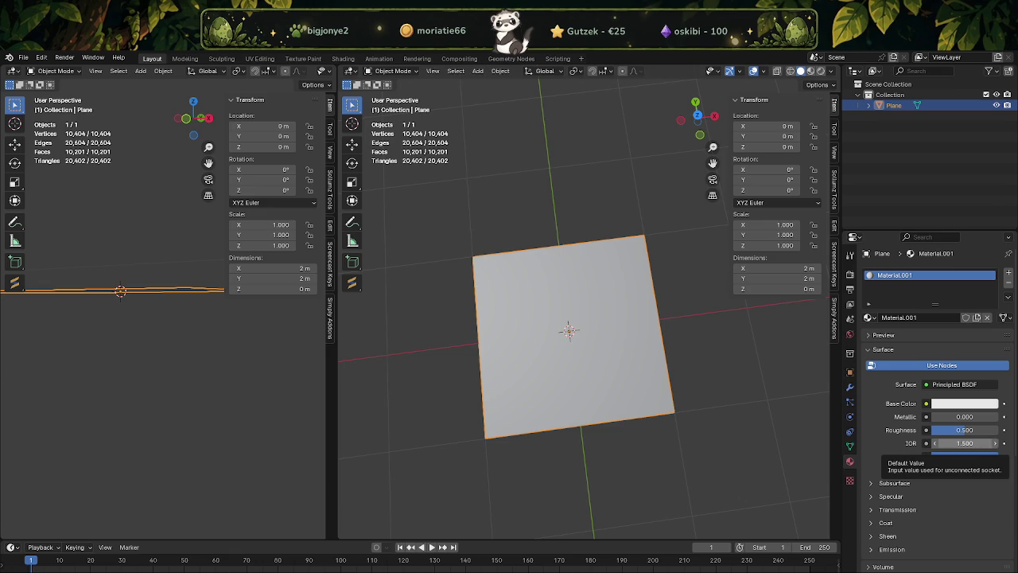
key("alt+Tab")
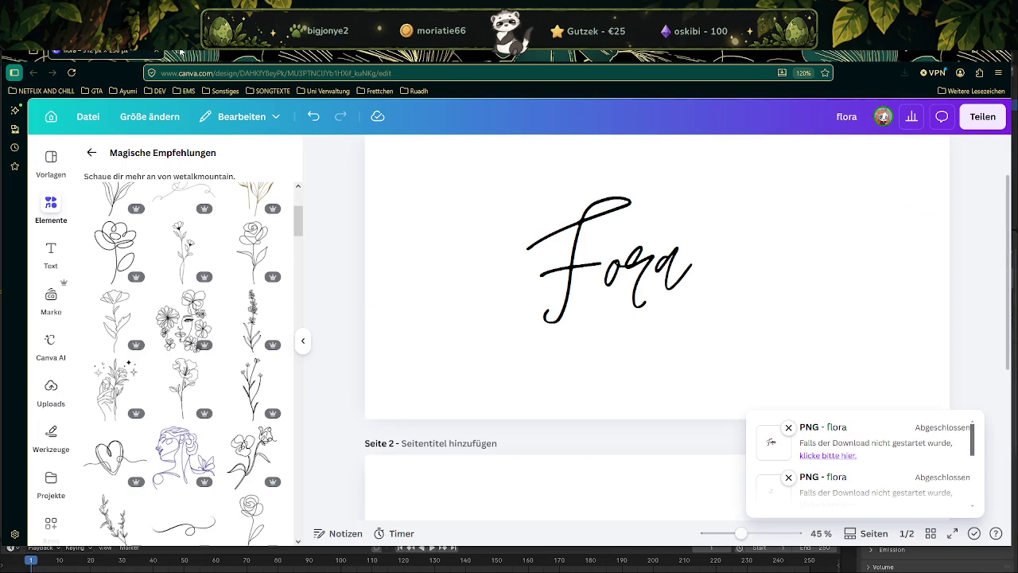
In a new tab, search Google for 'blender bild in 3d umwandeln pfad'
key("ctrl+t")
type("www.goo")
key("Return")
type("blender bild")
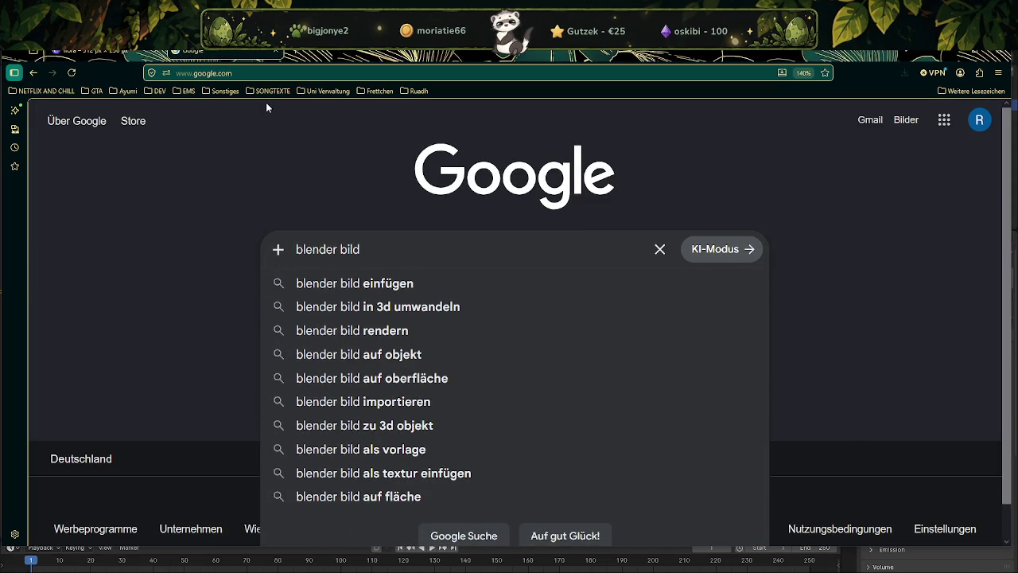
type(" in 3d")
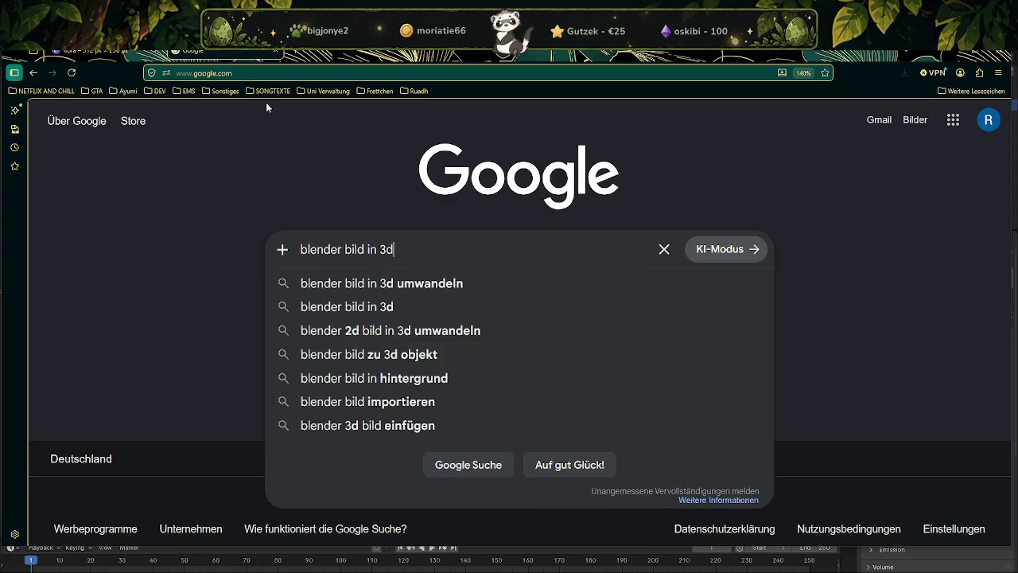
type(" umwandeln ")
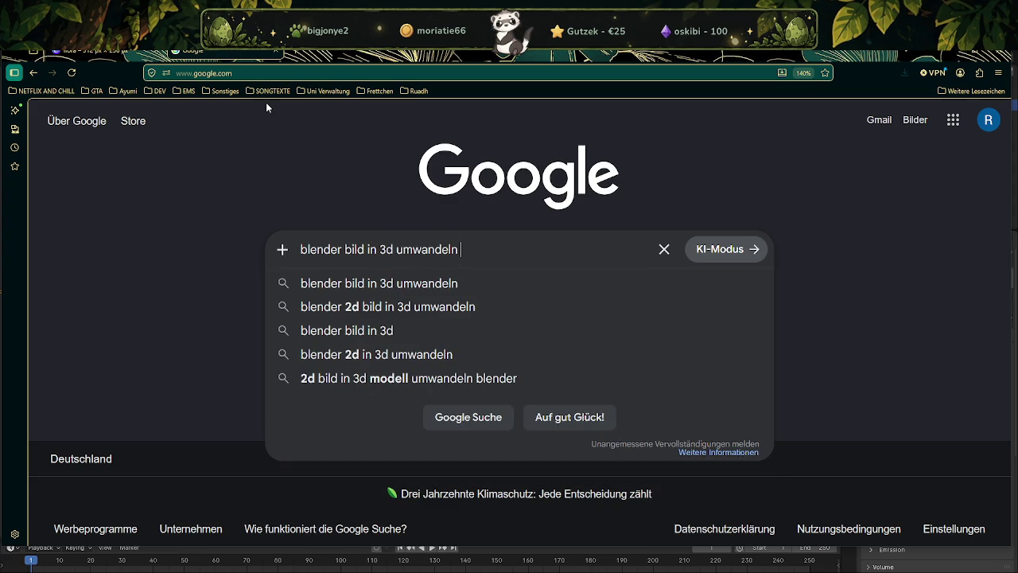
type("pfade")
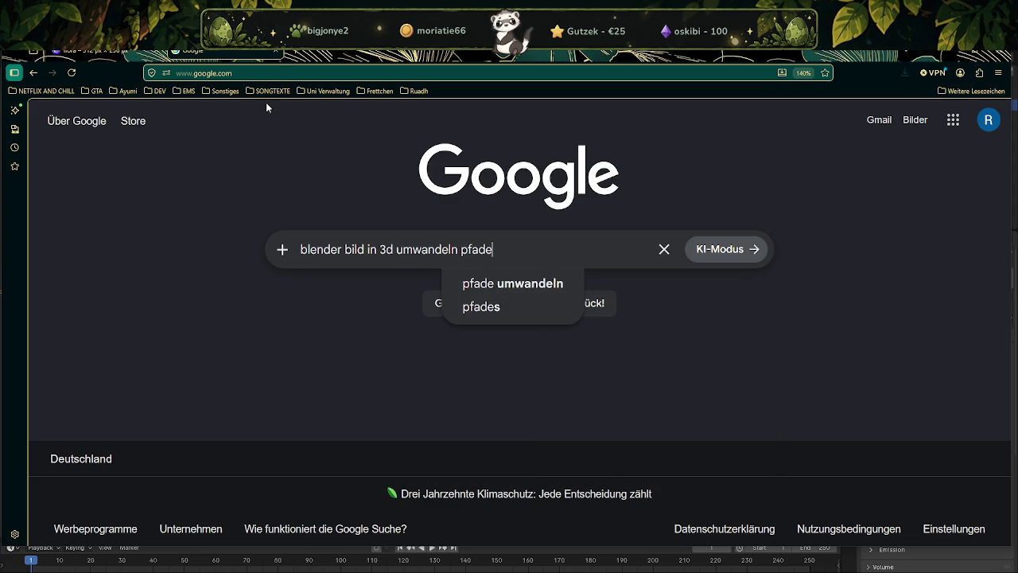
key("Return")
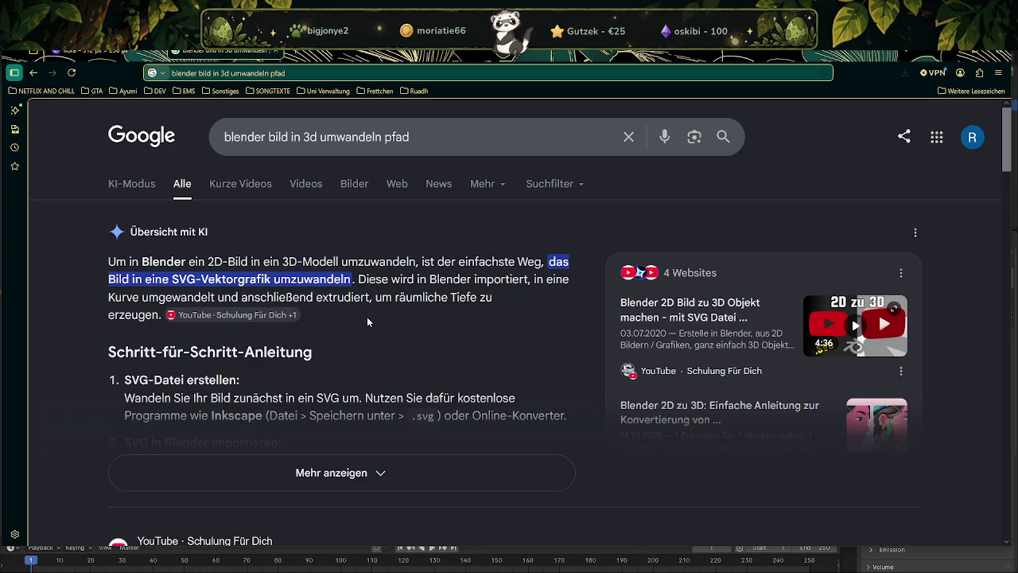
Scroll the results and expand the AI overview to read all the conversion steps
scroll(366, 318, "down", 1)
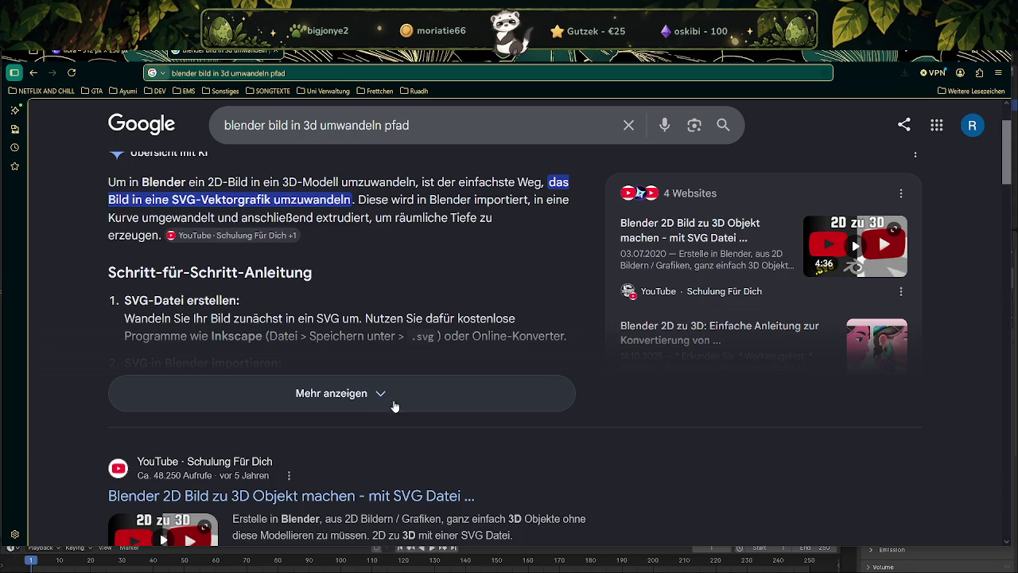
scroll(389, 362, "down", 2)
scroll(387, 334, "down", 1)
scroll(390, 348, "down", 1)
scroll(391, 352, "down", 4)
scroll(391, 354, "down", 3)
scroll(395, 362, "down", 1)
scroll(401, 375, "down", 3)
scroll(401, 376, "down", 1)
scroll(401, 376, "down", 1)
scroll(401, 375, "down", 2)
scroll(402, 376, "down", 1)
scroll(401, 375, "down", 3)
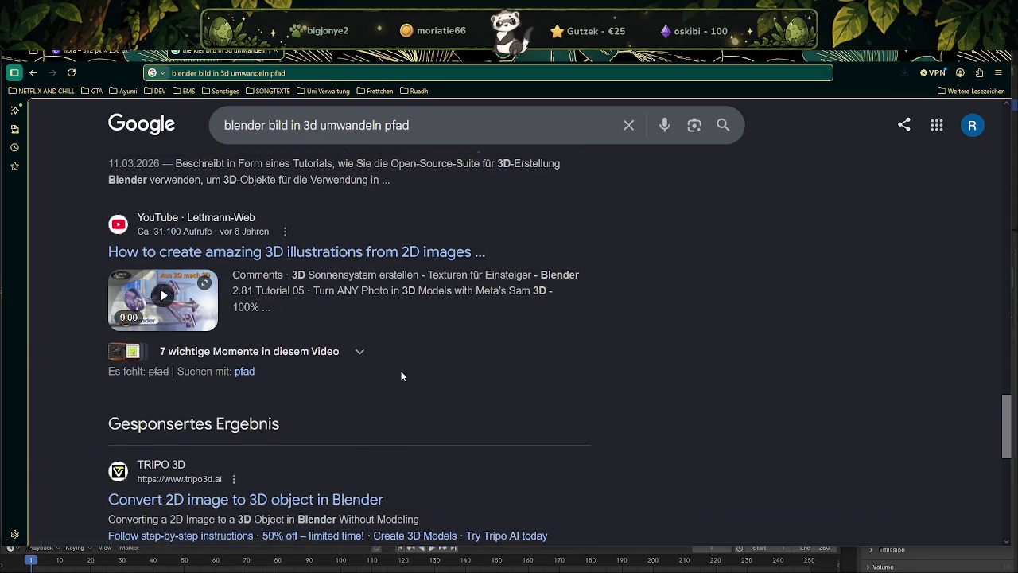
scroll(402, 376, "down", 3)
scroll(401, 374, "down", 1)
scroll(402, 374, "up", 4)
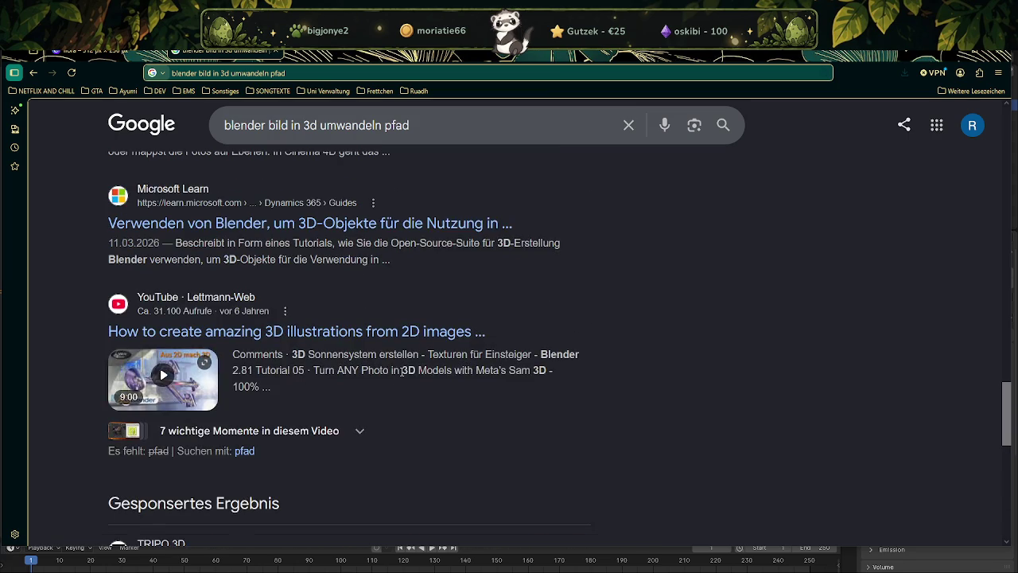
scroll(368, 261, "up", 8)
scroll(368, 261, "up", 5)
scroll(405, 216, "up", 4)
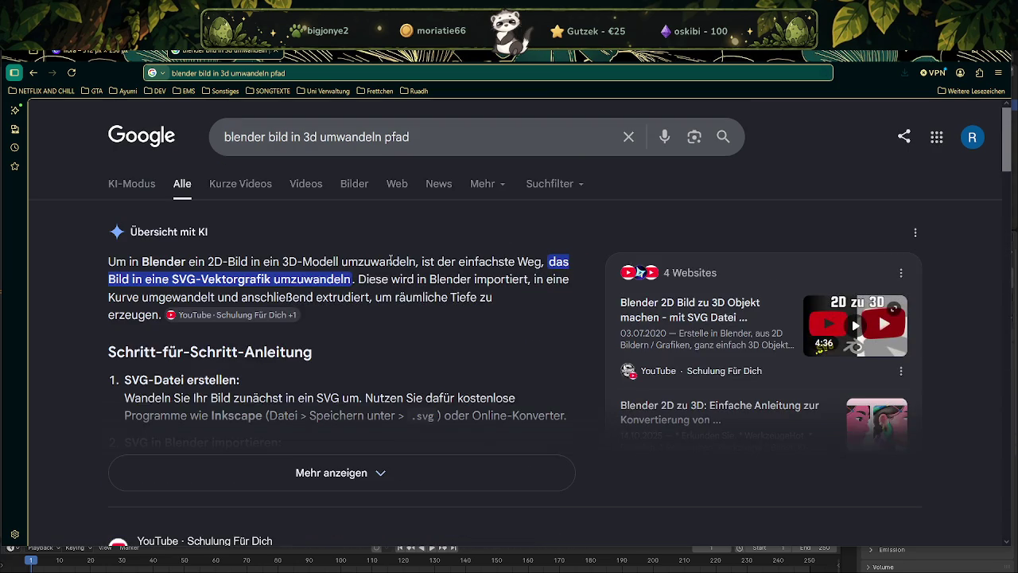
scroll(347, 371, "down", 1)
left_click(347, 386)
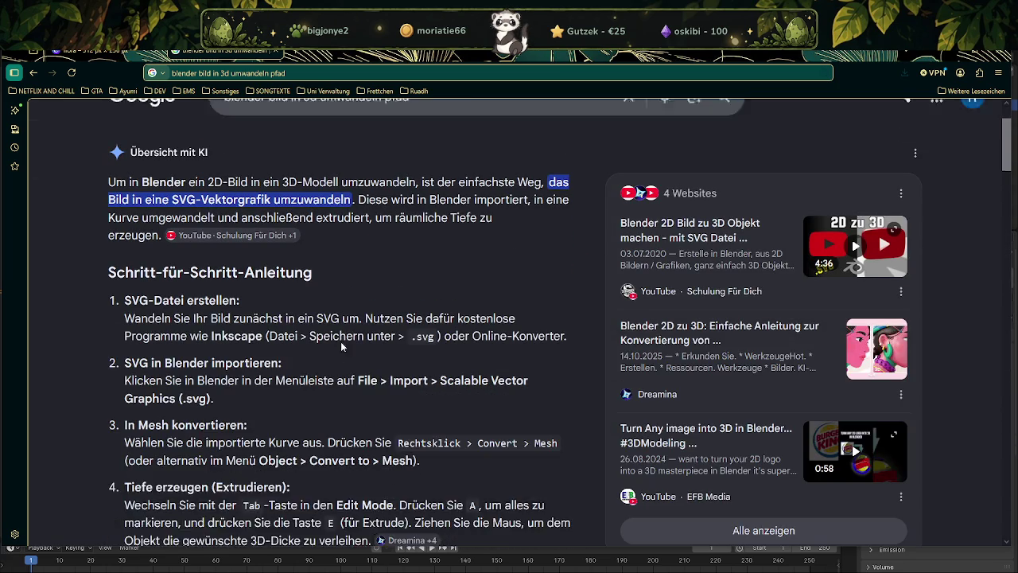
scroll(340, 336, "down", 1)
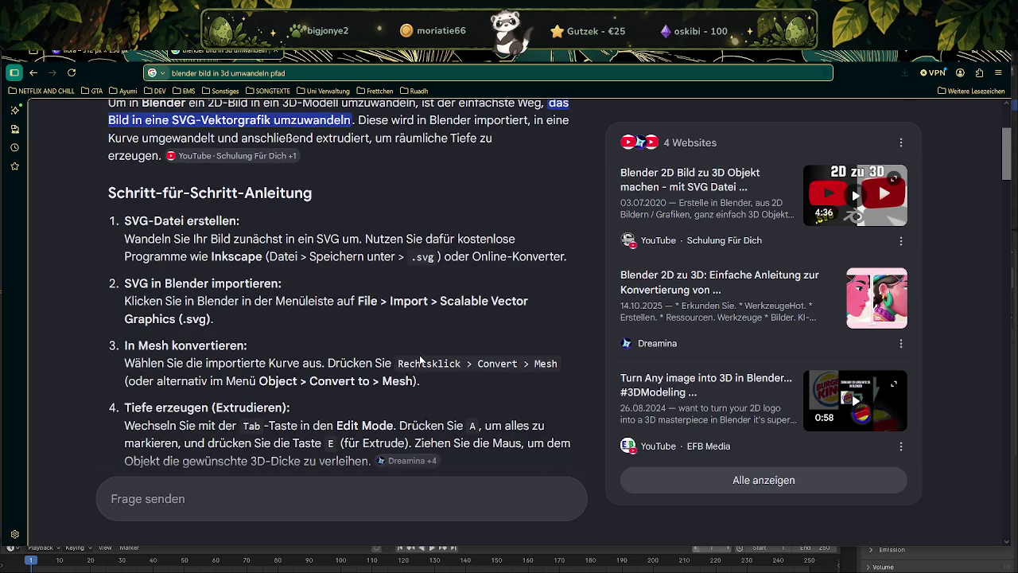
key("alt+Tab")
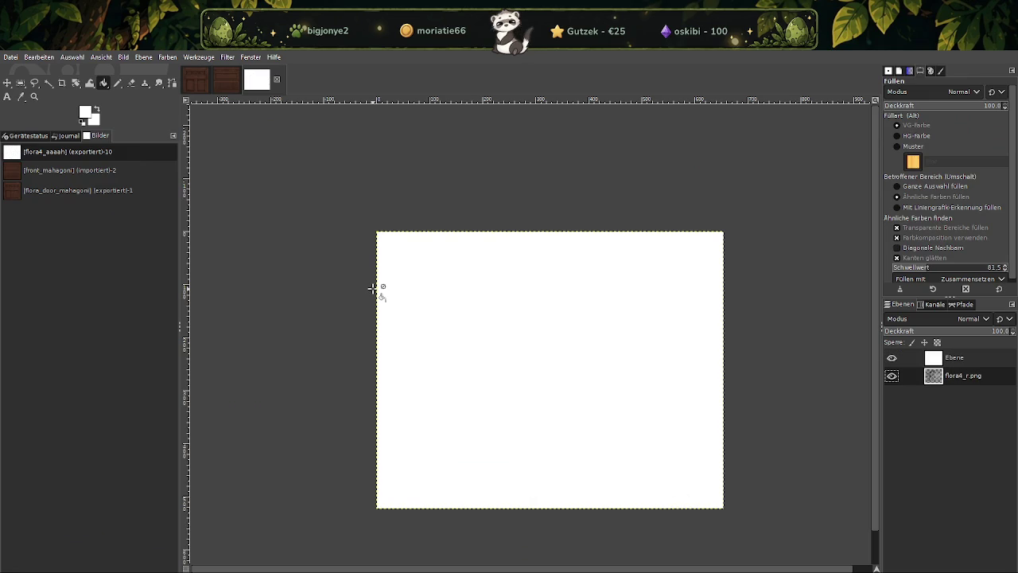
Delete the white Ebene layer, then attempt exporting as flora4_aaaah.svg and cancel
right_click(954, 364)
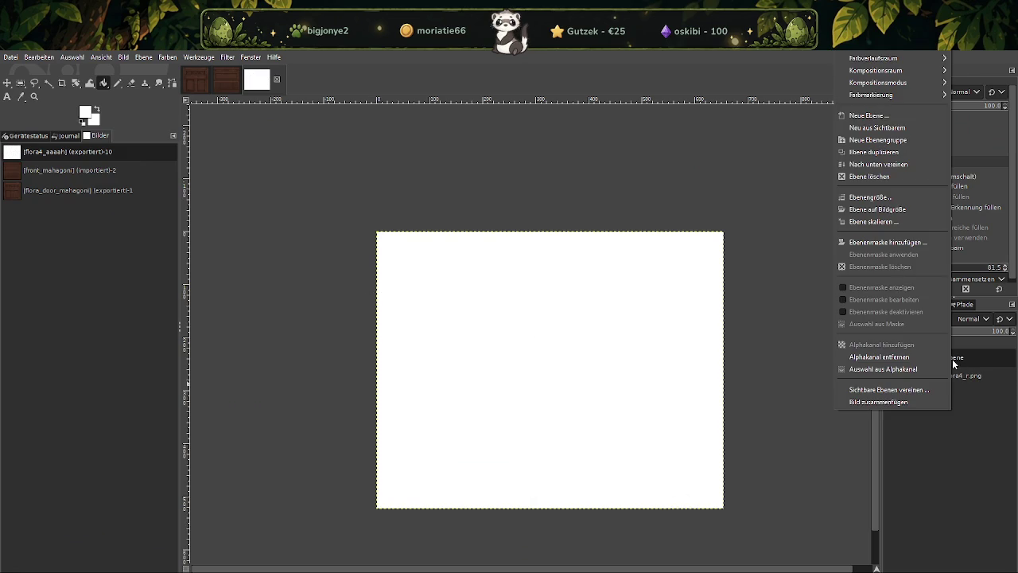
left_click(914, 176)
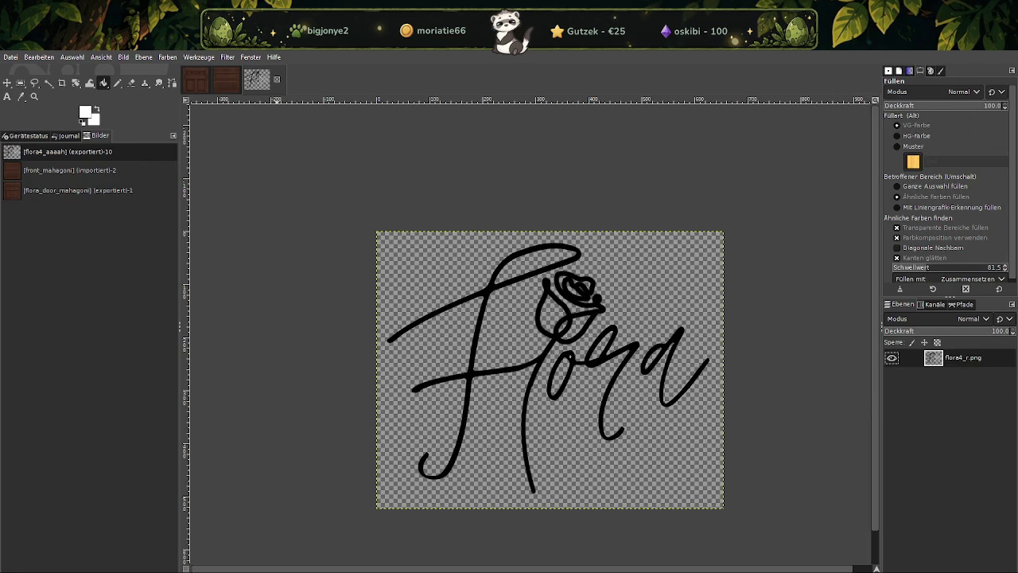
left_click(10, 57)
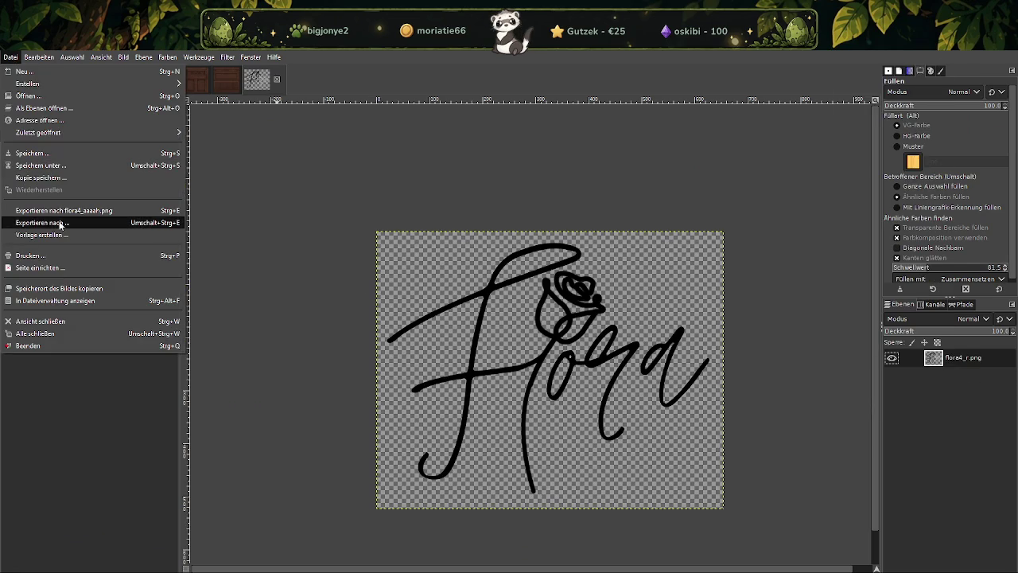
left_click(48, 224)
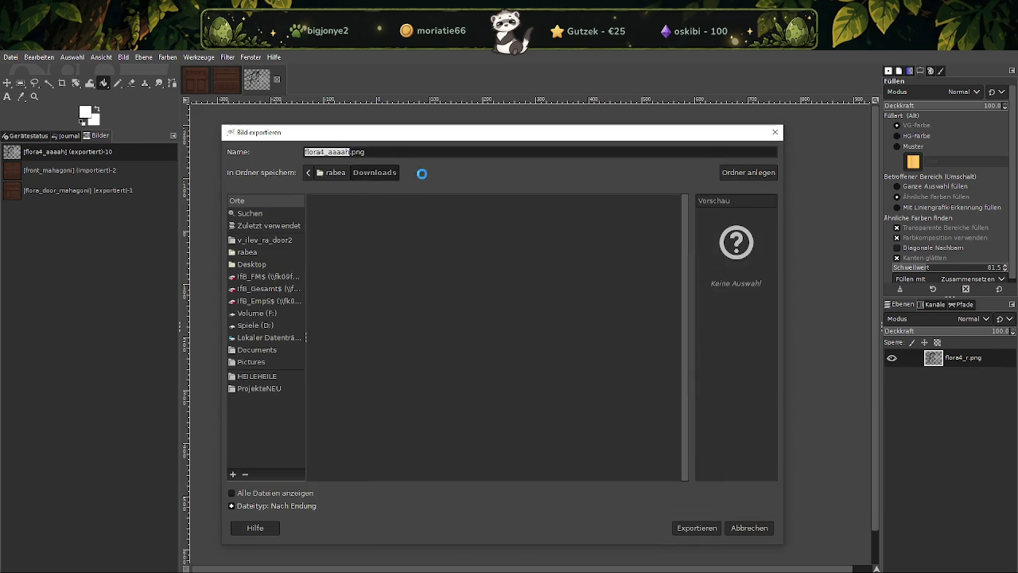
left_click(371, 150)
key("BackSpace")
key("BackSpace")
key("BackSpace")
type("svg")
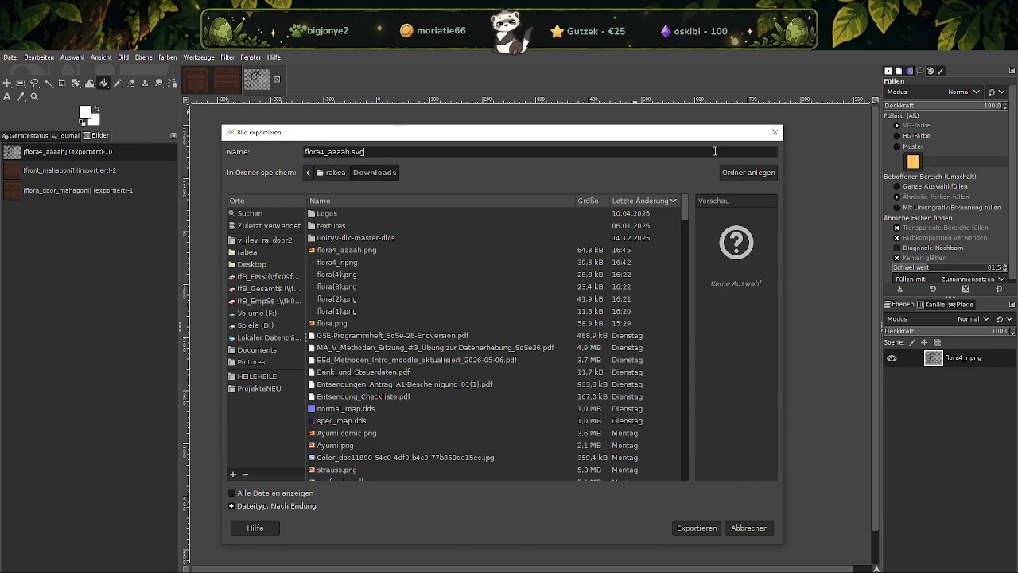
left_click(691, 527)
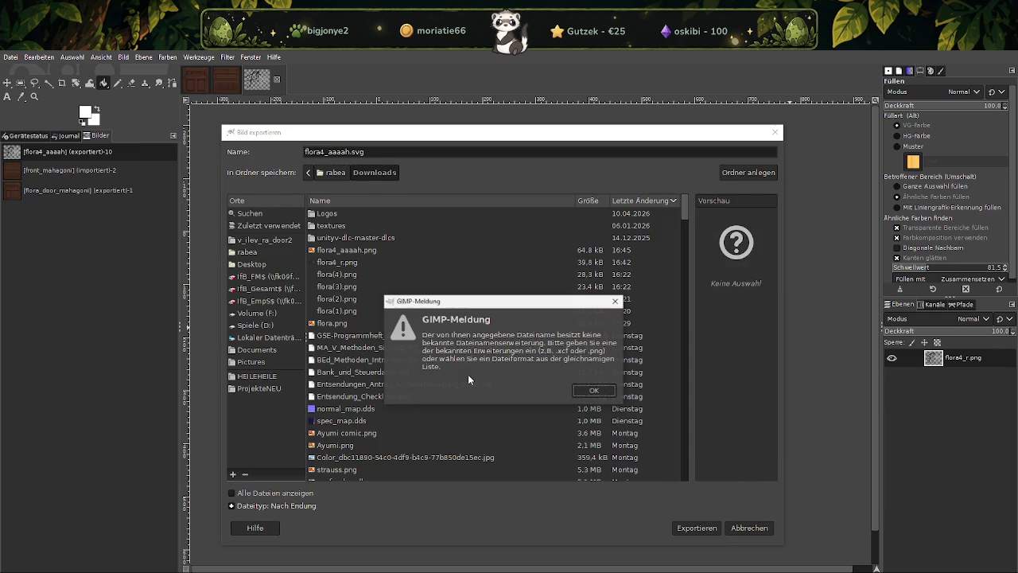
left_click(593, 389)
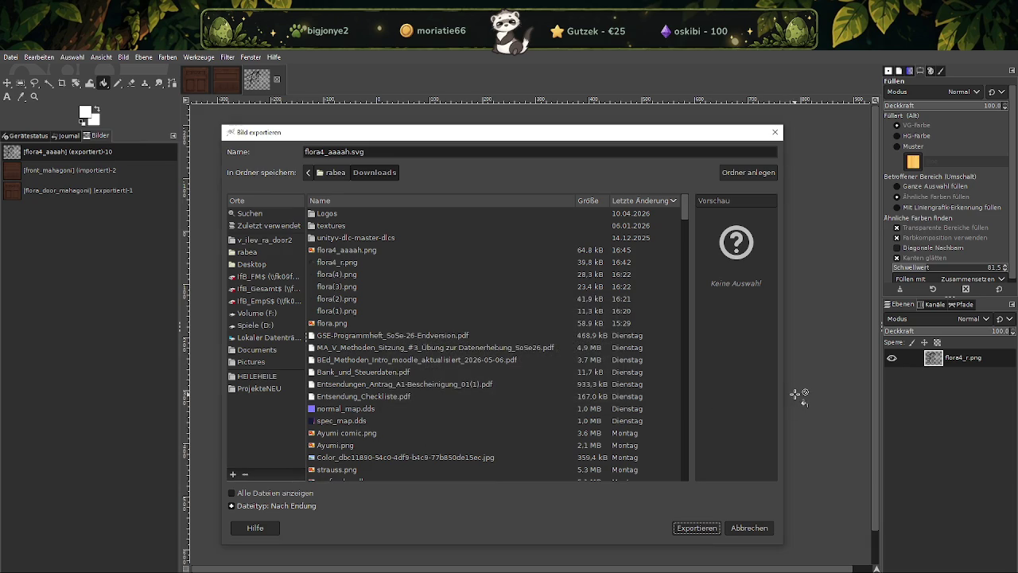
left_click(775, 132)
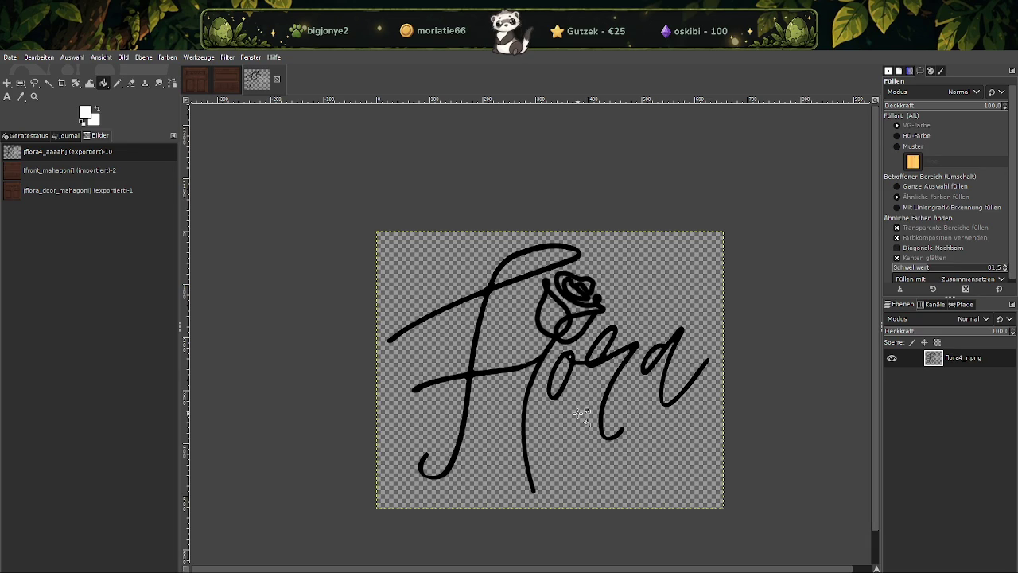
View the blue-traced Flora snip in Snipping Tool, then close it to reach the save-changes prompt
key("alt+Tab")
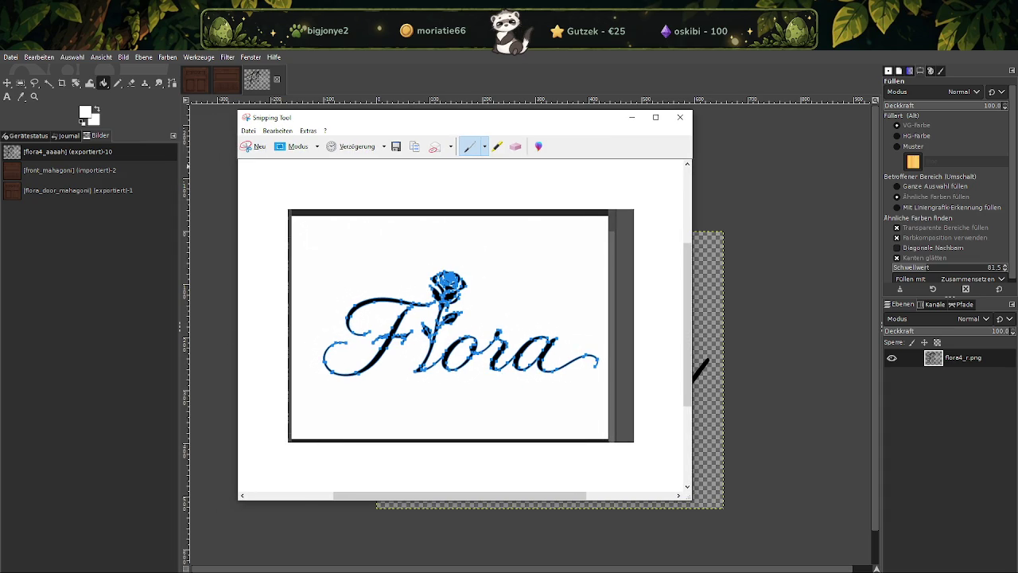
key("alt+Tab")
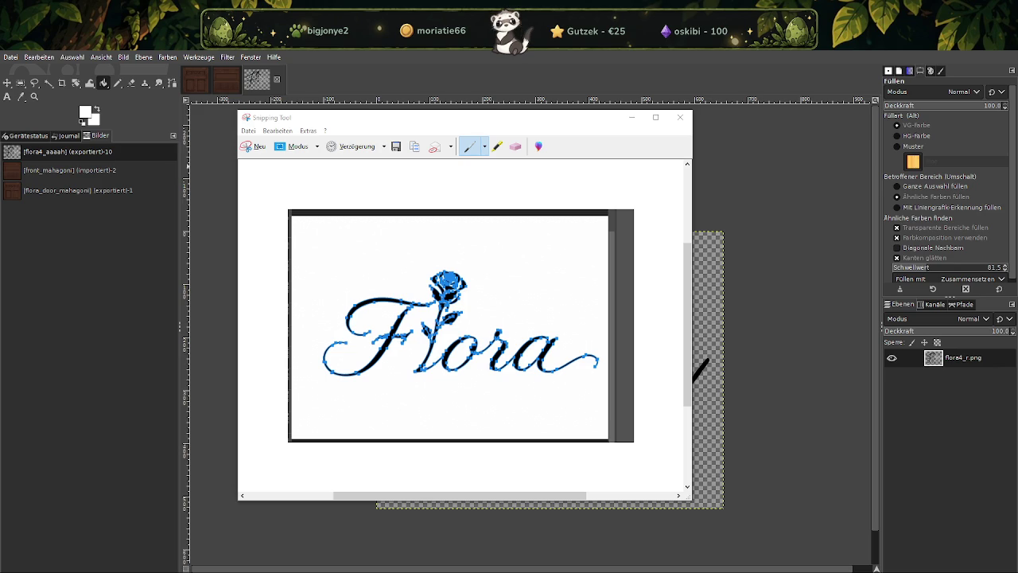
left_click(680, 117)
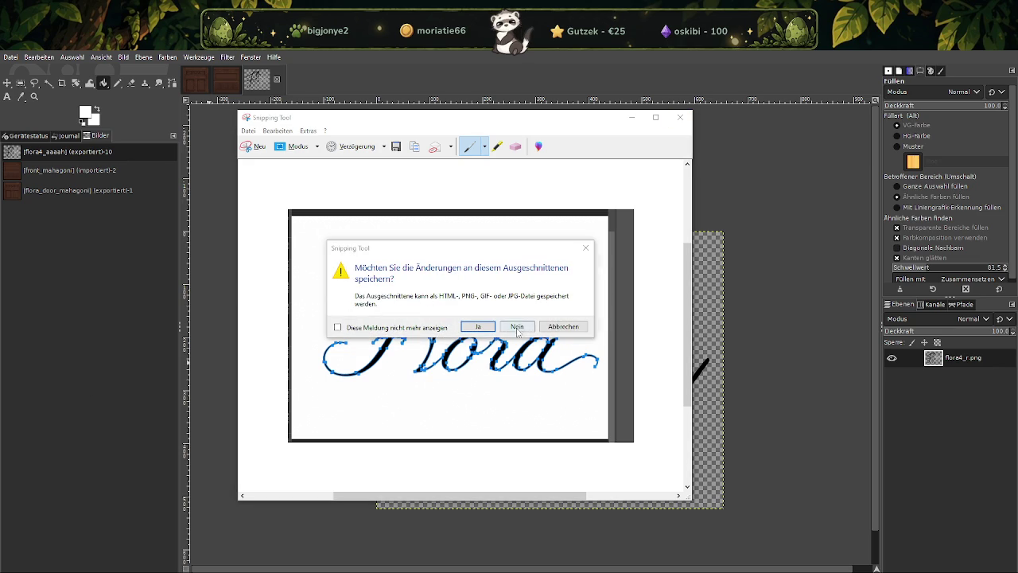
Discard the Flora snip without saving and bring Blender's plane scene to the front
left_click(516, 325)
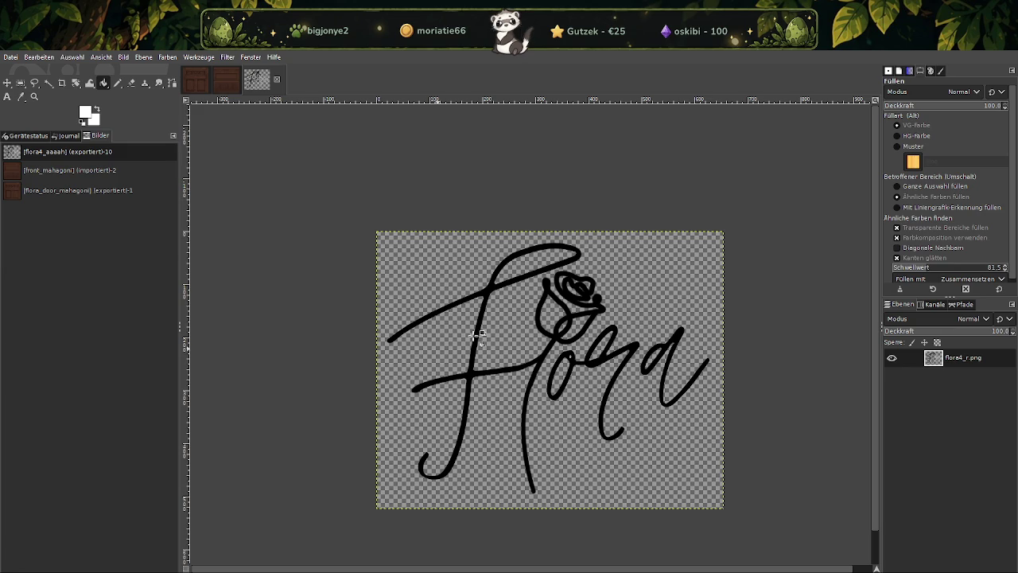
left_click(879, 567)
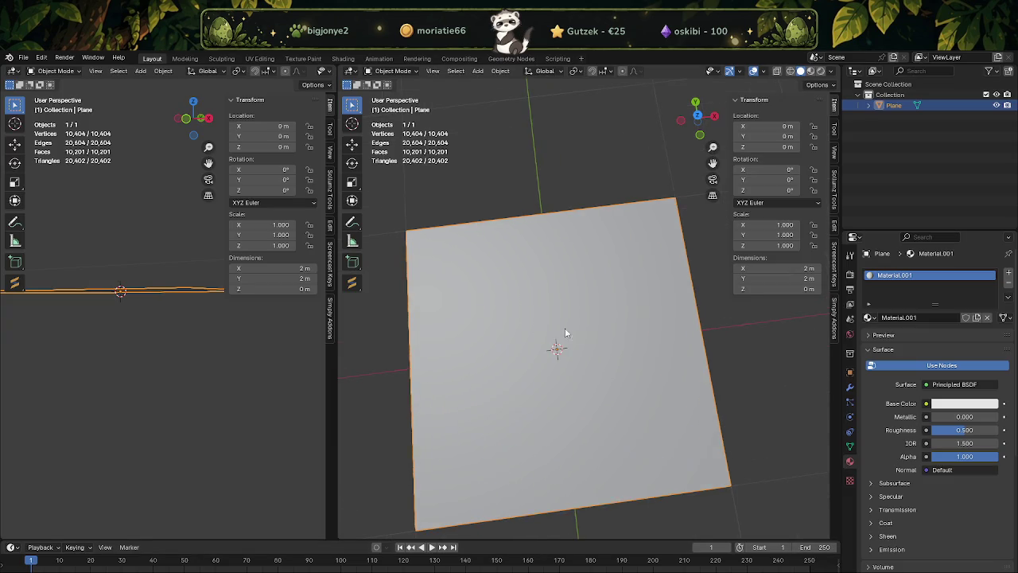
Orbit around the 2 m plane, then switch to the browser's image-to-3D search results
middle_click_drag(569, 329, 556, 323)
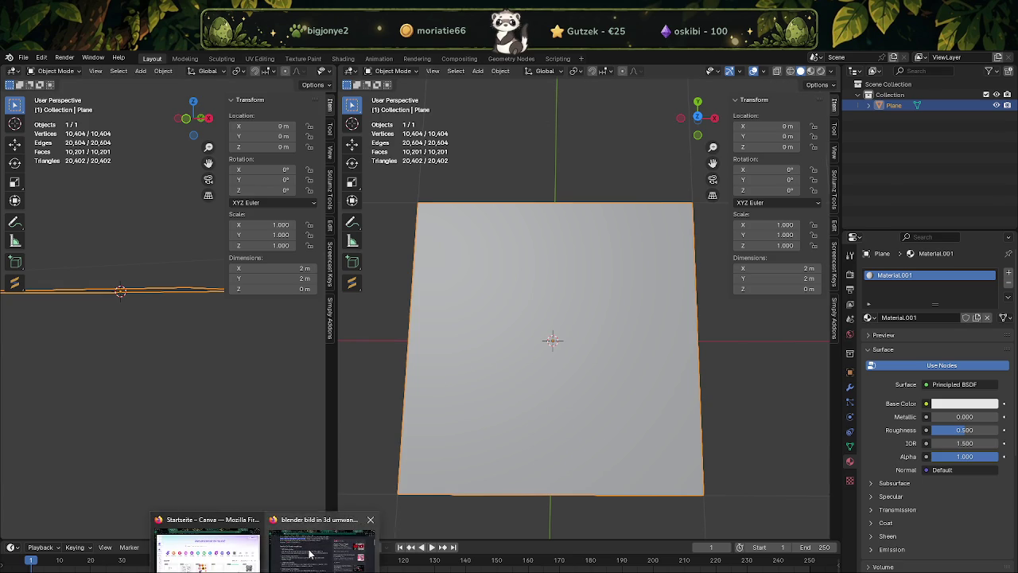
left_click(309, 554)
Expand the Weitere Fragen answer 'Kann ich in Blender ein Bild in ein Mesh umwandeln?'
scroll(261, 357, "down", 4)
scroll(280, 377, "down", 2)
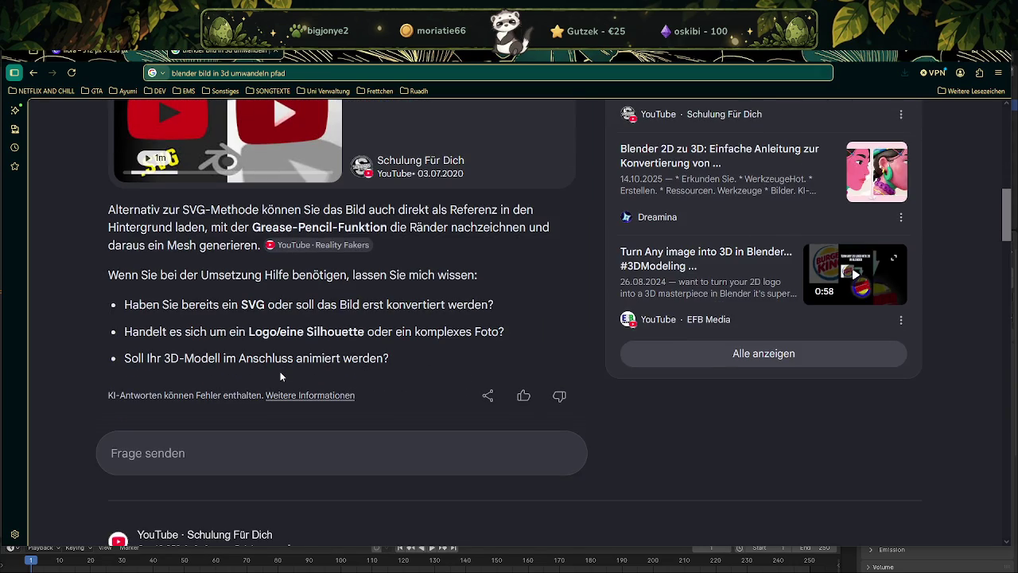
scroll(280, 377, "down", 1)
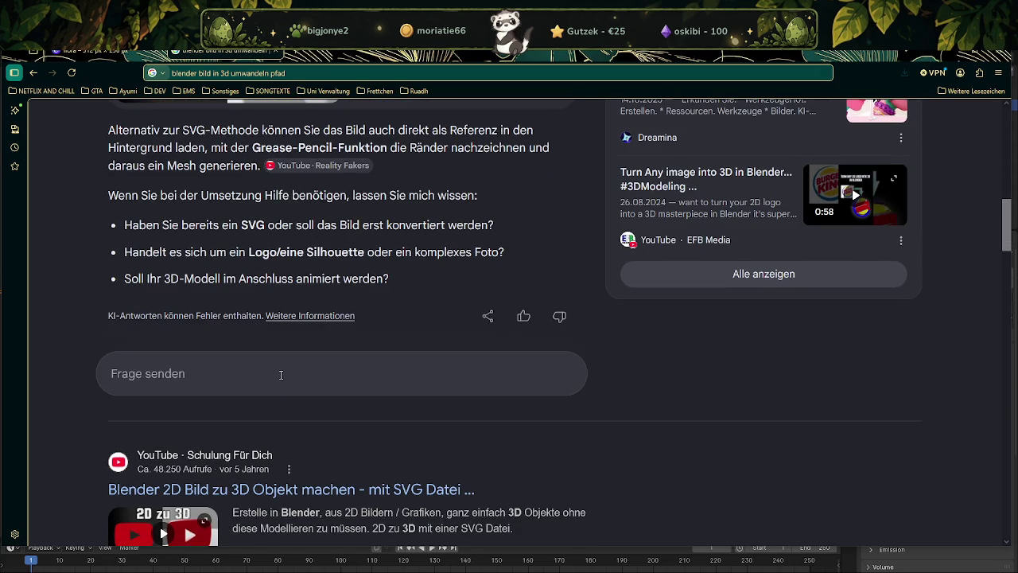
scroll(297, 379, "down", 3)
scroll(296, 378, "down", 1)
scroll(329, 388, "down", 1)
scroll(328, 387, "down", 3)
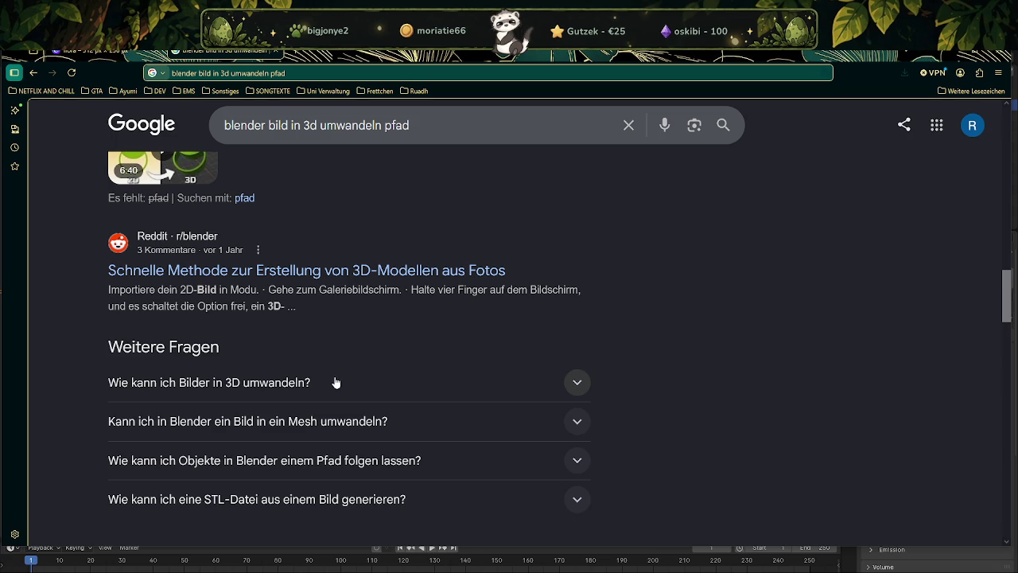
left_click(338, 427)
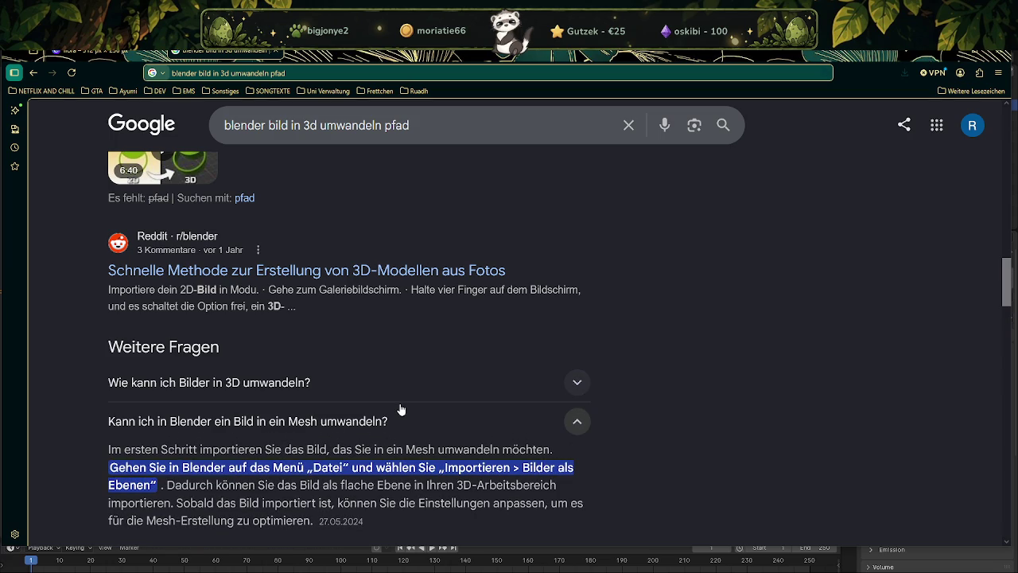
Read the File › Import › Images as Planes advice, then return to Blender
scroll(401, 409, "down", 1)
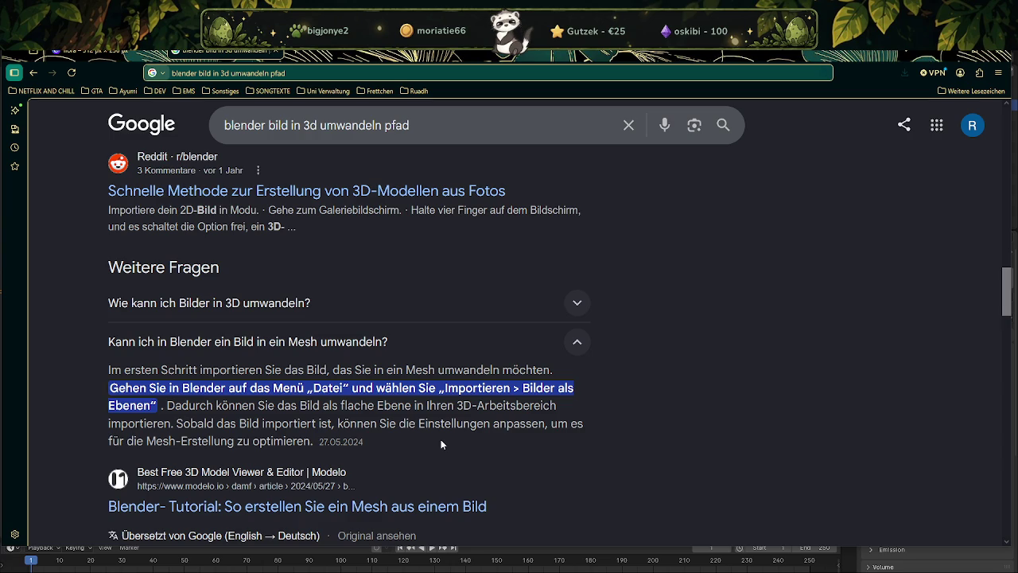
scroll(441, 444, "down", 1)
scroll(441, 444, "down", 1)
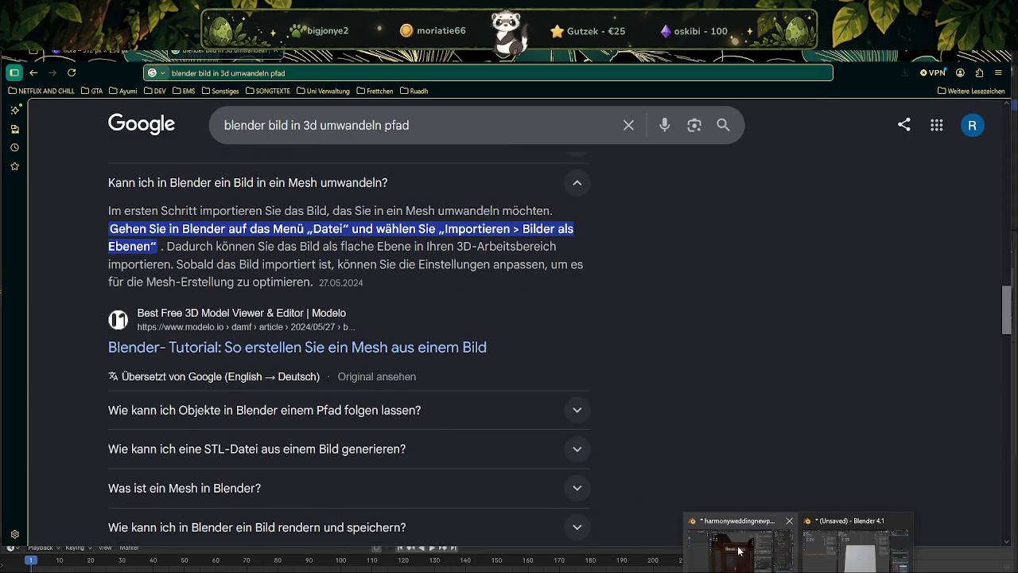
left_click(855, 557)
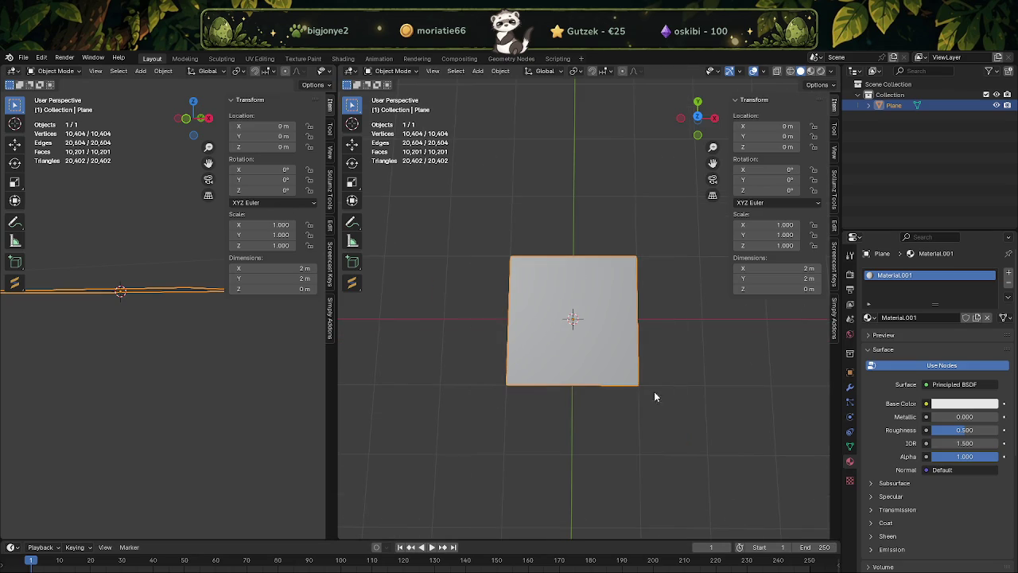
Delete the plane to empty the scene, check the File menu, and return to Google's results
key("Delete")
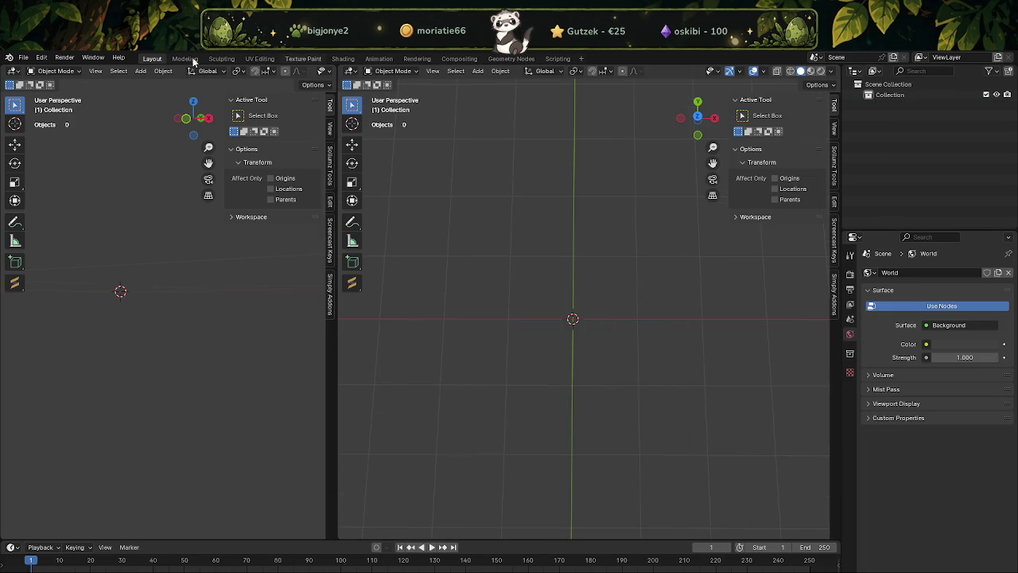
left_click(24, 58)
left_click(318, 544)
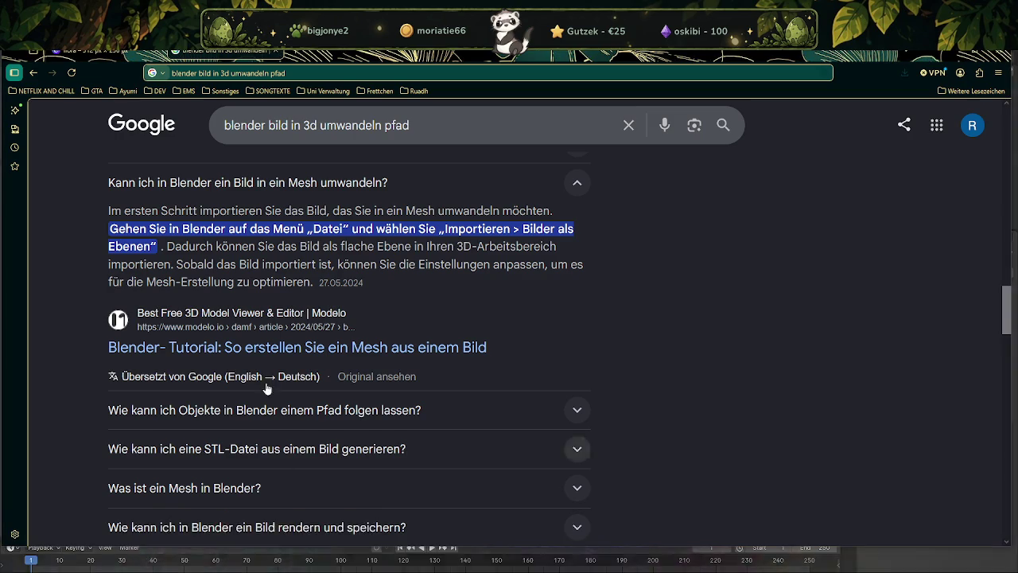
scroll(278, 318, "down", 2)
scroll(278, 318, "down", 2)
scroll(278, 318, "down", 1)
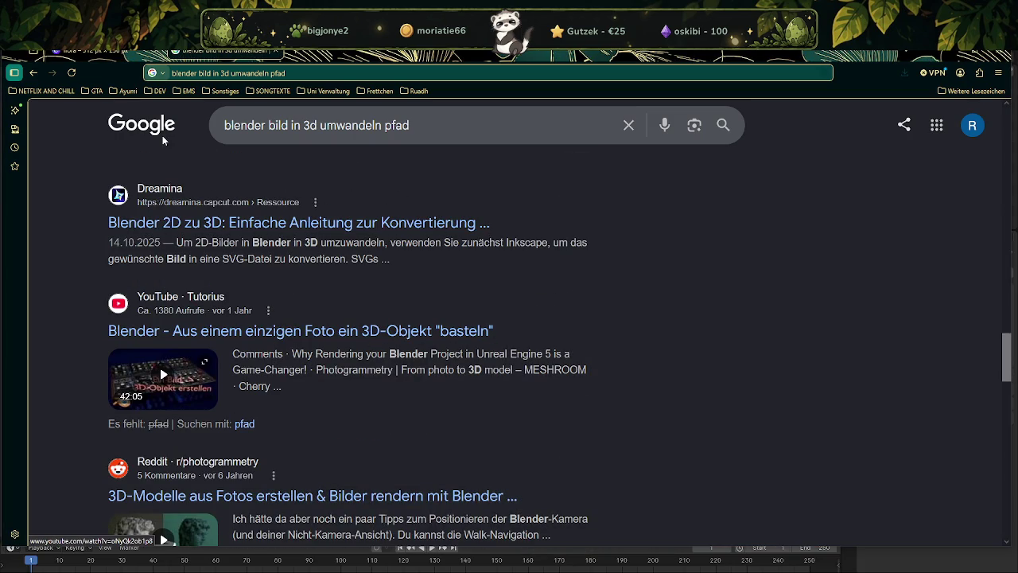
left_click(94, 92)
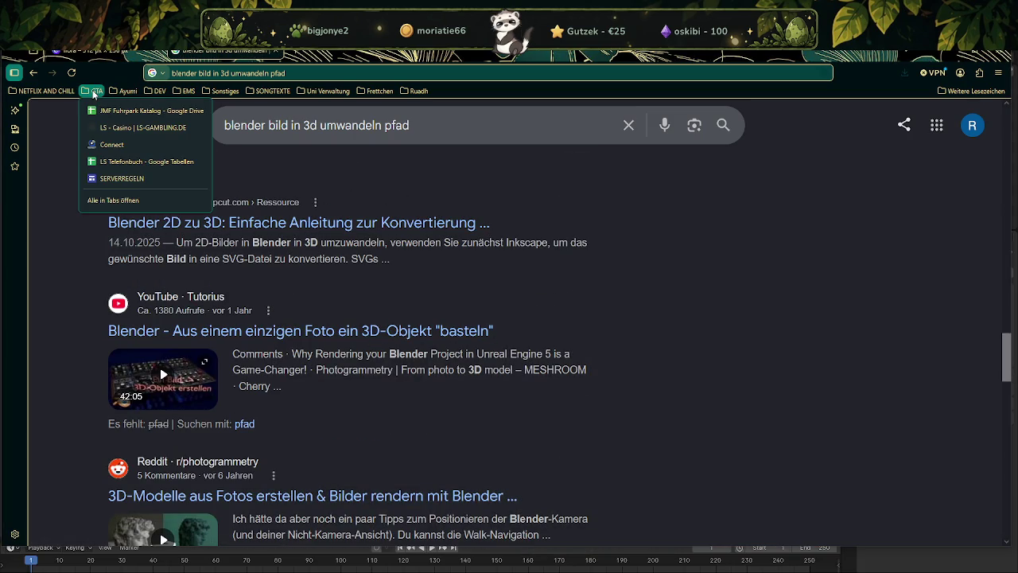
left_click(94, 92)
left_click(160, 92)
scroll(218, 321, "down", 5)
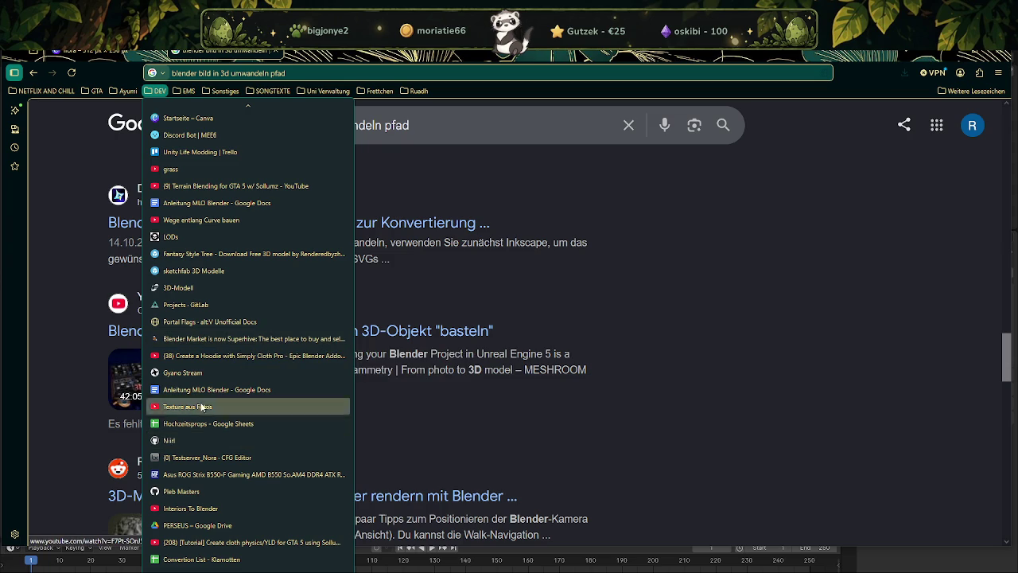
left_click(238, 406)
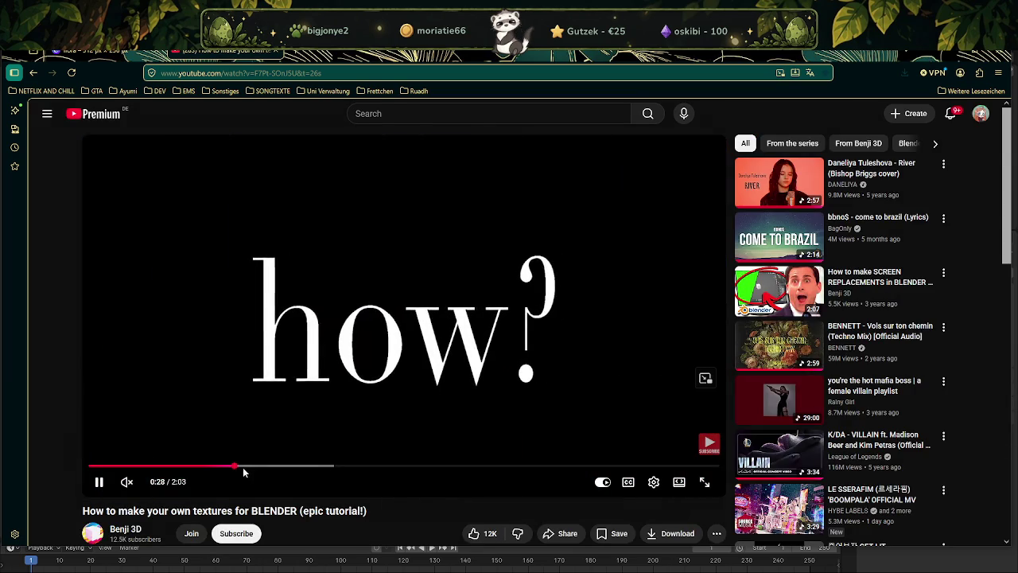
left_click_drag(244, 473, 315, 468)
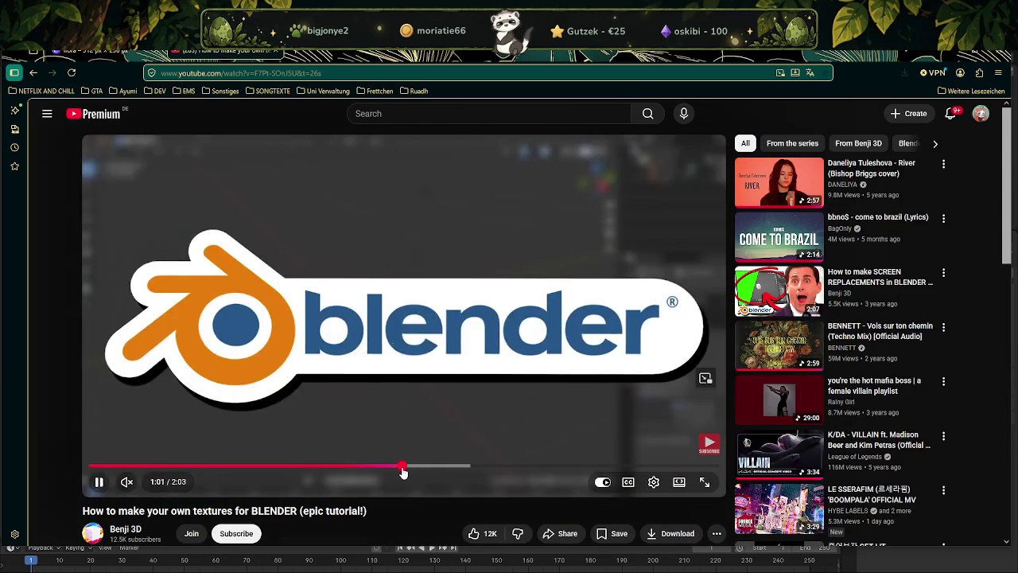
left_click_drag(314, 468, 559, 468)
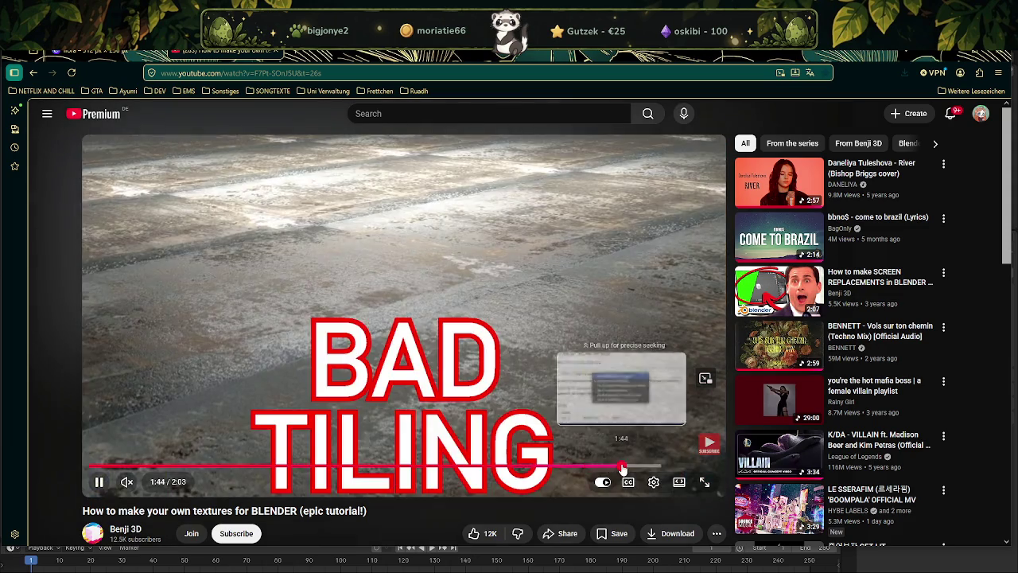
left_click_drag(558, 467, 633, 469)
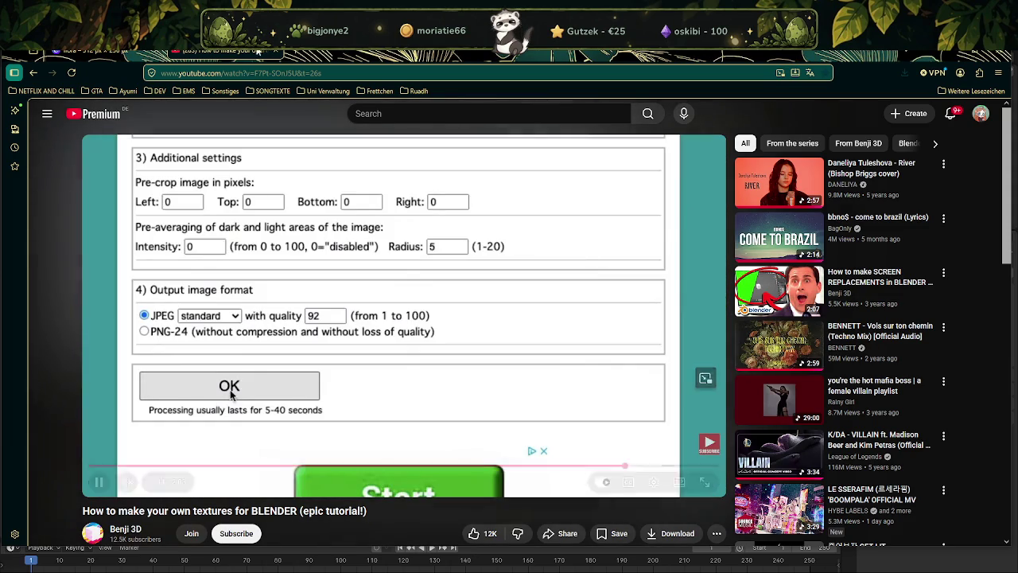
left_click(160, 92)
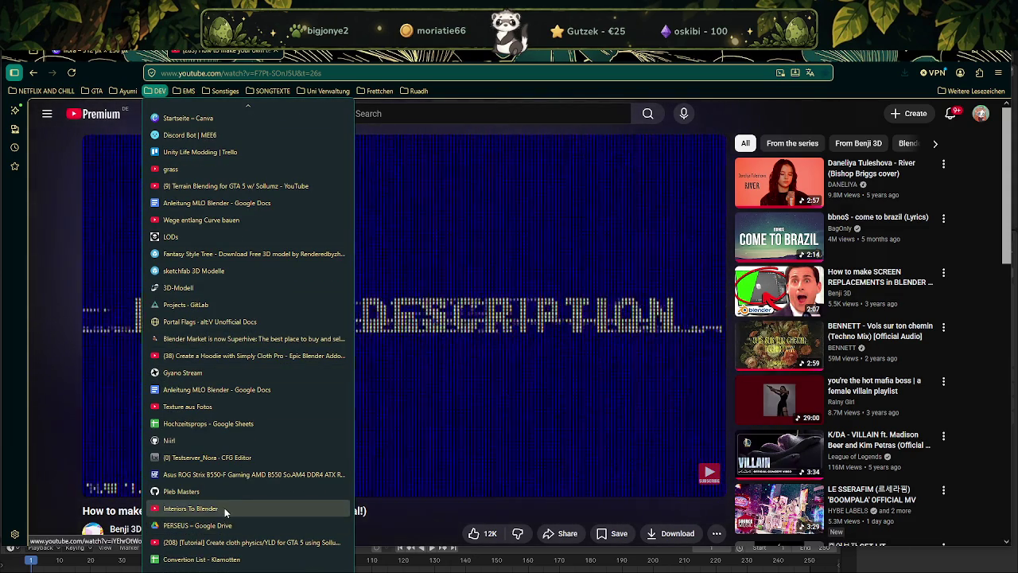
scroll(238, 358, "up", 5)
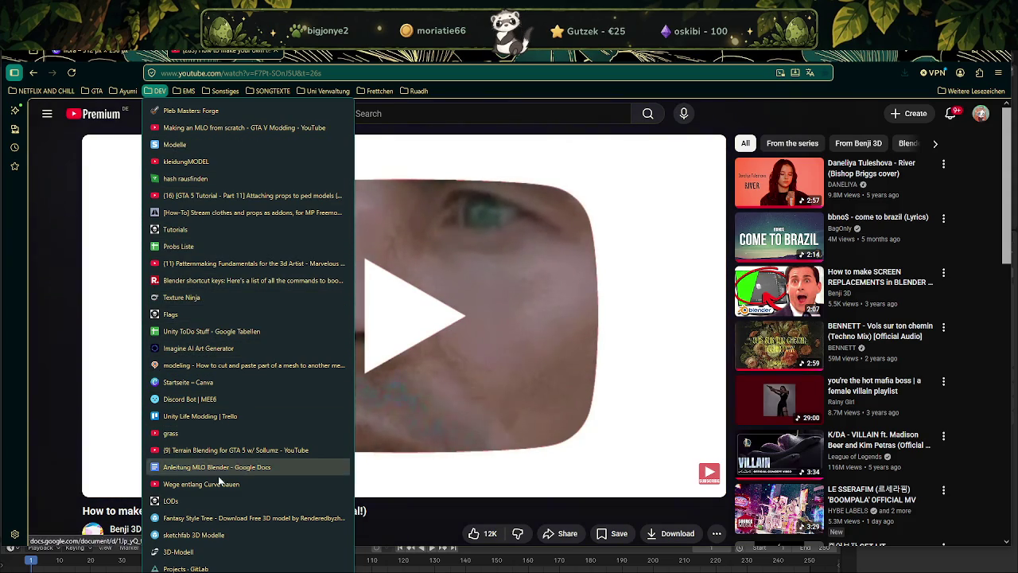
left_click(56, 291)
left_click(35, 74)
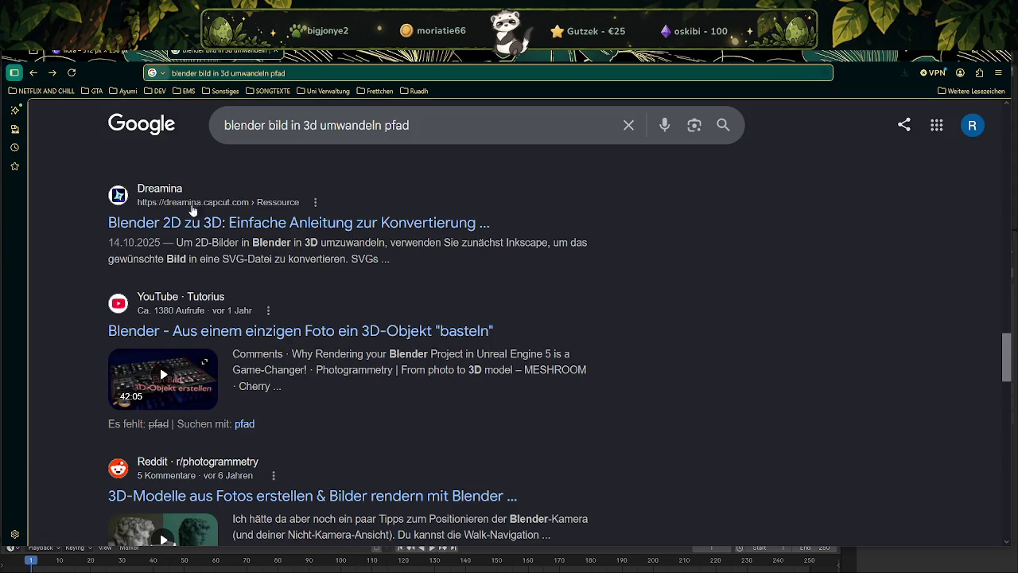
Search Google for 'fotos in 3d umwandeln kostenlos'
scroll(344, 258, "up", 5)
scroll(344, 258, "up", 5)
scroll(344, 262, "up", 5)
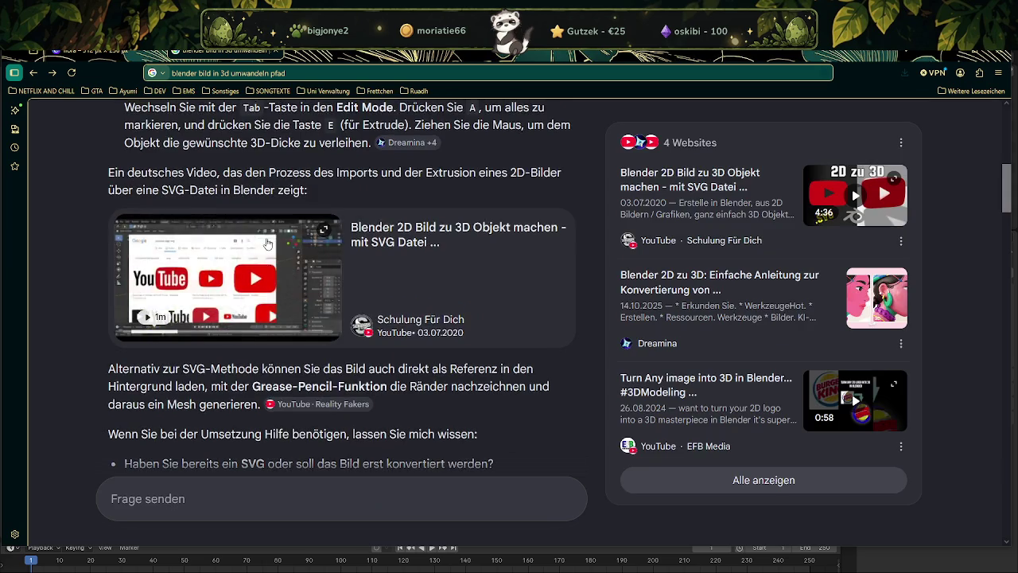
scroll(263, 241, "up", 5)
left_click(393, 135)
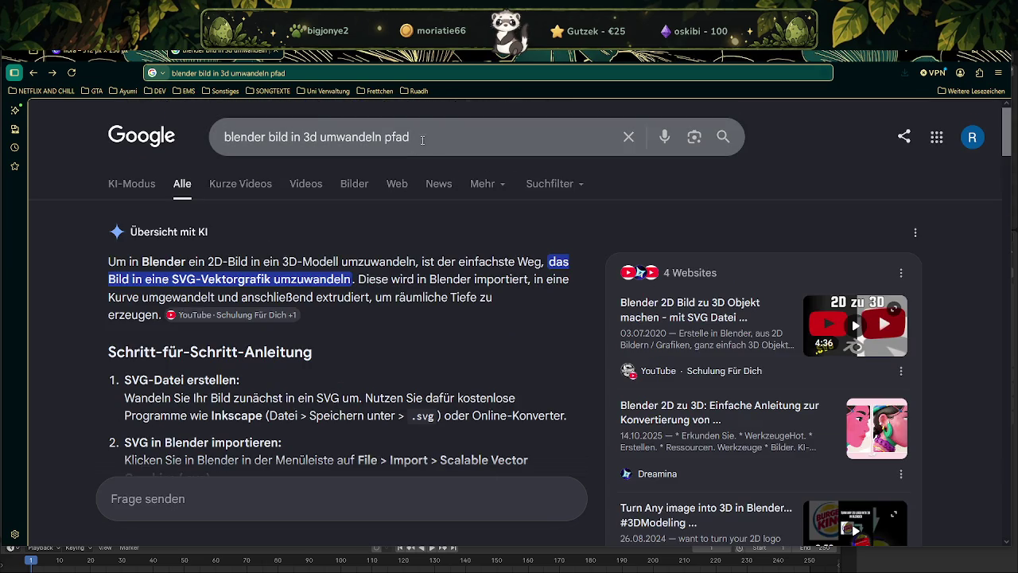
left_click(302, 137)
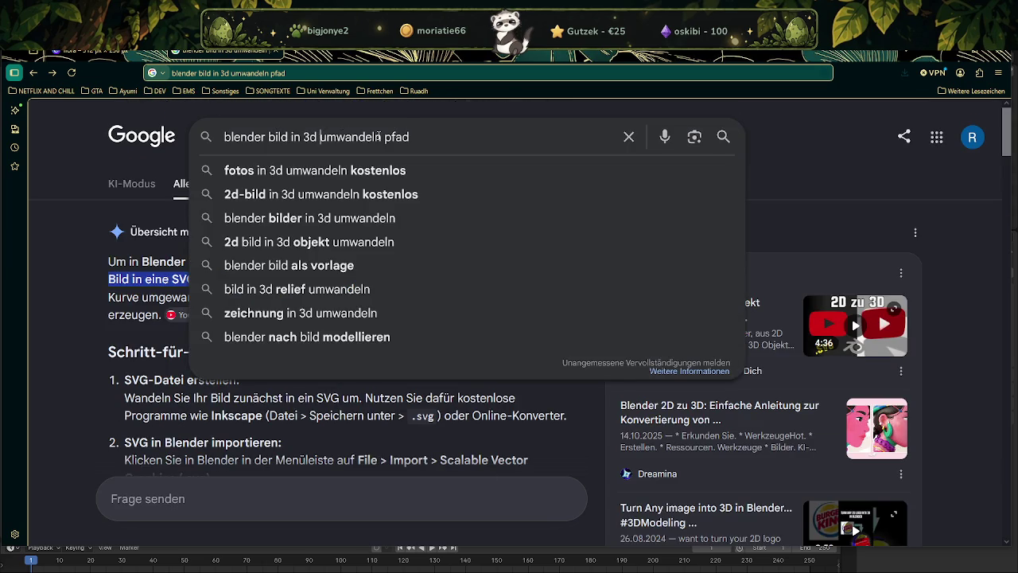
left_click_drag(410, 137, 260, 144)
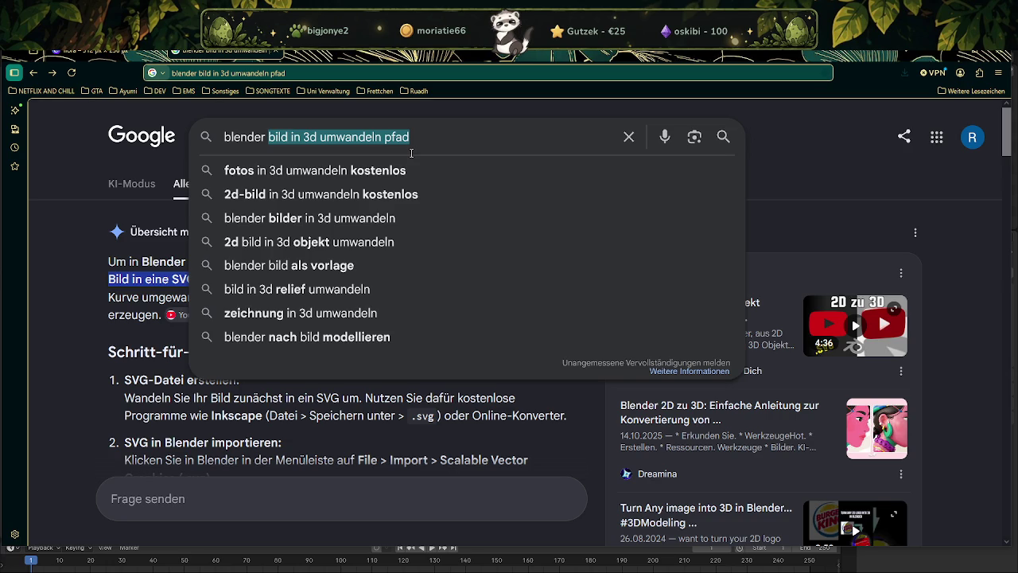
left_click(330, 170)
Trim the end of the query, then return to Blender and center the view on the world origin
left_click(421, 129)
key("BackSpace")
key("BackSpace")
key("BackSpace")
key("BackSpace")
key("BackSpace")
key("BackSpace")
key("BackSpace")
key("BackSpace")
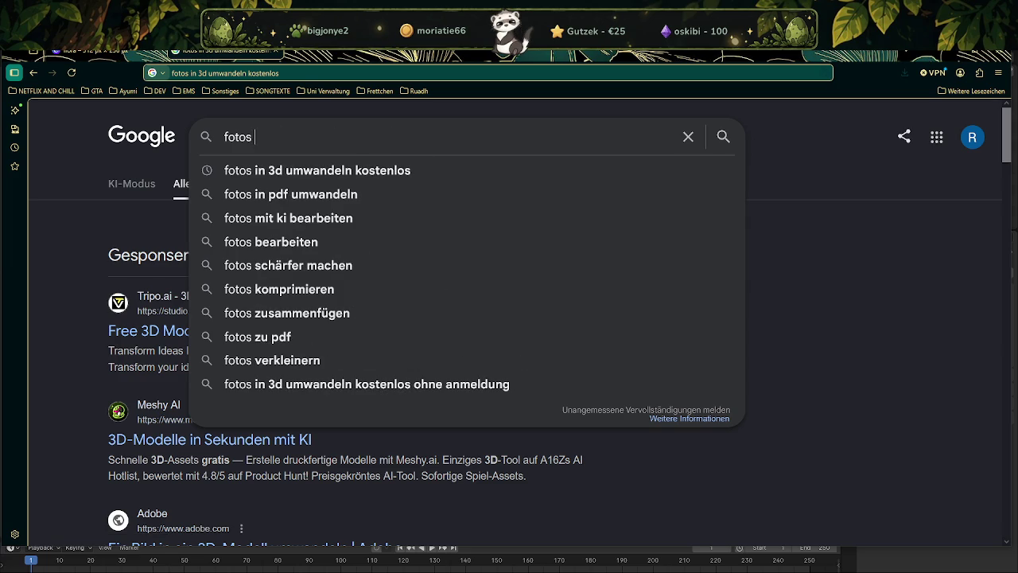
mouse_move(672, 550)
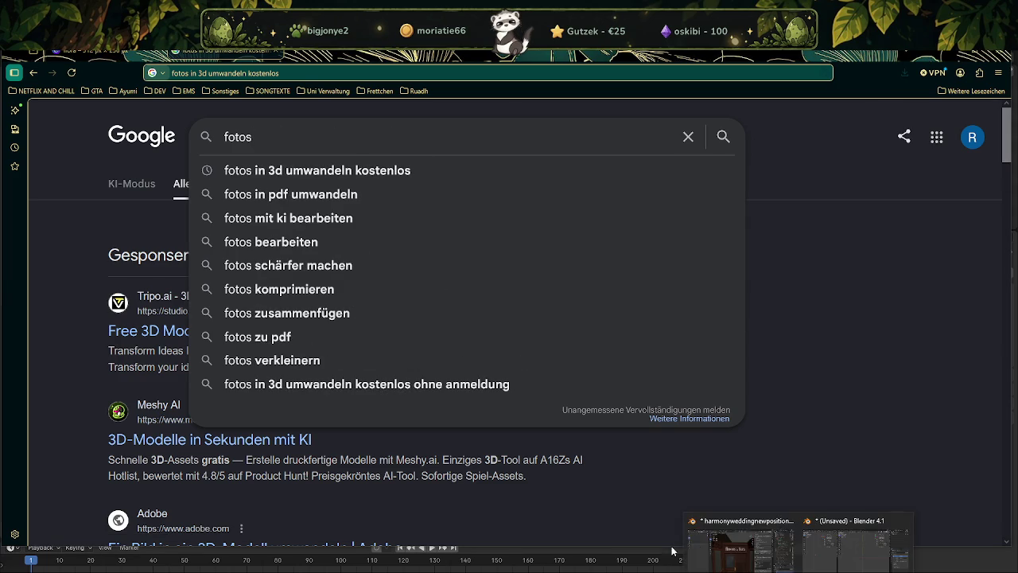
left_click(856, 537)
key("shift+c")
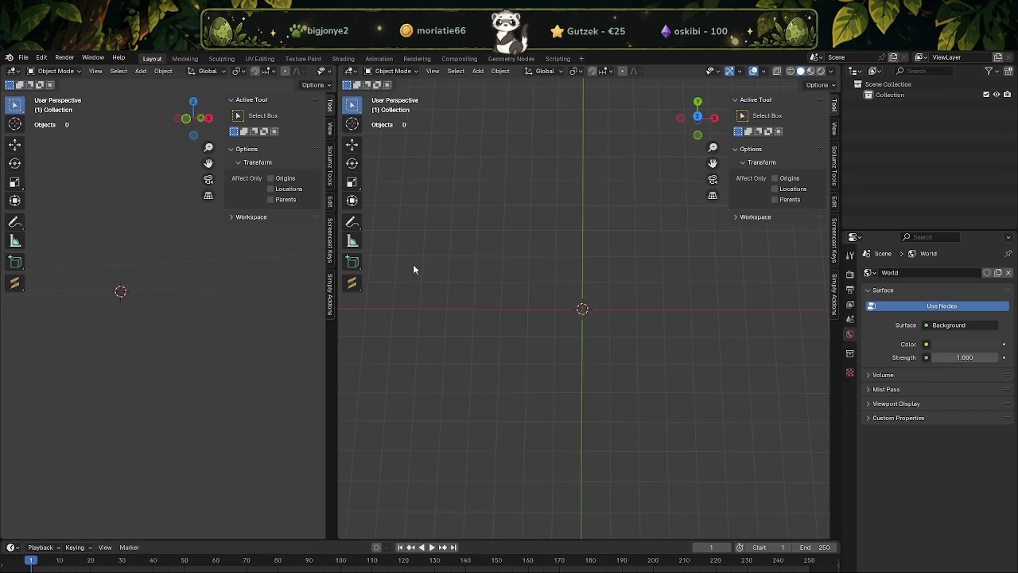
Widen the main viewport and add a 2 m plane mesh to the scene
left_click_drag(334, 276, 63, 277)
middle_click_drag(458, 260, 443, 318, "shift")
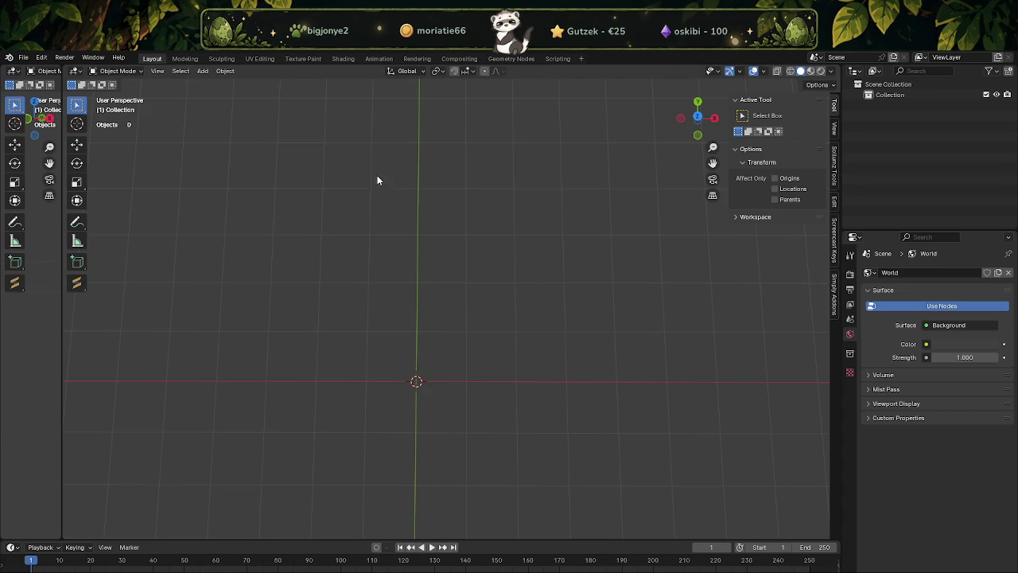
left_click(203, 71)
mouse_move(218, 83)
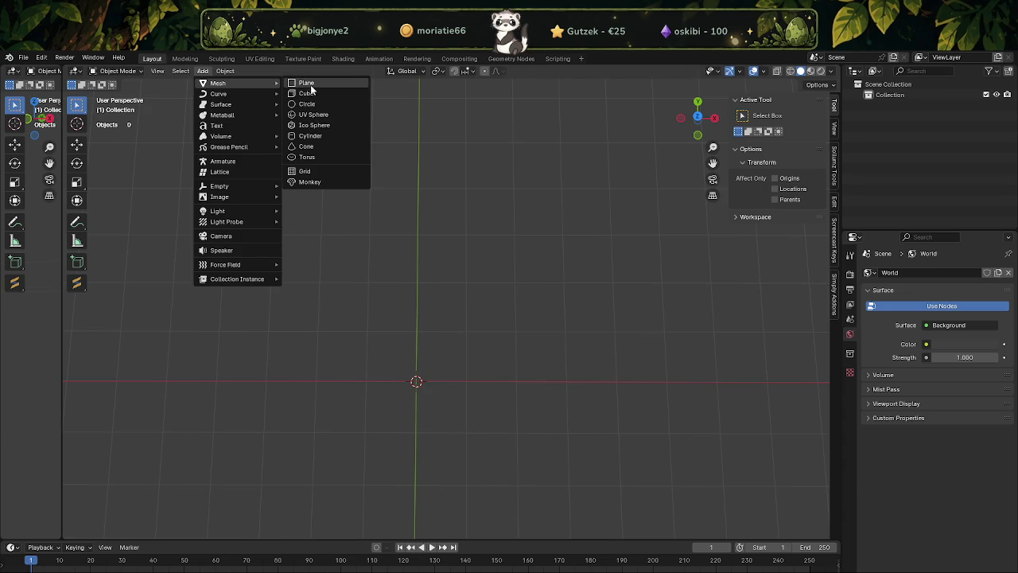
left_click(312, 83)
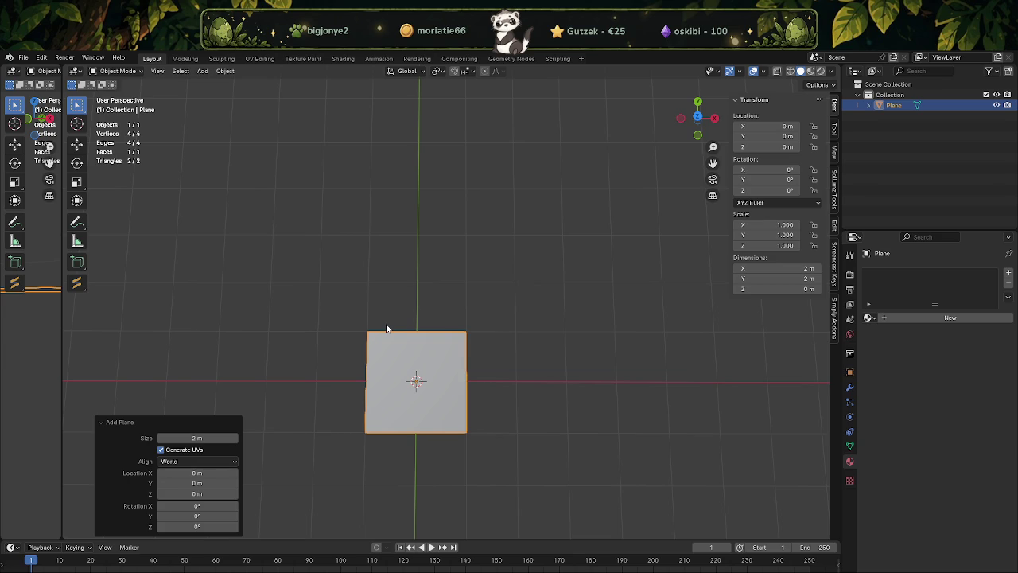
Try a Displace modifier on the plane, then remove it so no modifiers remain
left_click(850, 388)
left_click(879, 273)
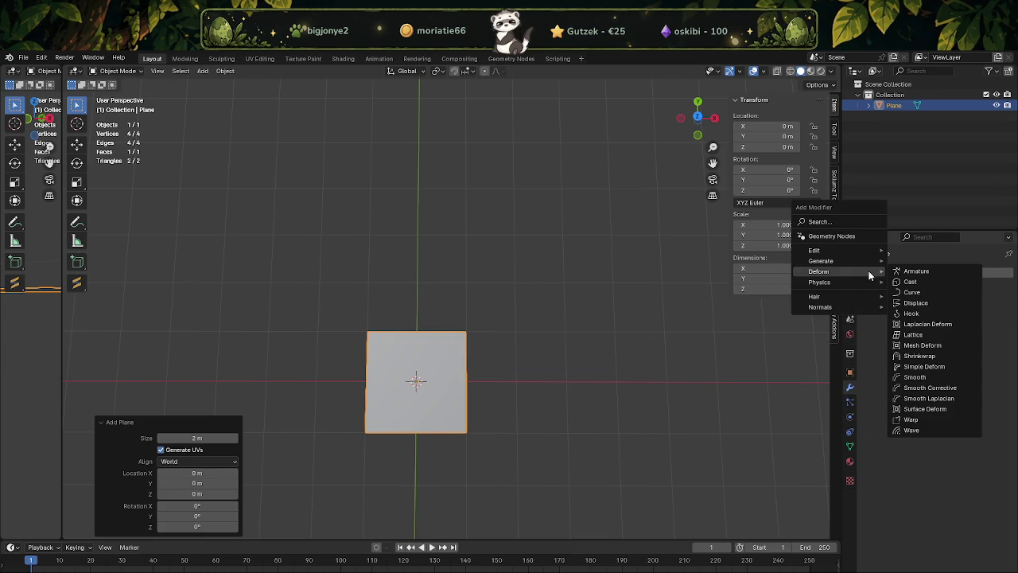
left_click(926, 305)
mouse_move(538, 428)
middle_mouse_down()
mouse_move(444, 371)
mouse_move(373, 289)
mouse_move(402, 271)
mouse_move(466, 318)
middle_mouse_up()
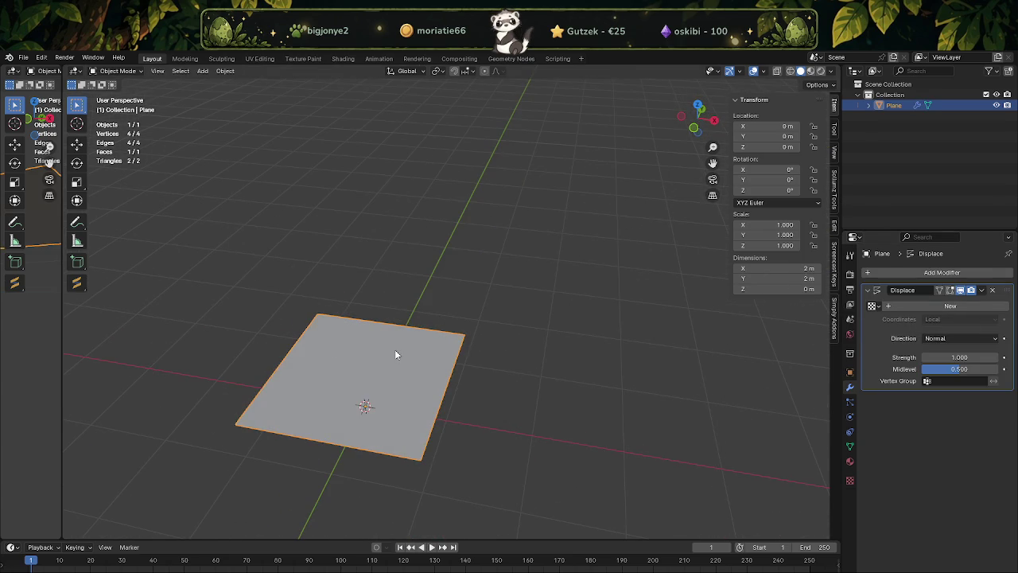
left_click(992, 291)
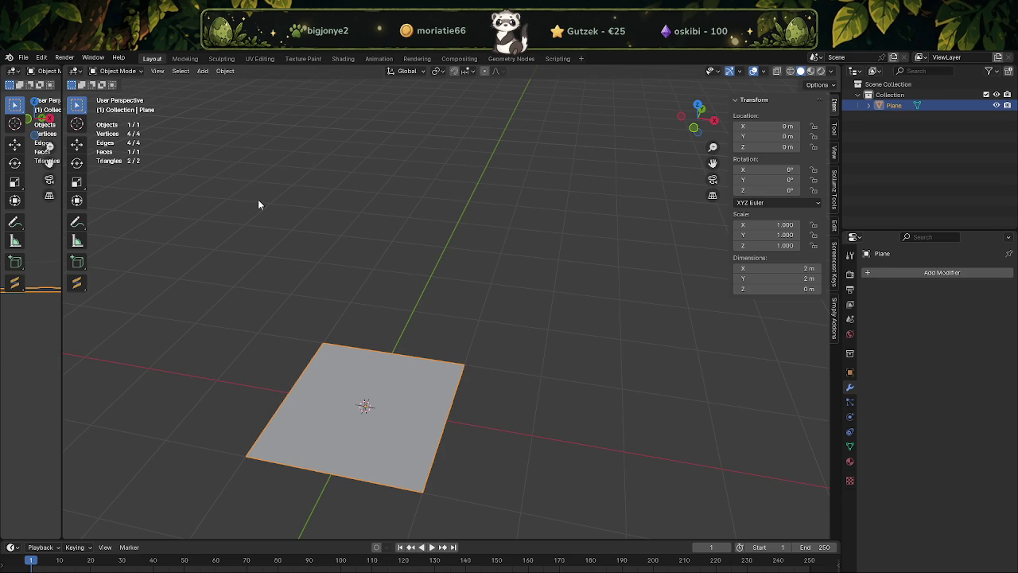
mouse_move(260, 204)
middle_mouse_down()
mouse_move(341, 287)
mouse_move(305, 271)
middle_mouse_up()
scroll(306, 275, "up", 2)
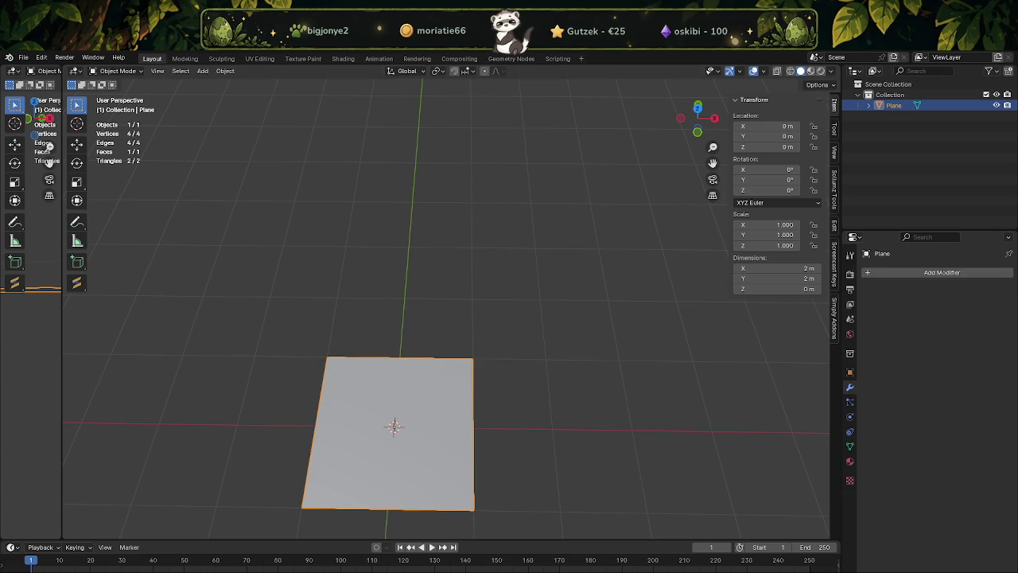
Return to the browser and put the cursor in Google's search box
left_click(322, 521)
left_click(833, 397)
left_click(289, 140)
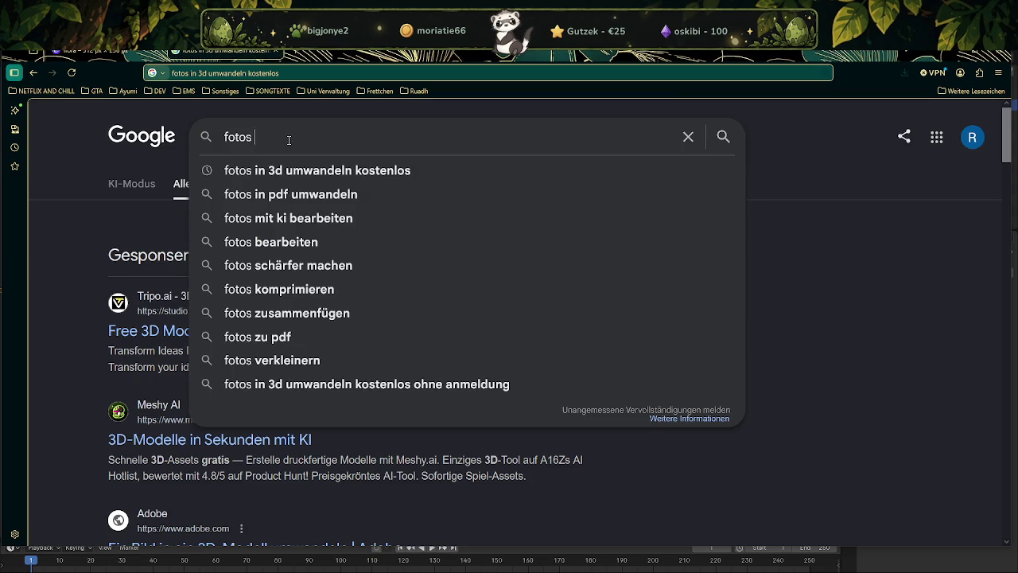
Search 'bild in mesh umwandeln blender' and expand the AI overview to read its steps
key("BackSpace")
key("BackSpace")
key("BackSpace")
key("BackSpace")
key("BackSpace")
type("bild in mensch")
key("BackSpace")
key("BackSpace")
key("BackSpace")
key("BackSpace")
type("sh umwandeln blender")
key("Return")
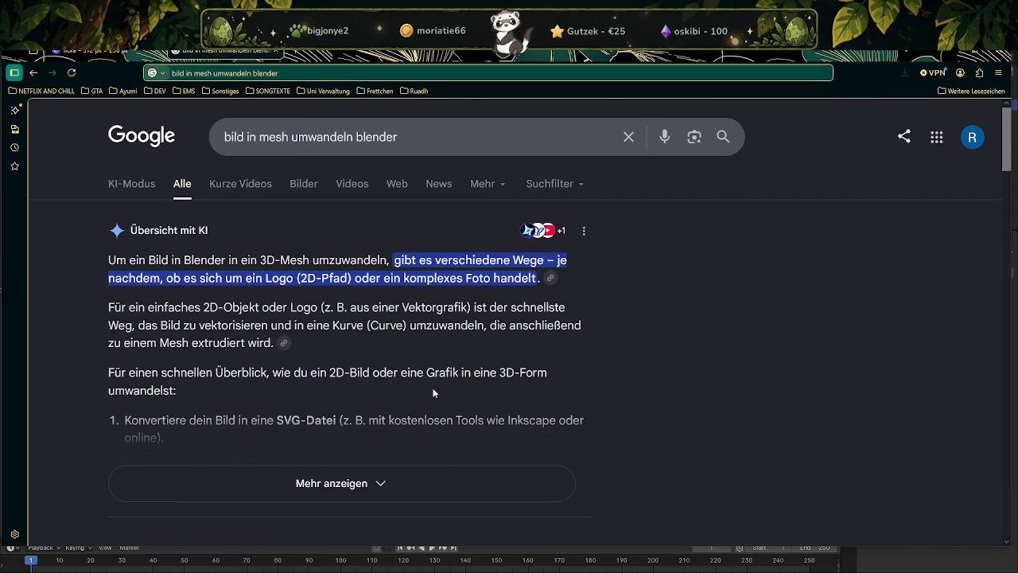
left_click(366, 483)
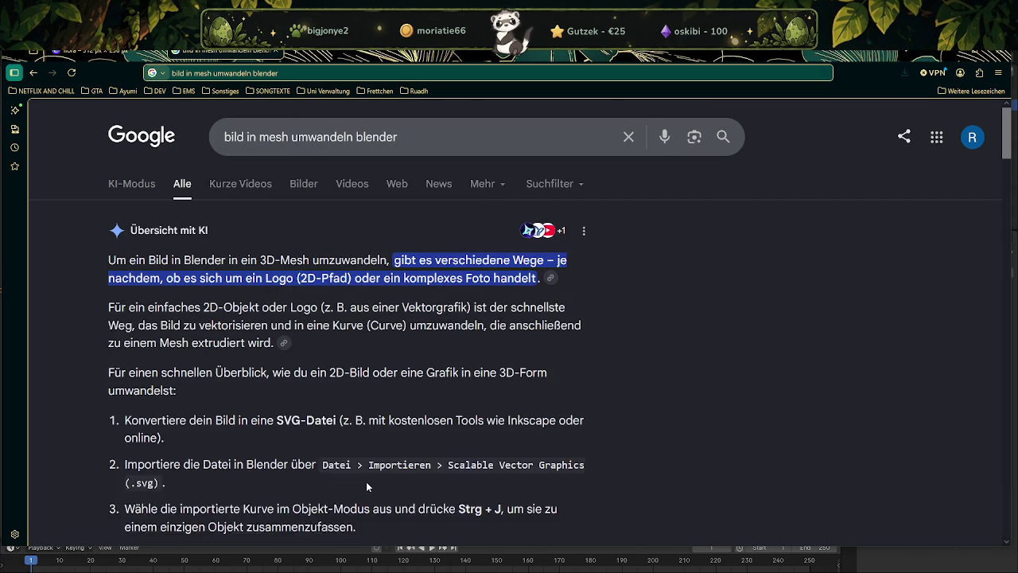
scroll(350, 395, "down", 2)
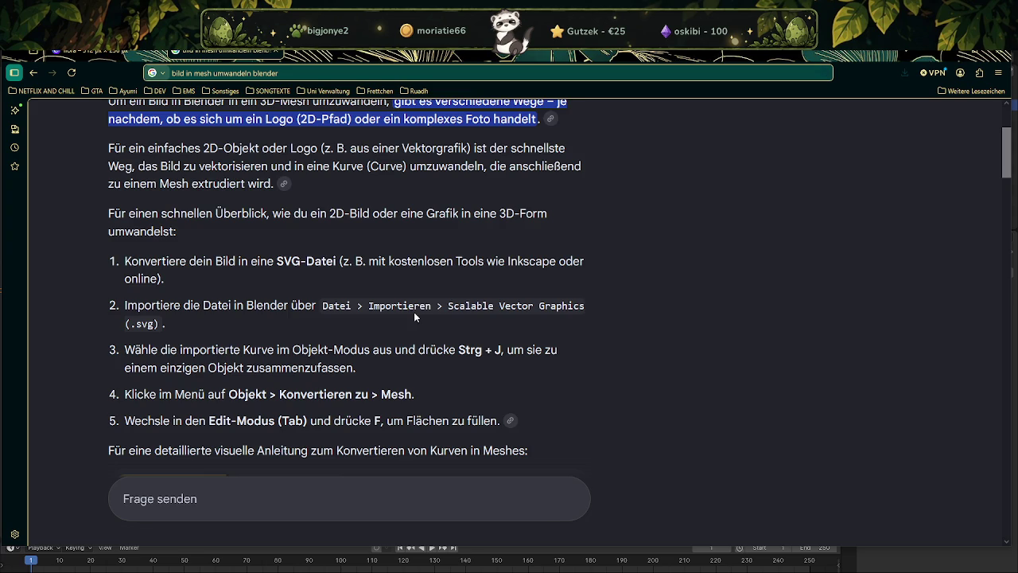
scroll(253, 132, "up", 2)
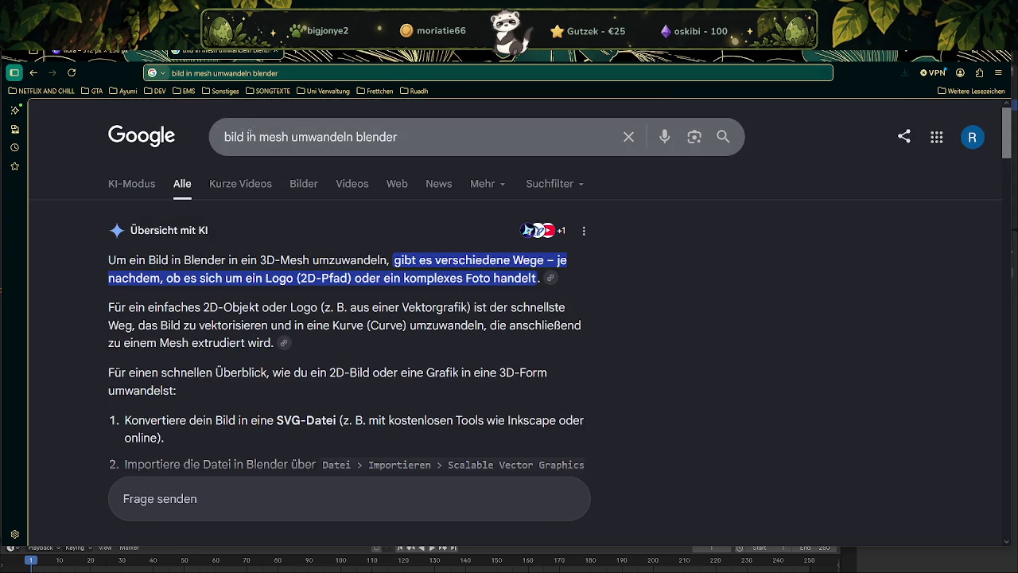
Search 'png in mesh umwandeln blender' and open the image-to-mesh tutorial video, skipping ahead
type("png")
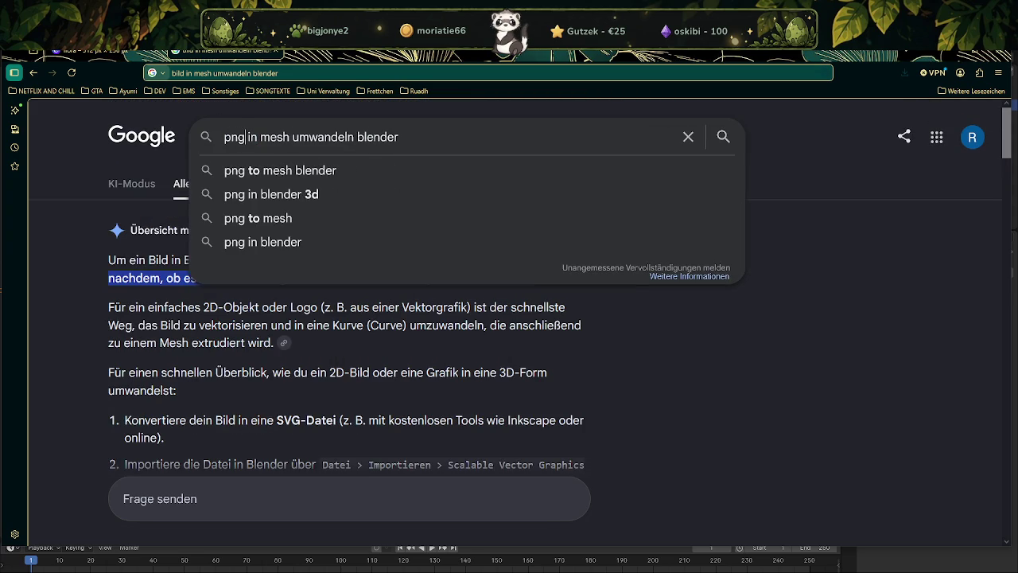
key("Return")
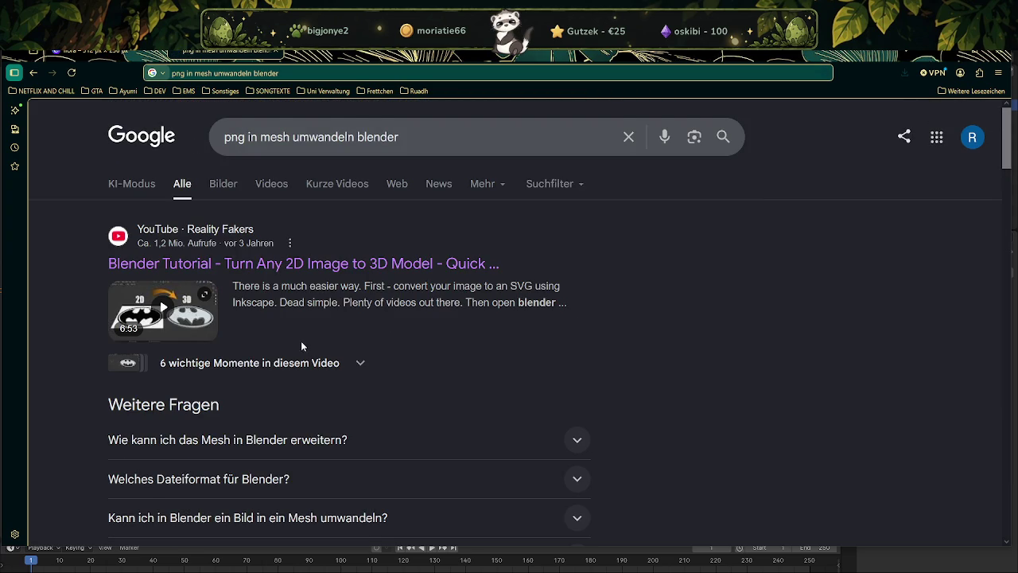
scroll(317, 317, "down", 1)
scroll(353, 324, "down", 3)
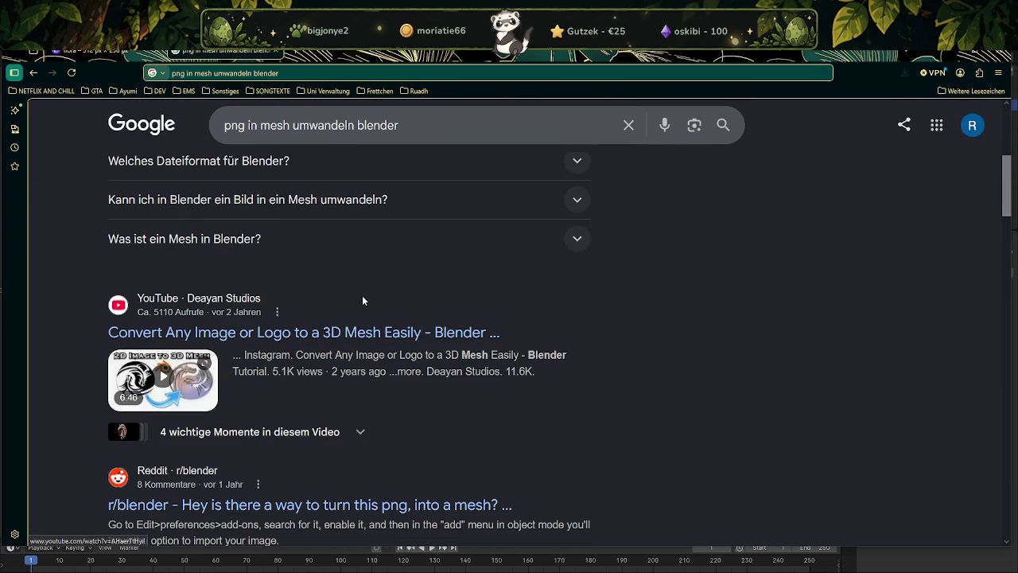
left_click(294, 334)
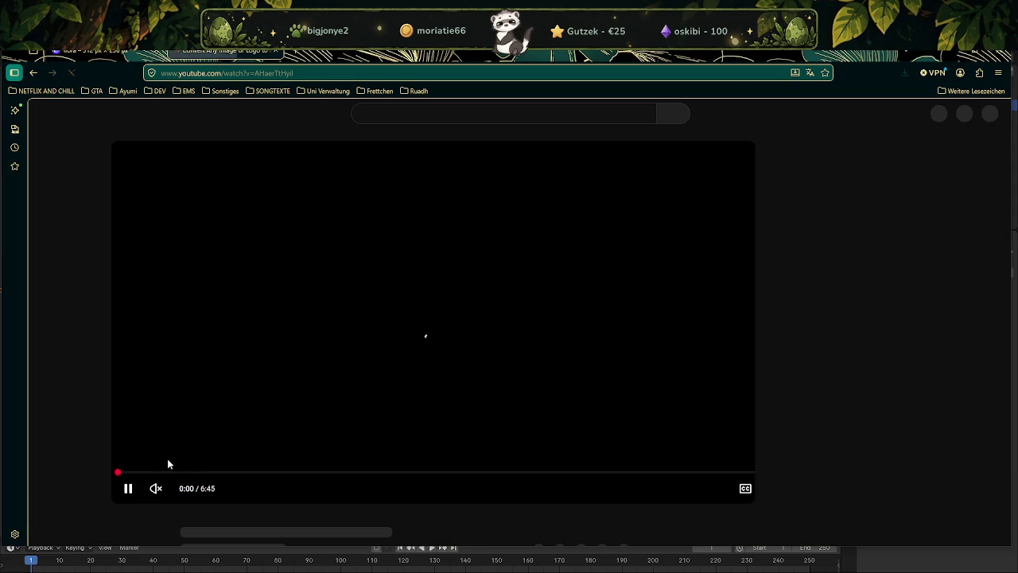
left_click_drag(163, 473, 315, 464)
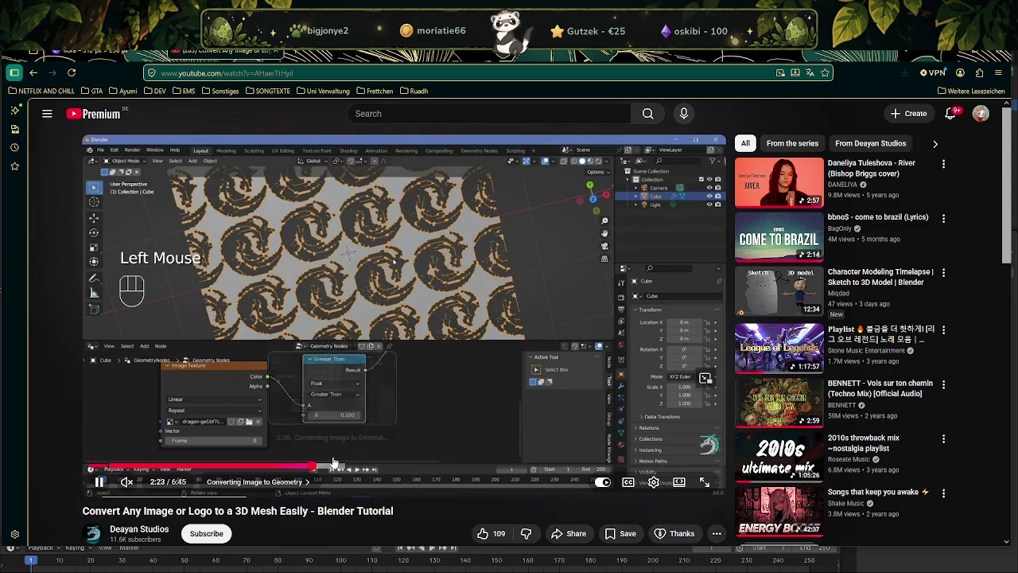
Scrub through the tutorial to the patterned mesh and finished logo result, then return to Blender
left_click_drag(314, 464, 410, 466)
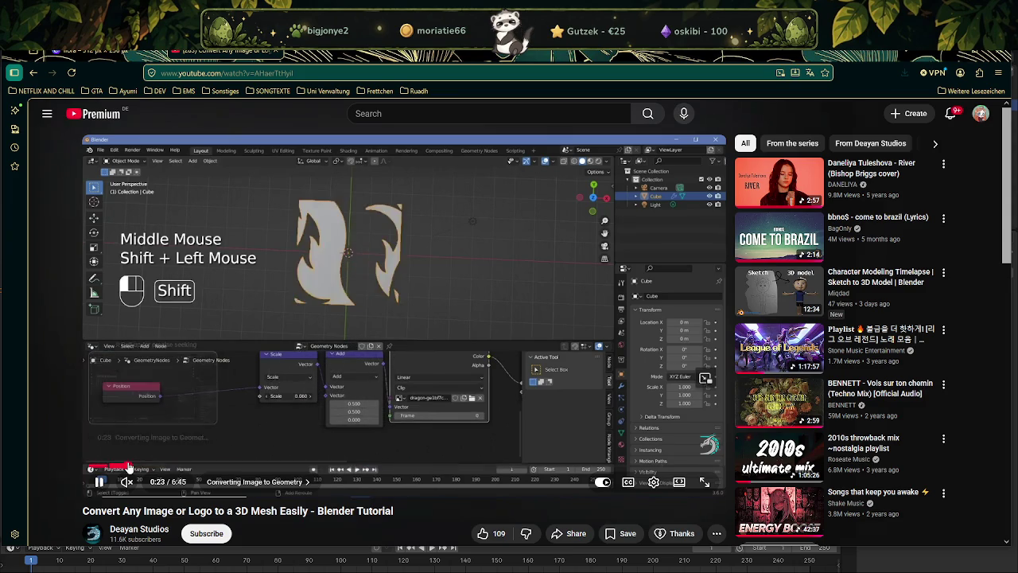
mouse_move(134, 466)
left_mouse_down()
mouse_move(115, 468)
mouse_move(241, 467)
mouse_move(181, 466)
left_mouse_up()
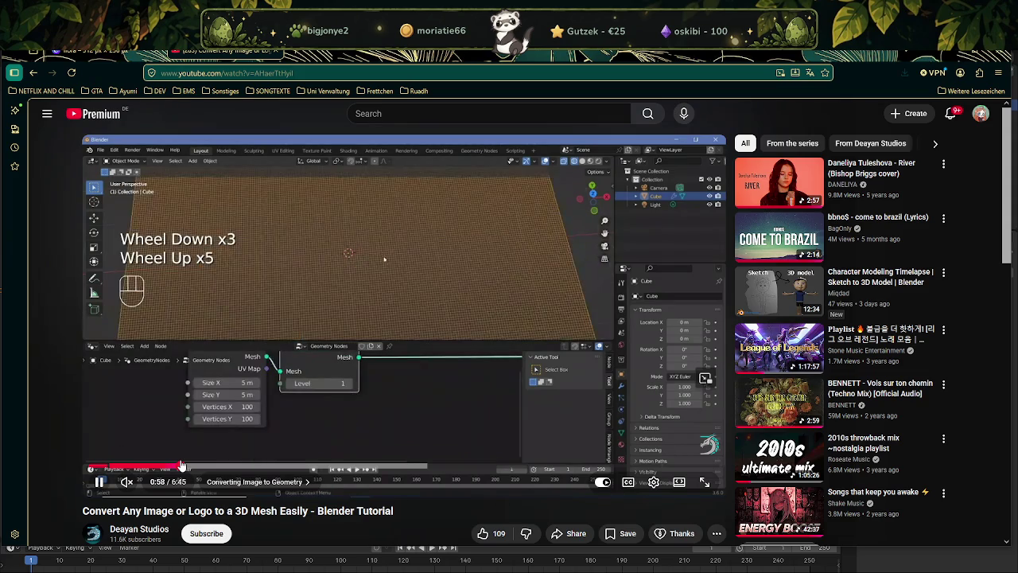
left_click_drag(317, 471, 467, 466)
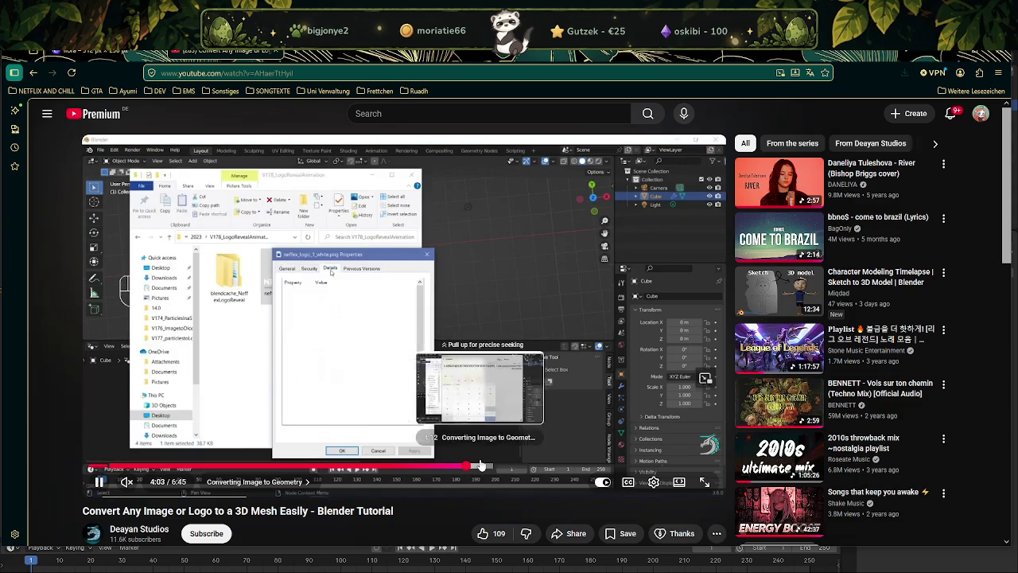
left_click_drag(467, 466, 549, 467)
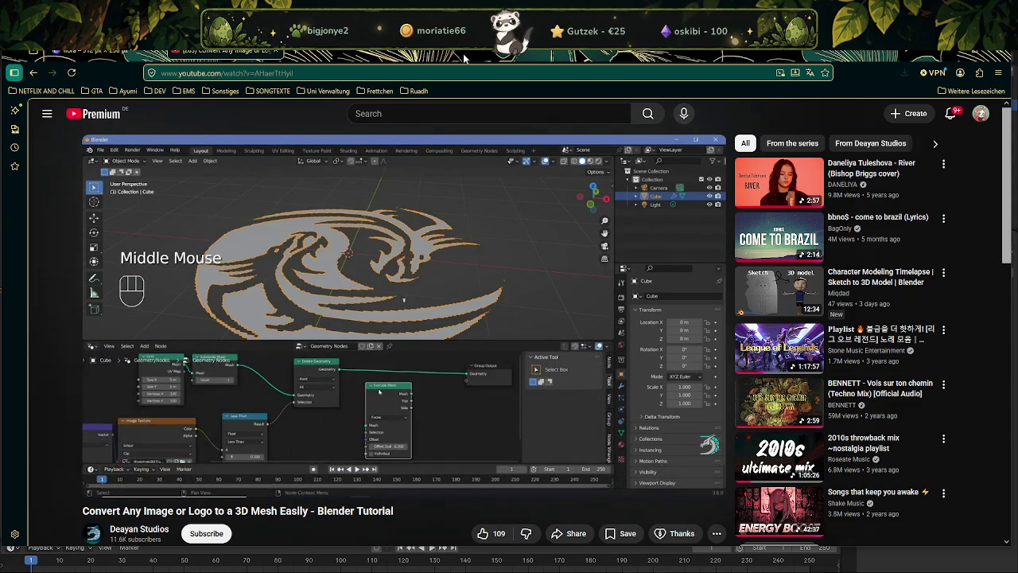
mouse_move(495, 79)
left_mouse_down()
mouse_move(496, 94)
mouse_move(496, 80)
left_mouse_up()
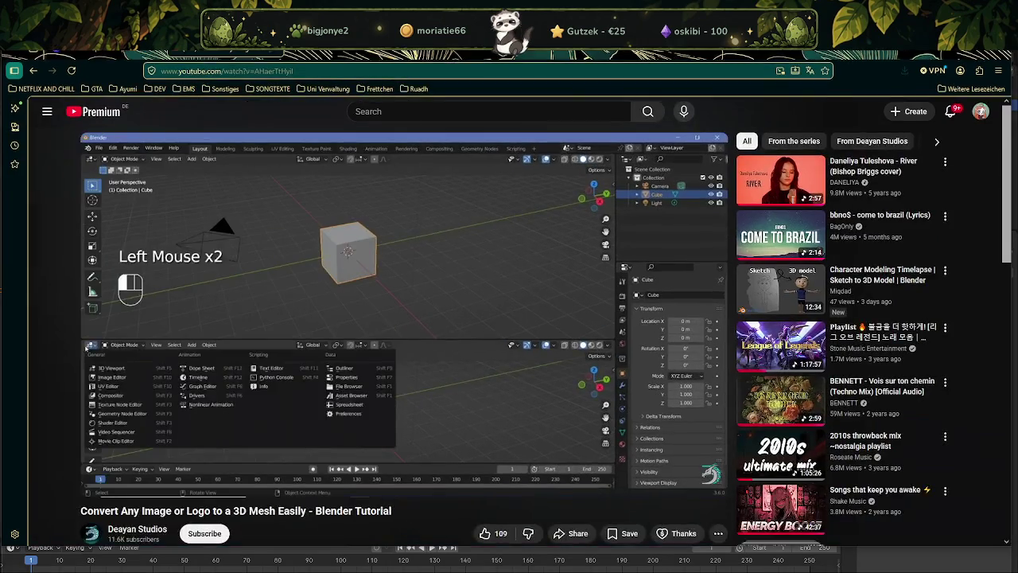
key("alt+Tab")
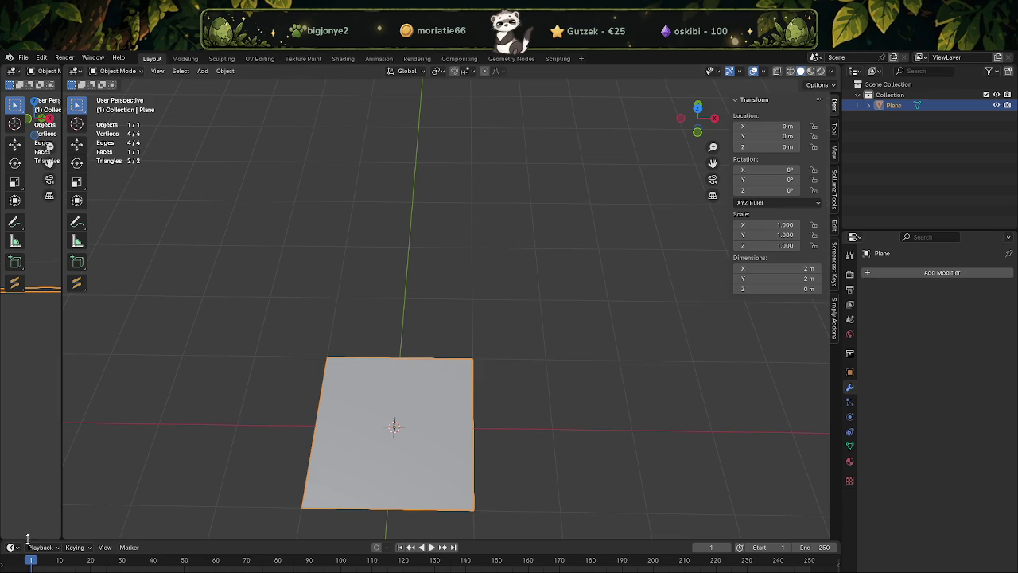
Make the timeline taller, split and widen the left-hand area, and bring up its editor-type list
left_click_drag(28, 540, 61, 503)
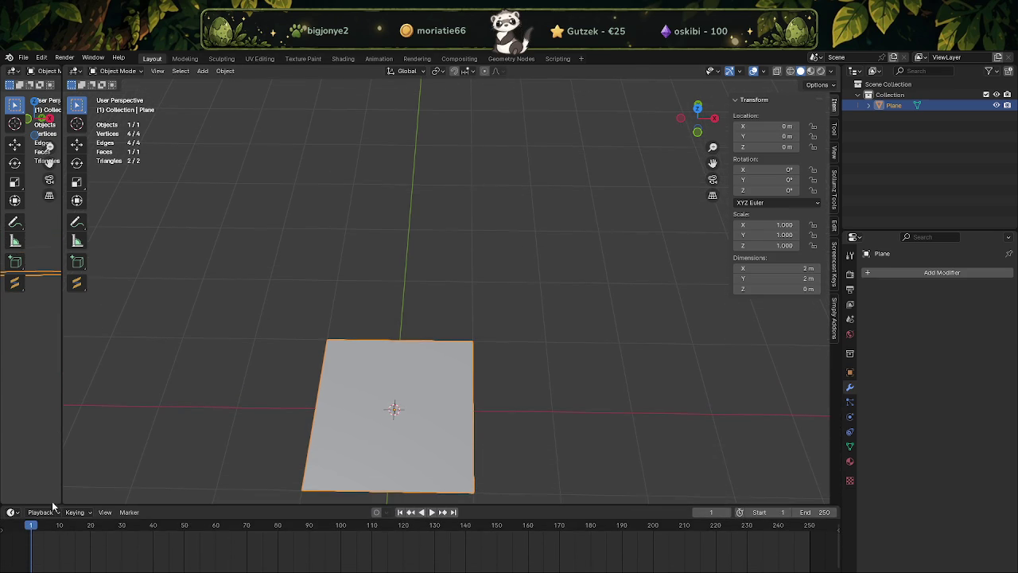
mouse_move(5, 503)
left_mouse_down()
mouse_move(25, 446)
mouse_move(74, 498)
left_mouse_up()
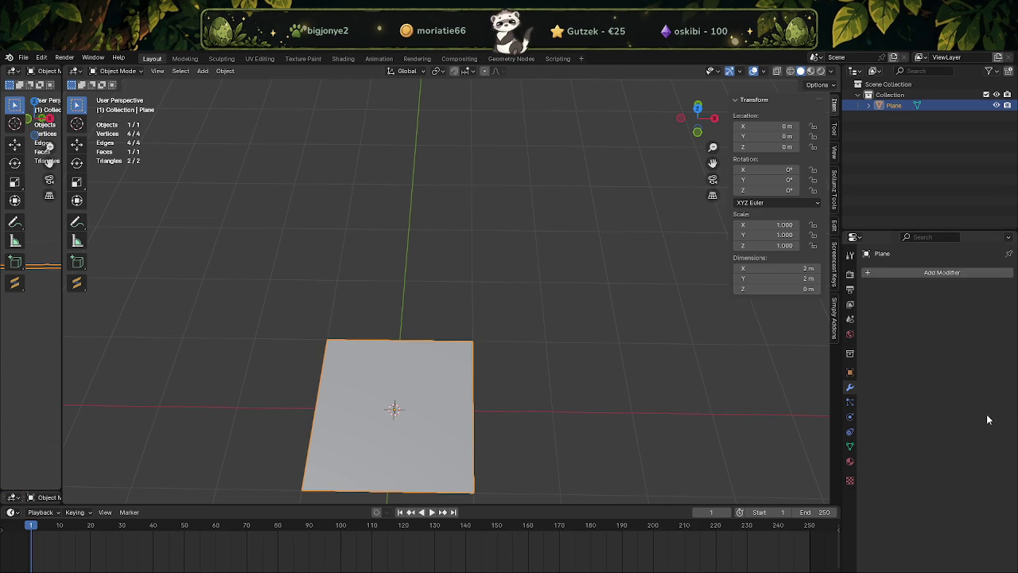
left_click_drag(60, 118, 273, 119)
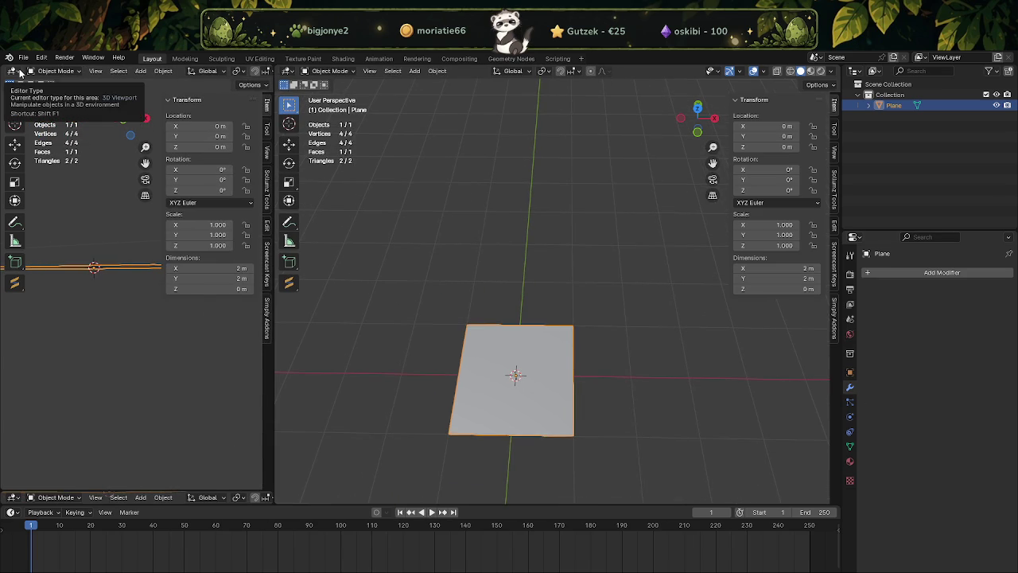
left_click(16, 72)
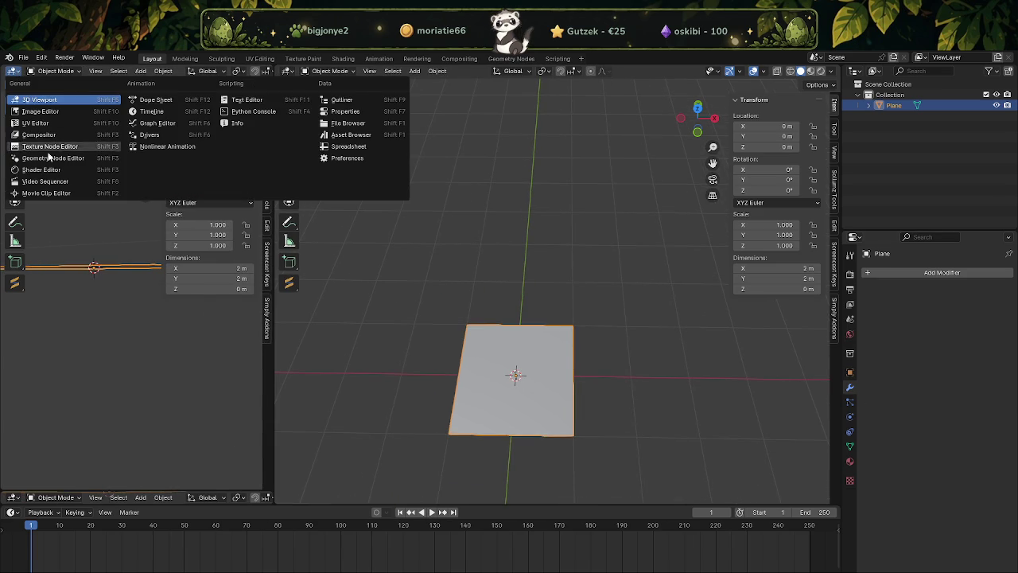
Switch the left area to a Geometry Node editor and create a new node tree for the plane
left_click(41, 169)
left_click(14, 72)
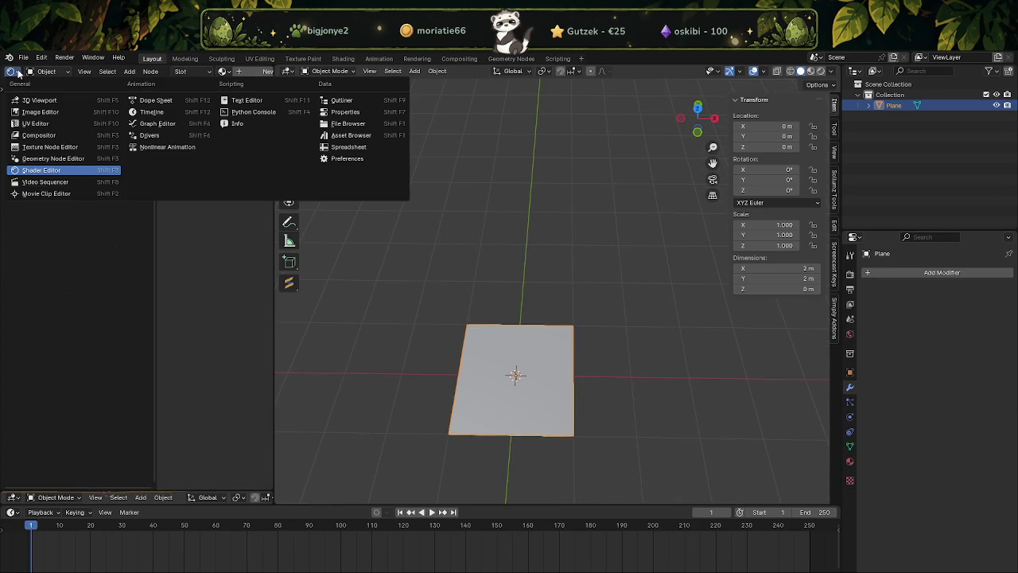
left_click(34, 159)
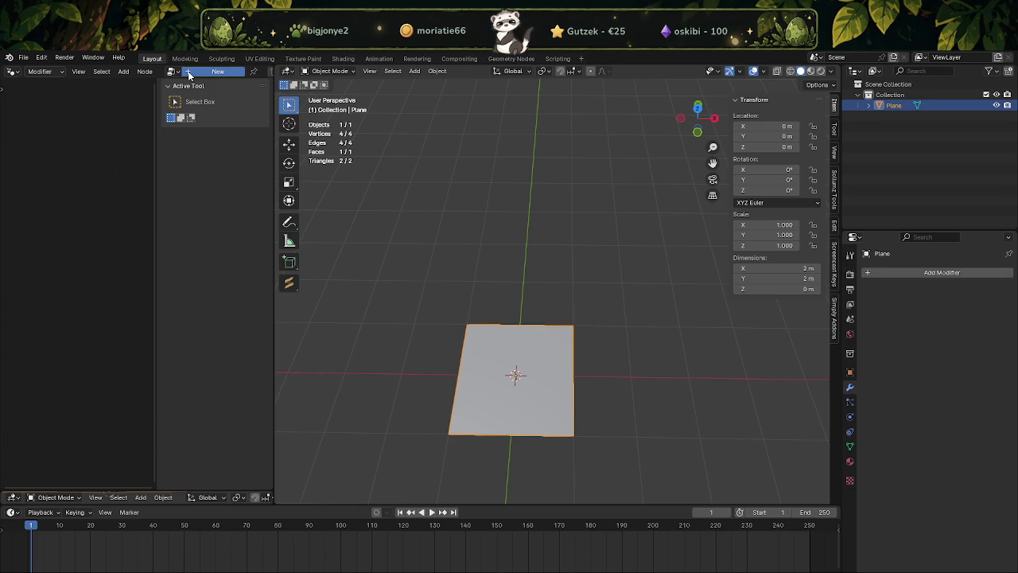
left_click(216, 71)
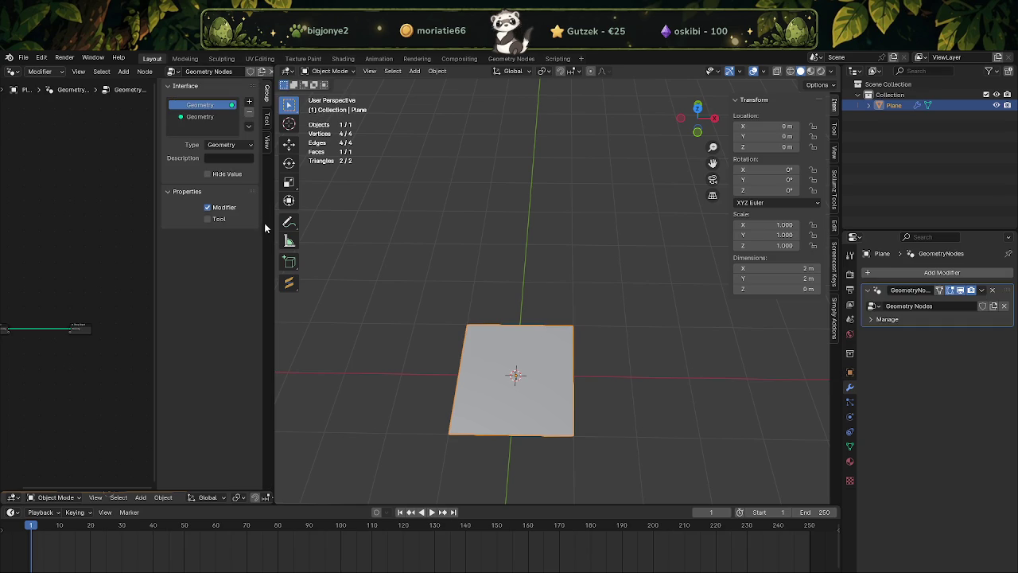
Frame the Group Input and Group Output nodes and widen the node editor beside the 3D view
mouse_move(104, 292)
middle_mouse_down()
mouse_move(70, 297)
mouse_move(101, 263)
mouse_move(66, 259)
middle_mouse_up()
scroll(66, 259, "up", 3)
left_click_drag(156, 267, 211, 269)
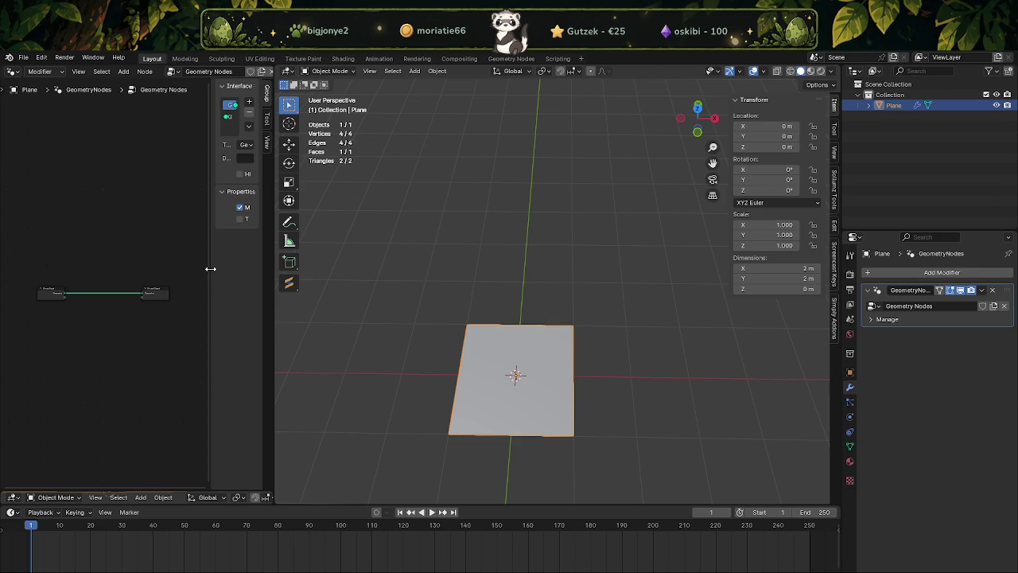
scroll(76, 255, "up", 1)
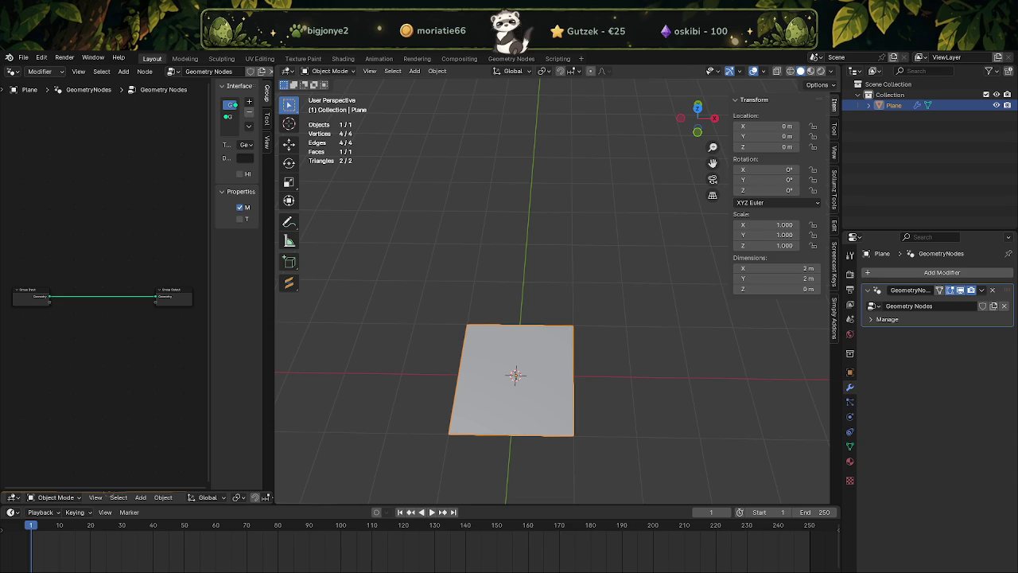
key("Home")
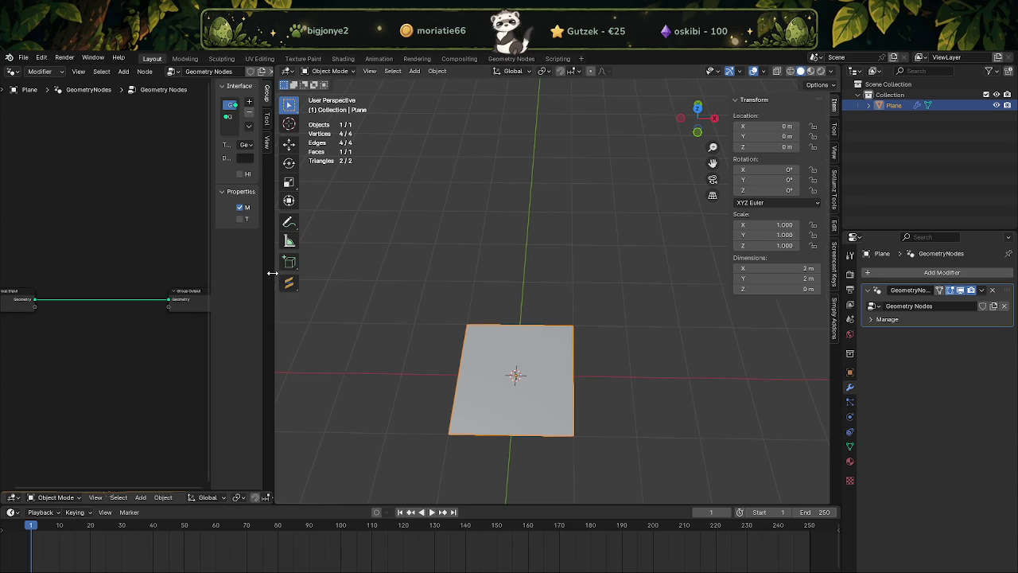
left_click_drag(272, 273, 640, 279)
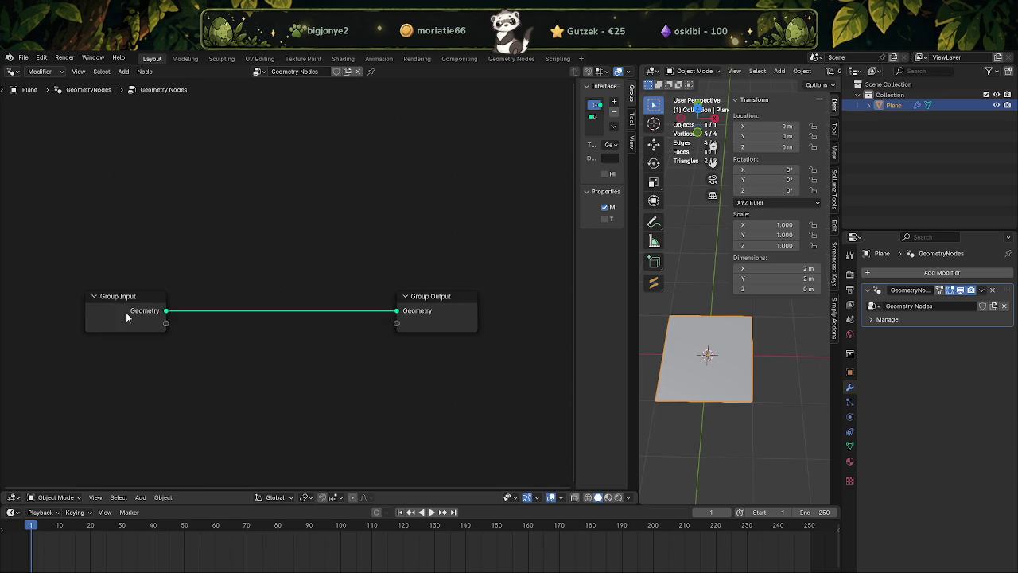
Delete the Group Input node so only the Group Output node remains
left_click(127, 312)
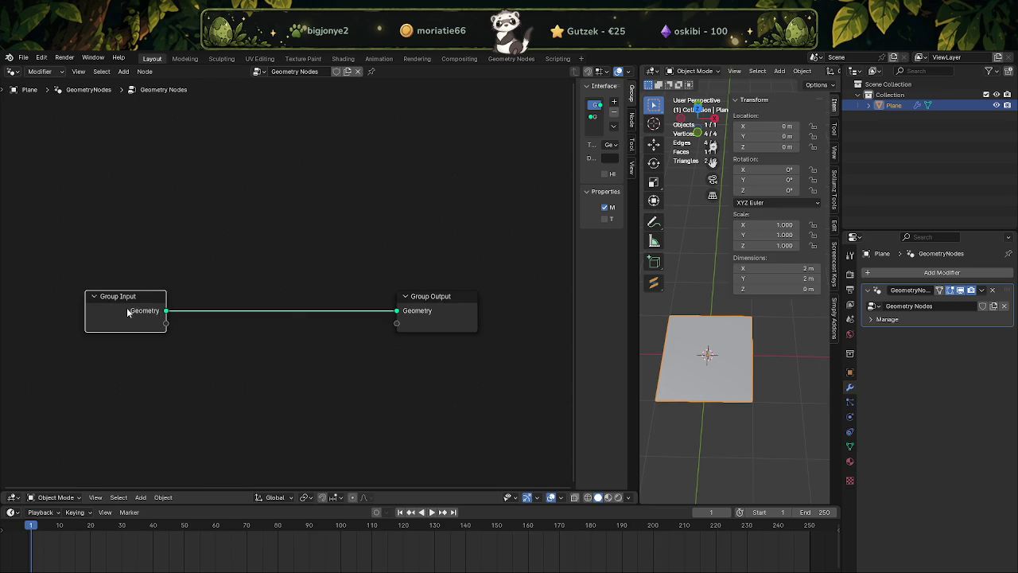
key("Delete")
left_click(124, 72)
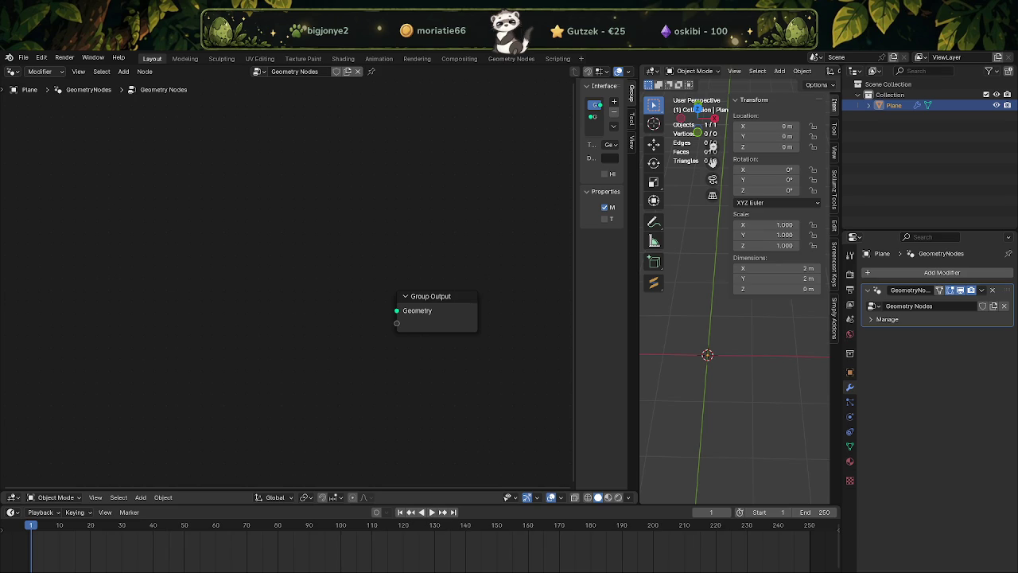
right_click(238, 350)
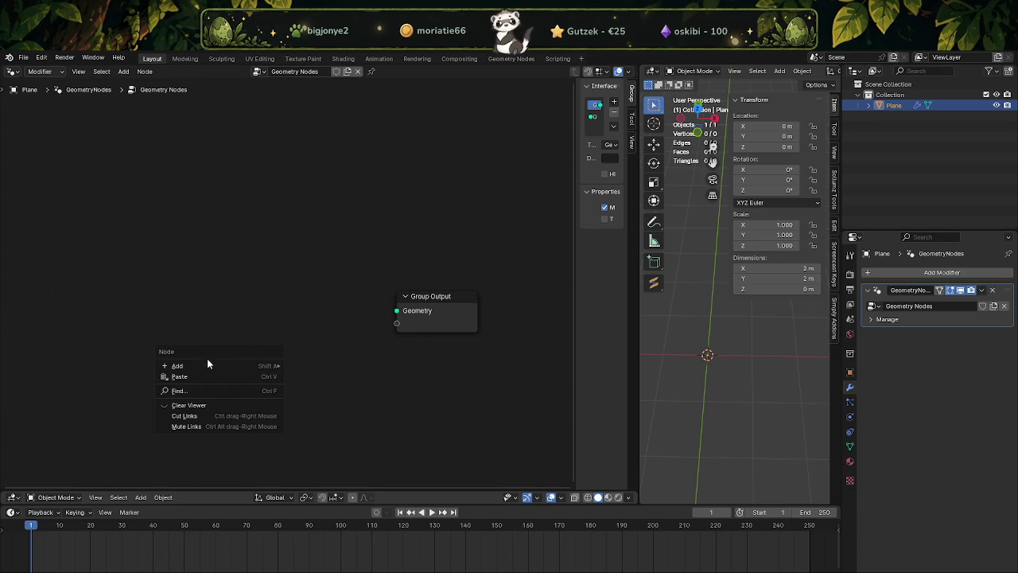
left_click(194, 390)
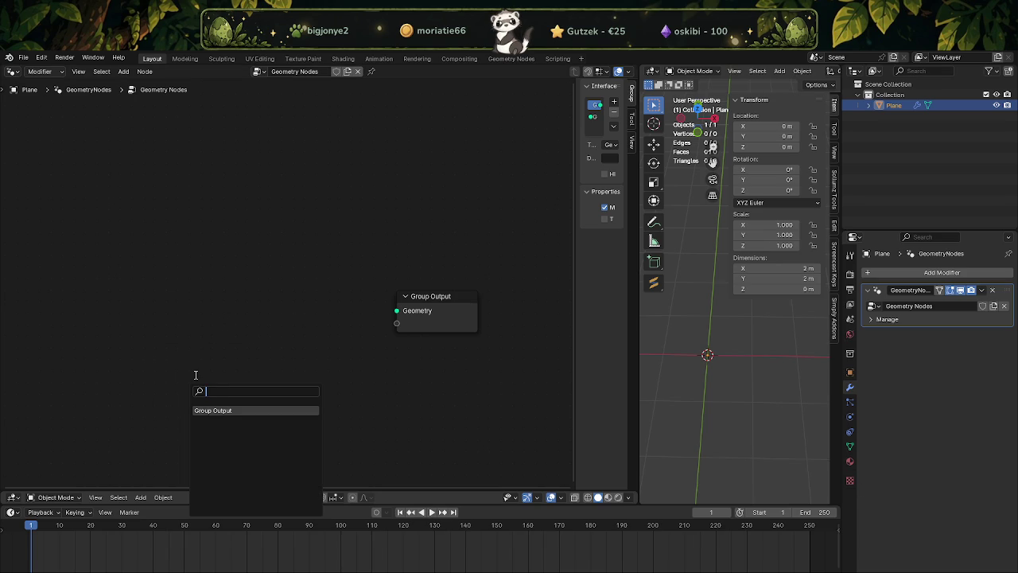
type("gri")
type("d")
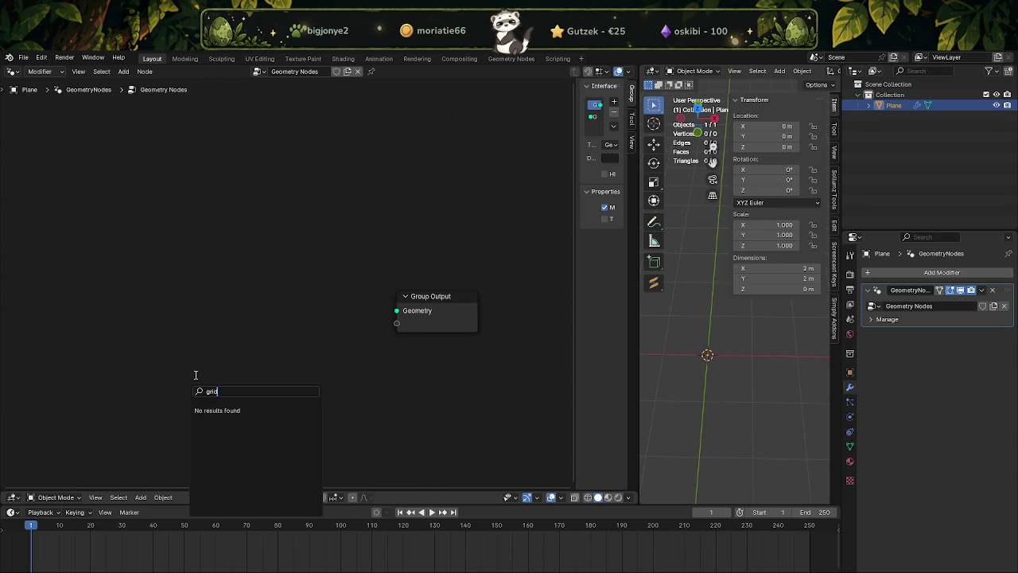
key("BackSpace")
key("BackSpace")
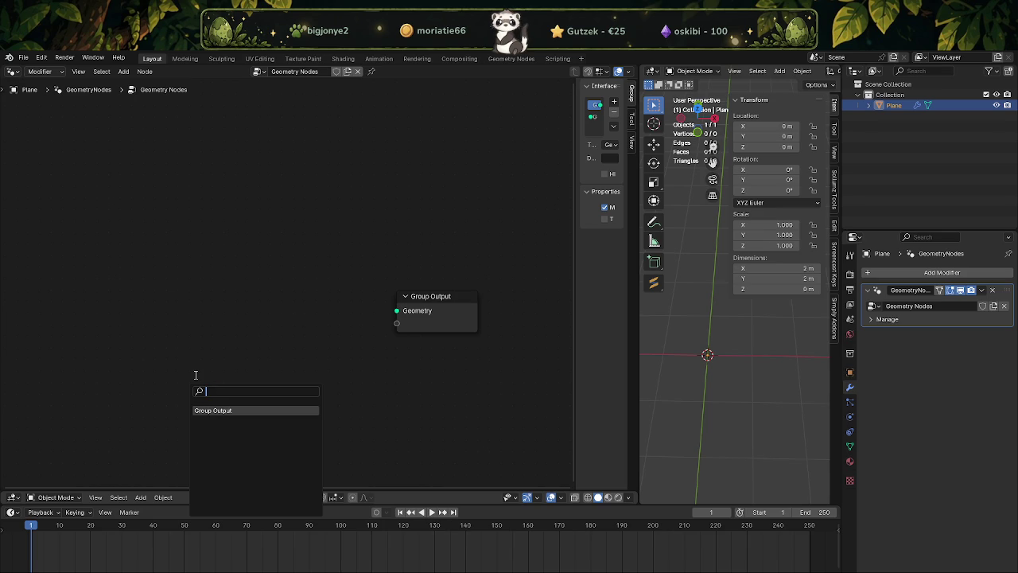
key("Escape")
left_click(123, 70)
mouse_move(143, 204)
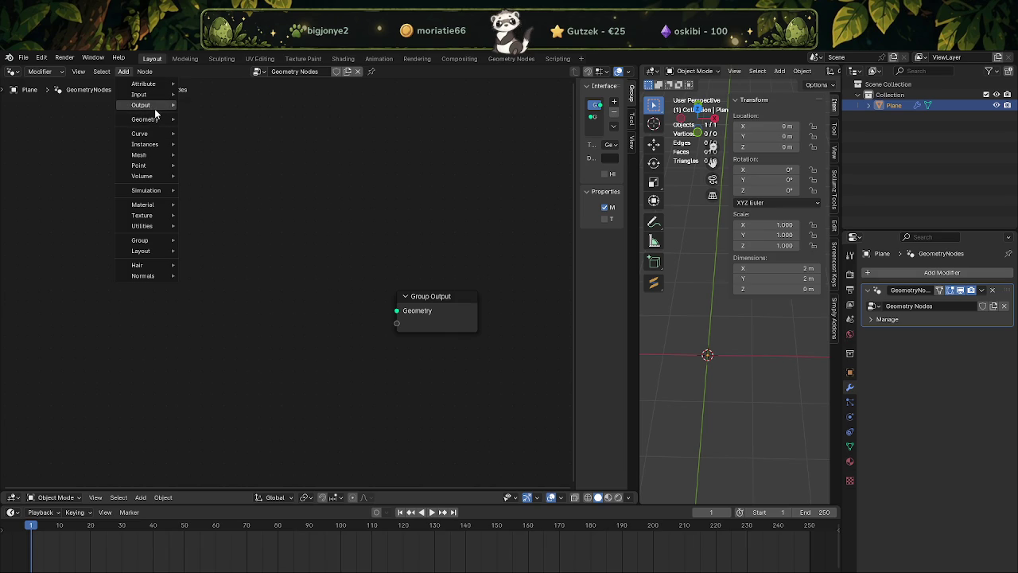
mouse_move(139, 94)
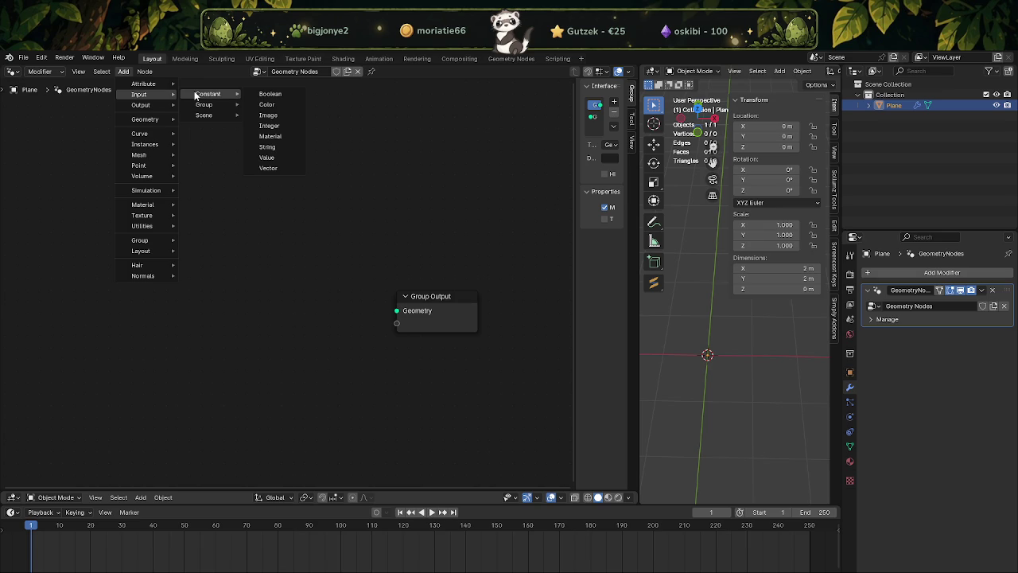
mouse_move(204, 115)
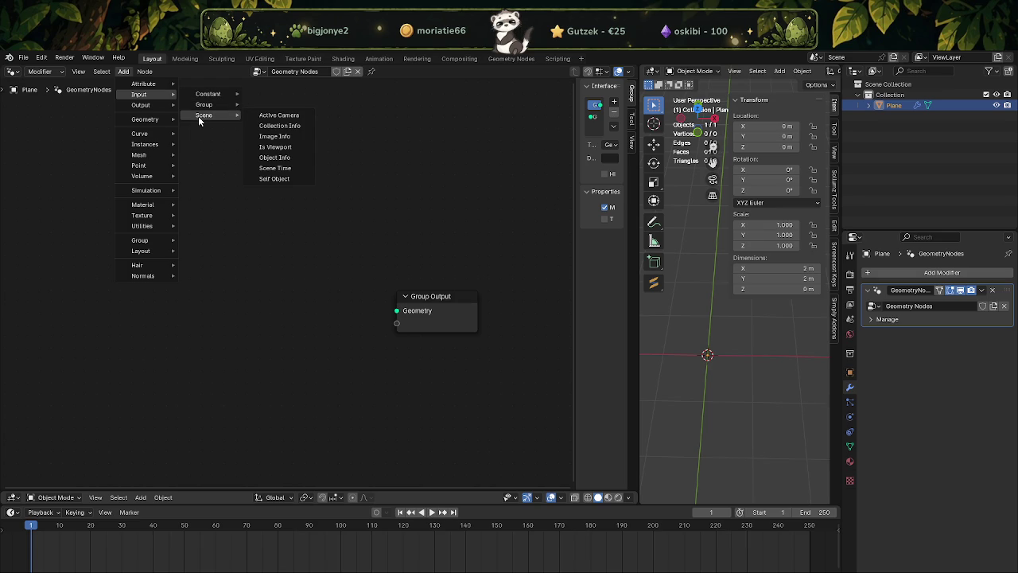
key("Escape")
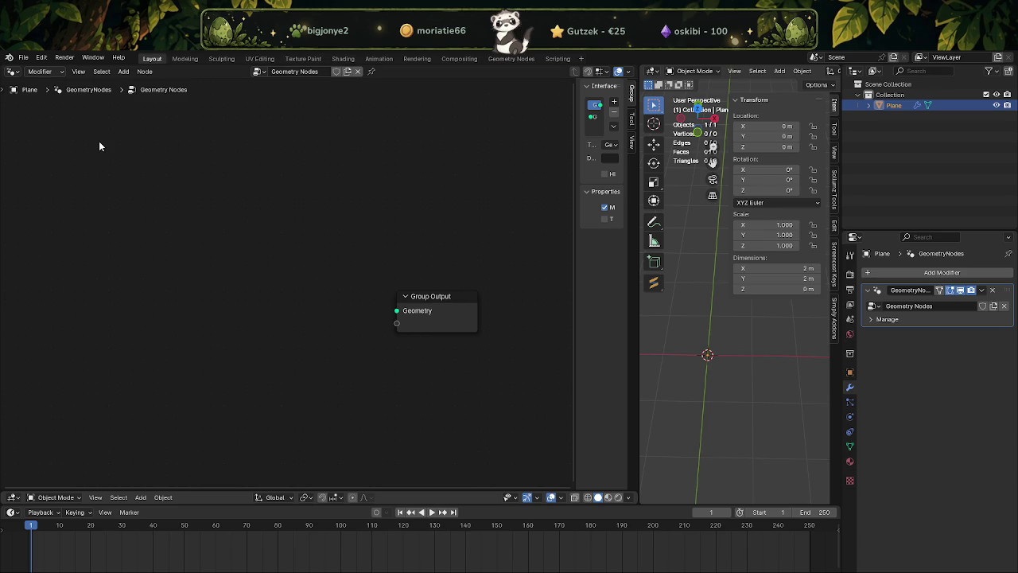
left_click(124, 72)
key("ctrl+f")
Clear the 'grid' search text and bring up the node editor's Add menu with Shift+A
type("gr")
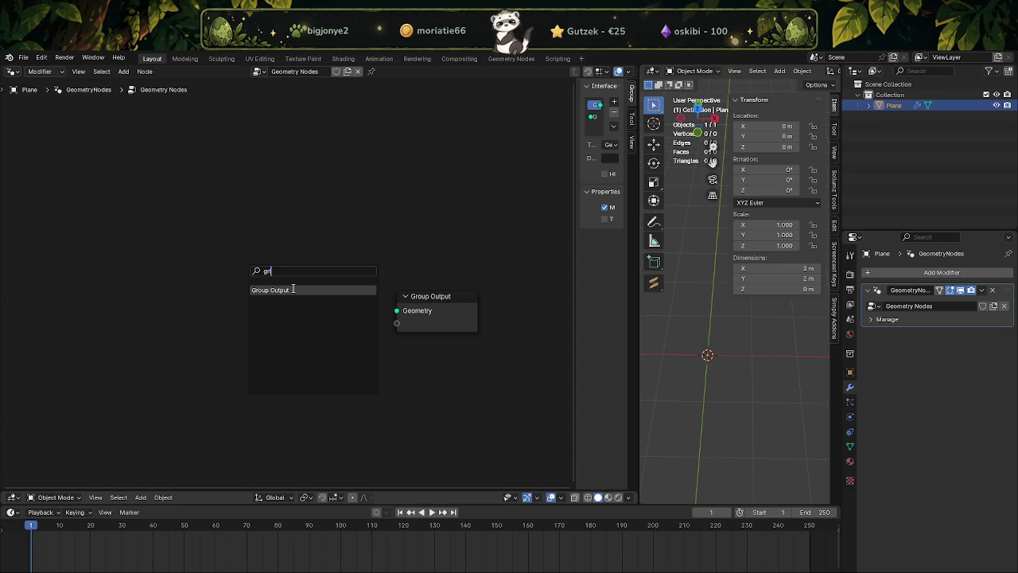
type("id")
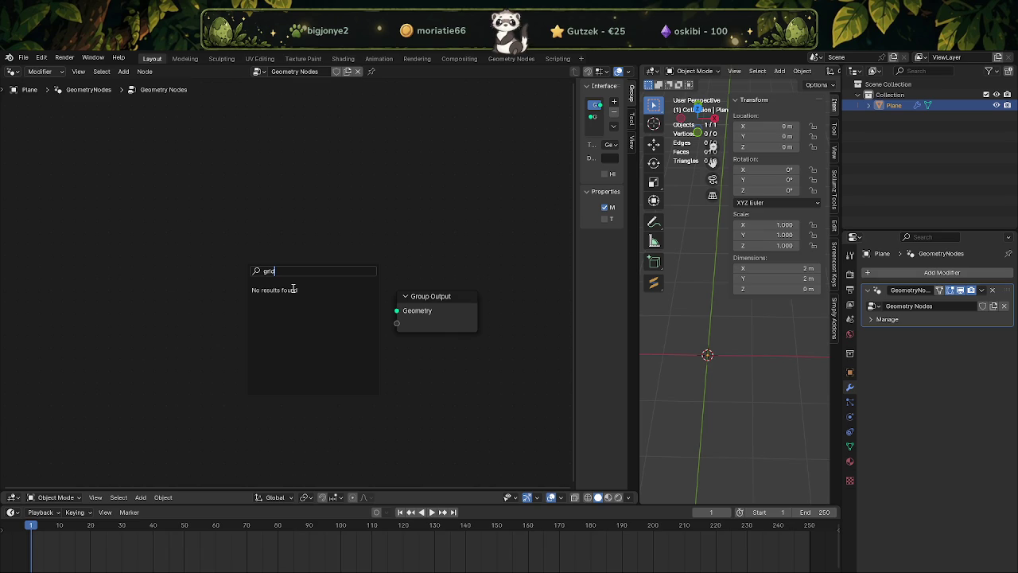
key("BackSpace")
key("BackSpace")
key("BackSpace")
key("BackSpace")
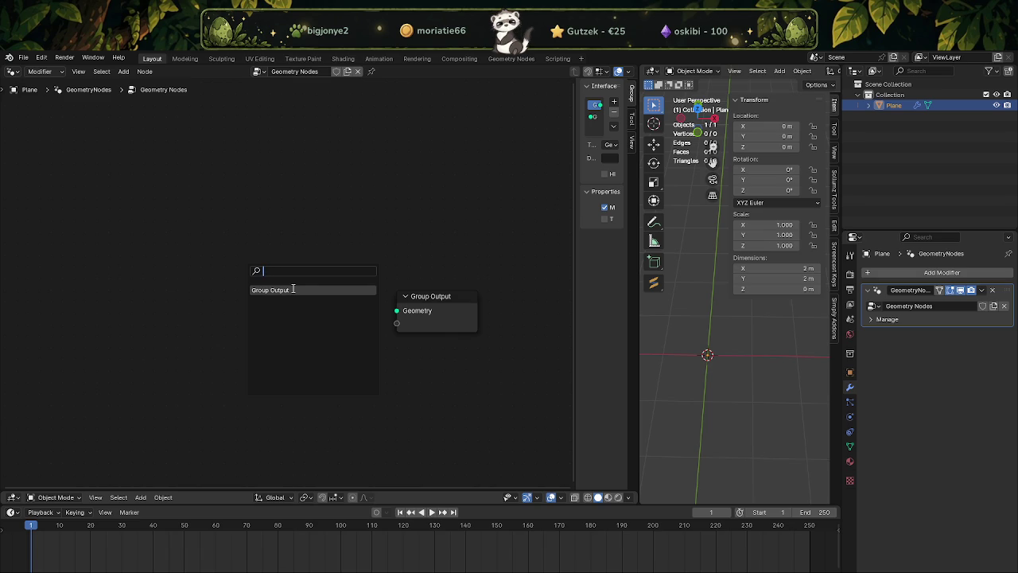
right_click(218, 223)
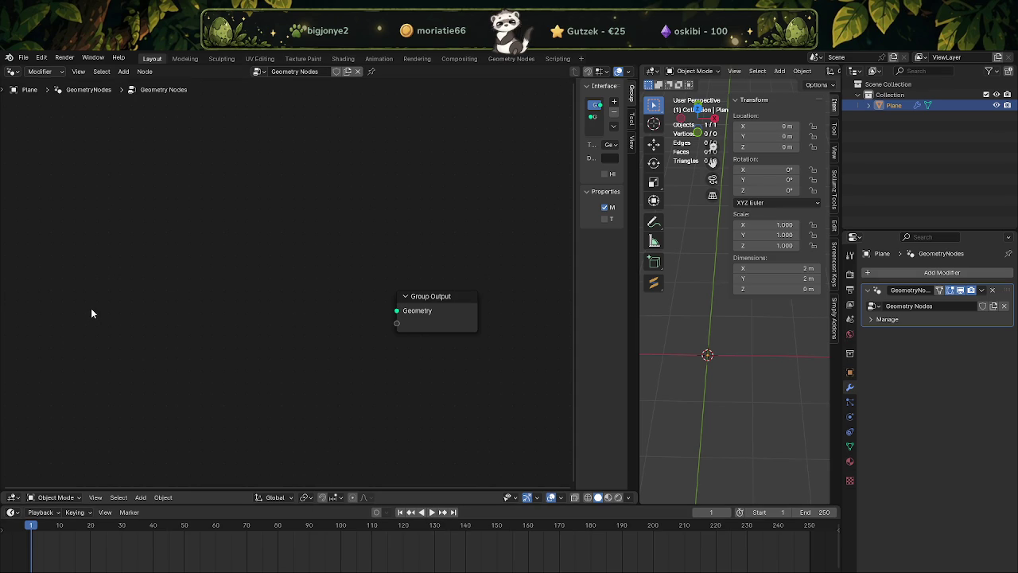
right_click(121, 218)
key("shift+a")
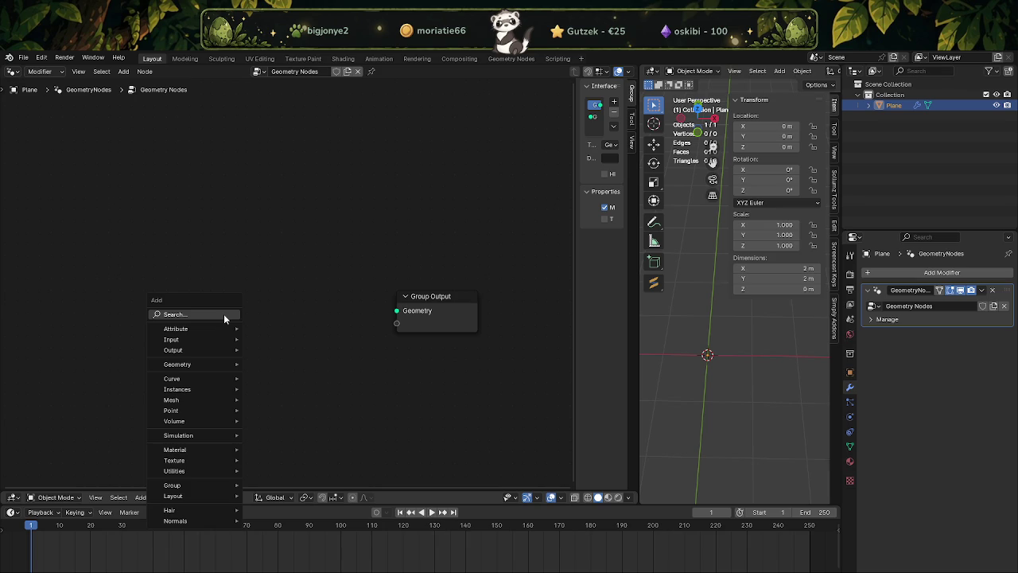
Add a Grid node and connect its Mesh output to Group Output
left_click(223, 315)
type("grid")
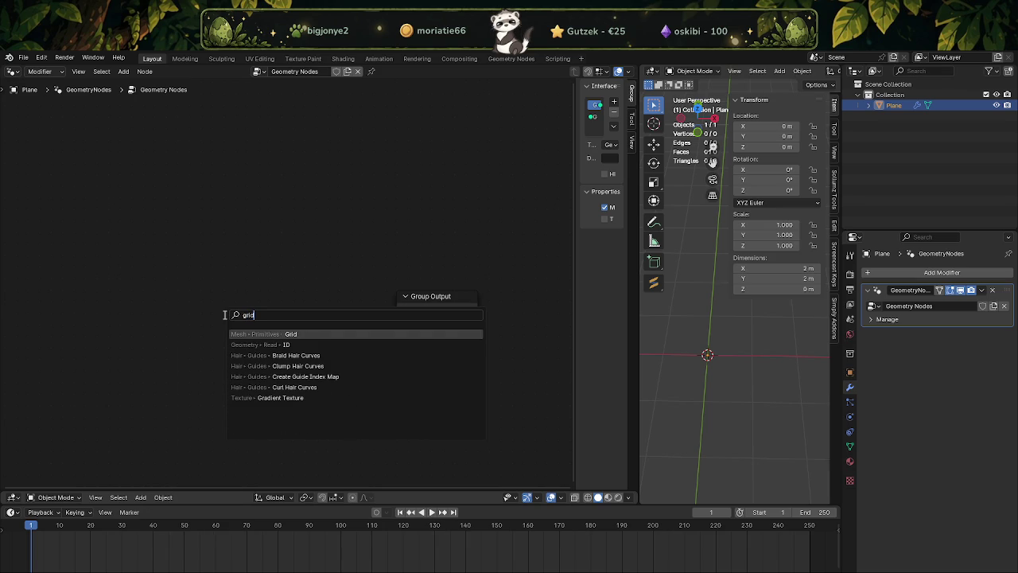
key("Return")
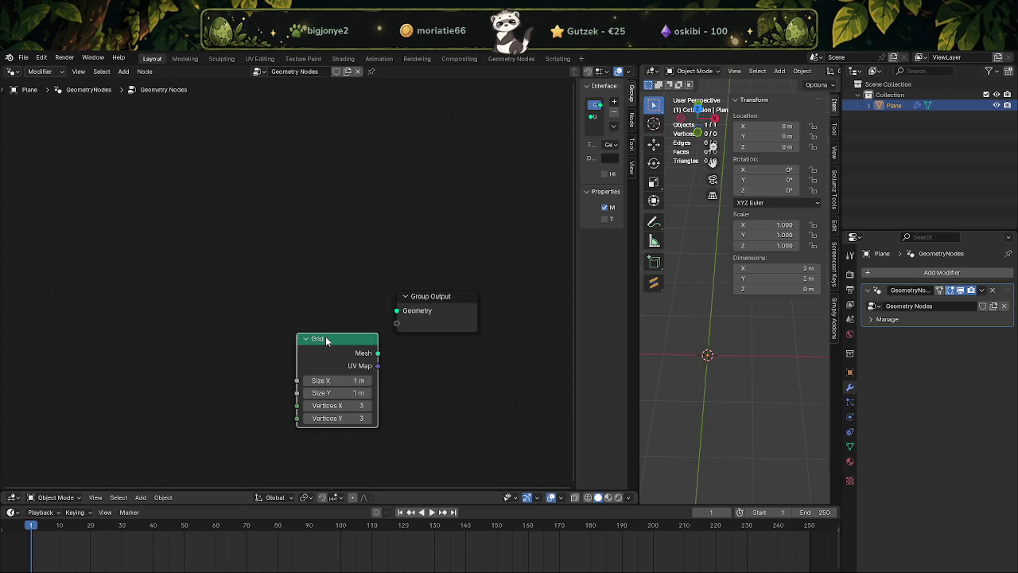
left_click_drag(267, 202, 396, 310)
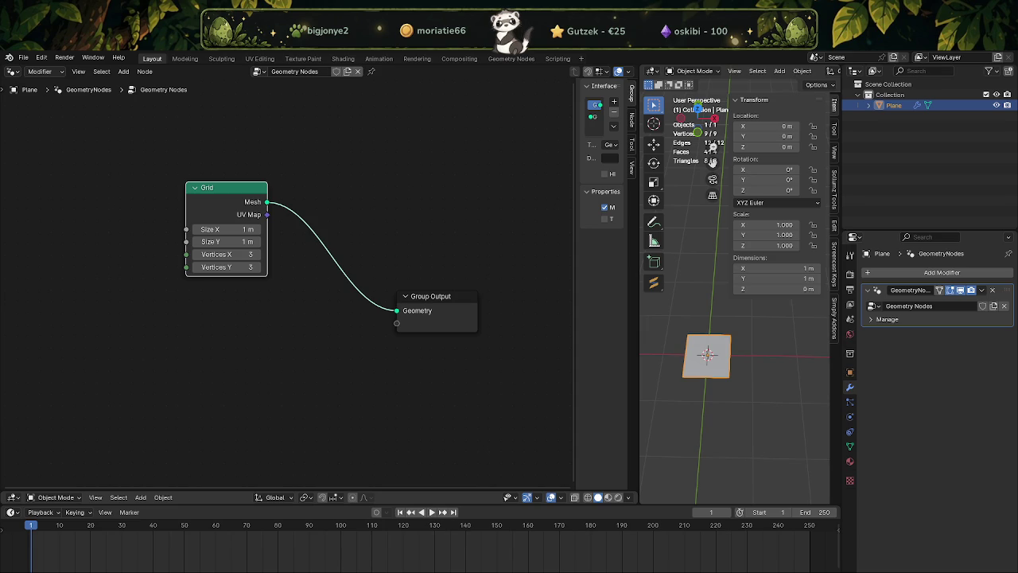
Set the Grid to size 5 m by 5 m with 100 by 100 vertices
left_click(254, 230)
type("5")
key("Tab")
type("5")
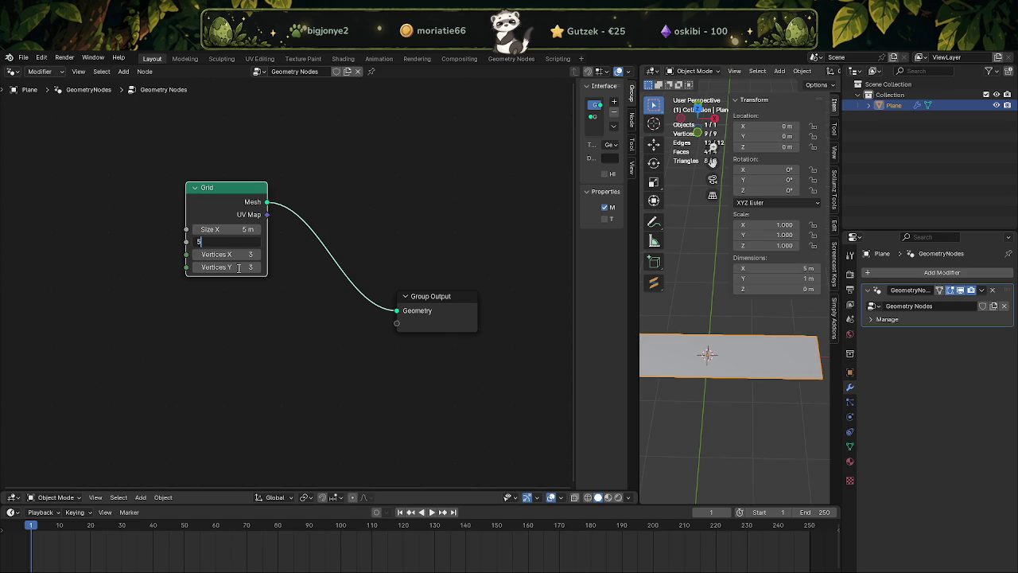
key("Return")
left_click(232, 253)
type("100")
key("Tab")
type("100")
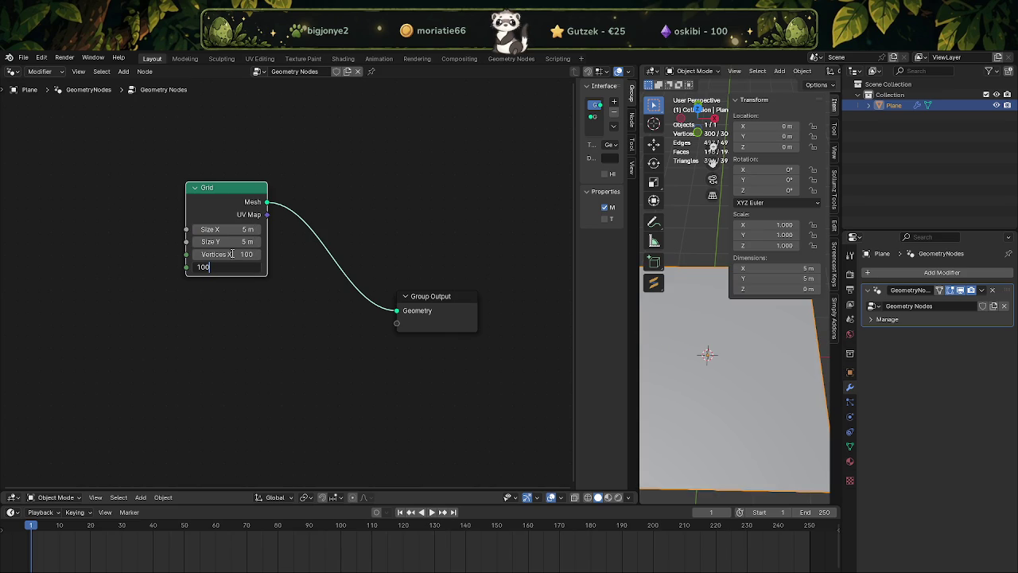
key("Return")
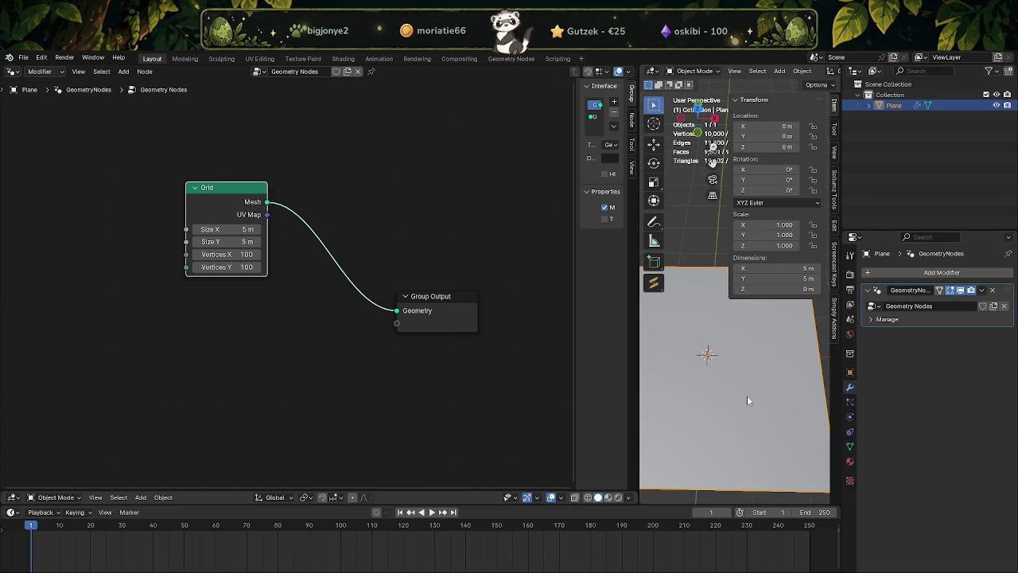
Deselect the Grid node and bring up the Add menu's node search
left_click(310, 344)
right_click(310, 344)
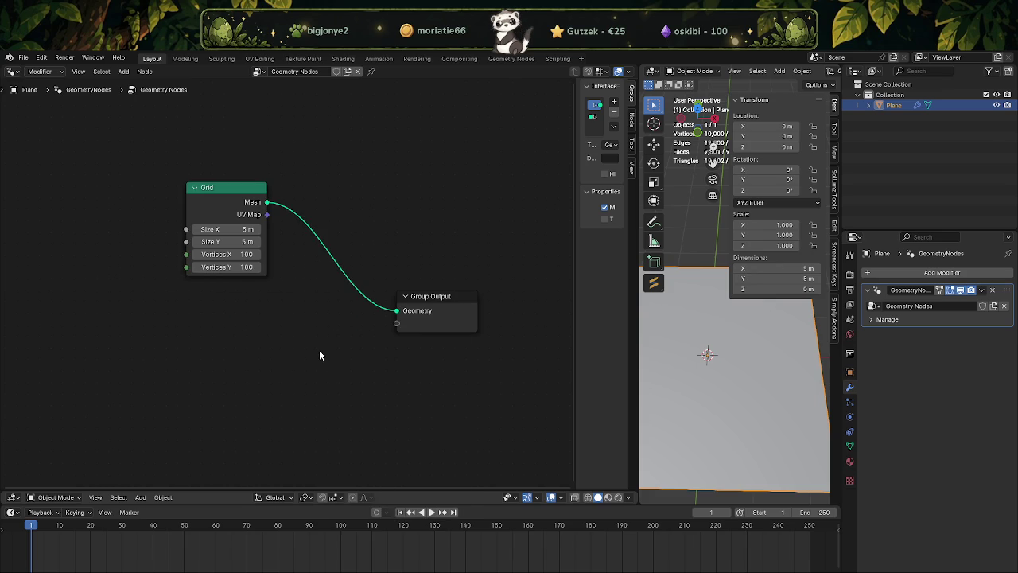
key("shift+a")
left_click(319, 351)
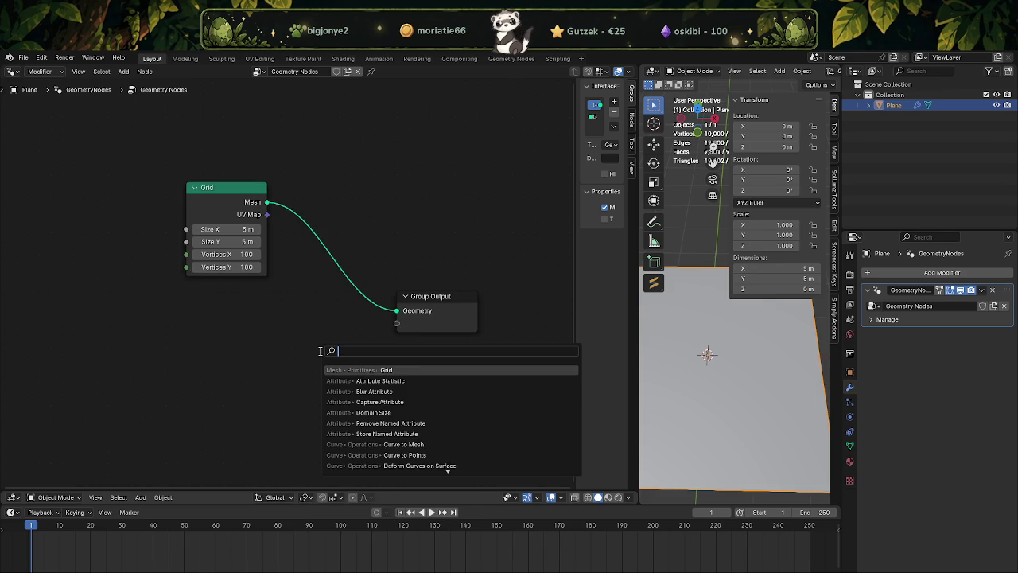
Insert a Subdivide Mesh node between the Grid and Group Output
type("sub")
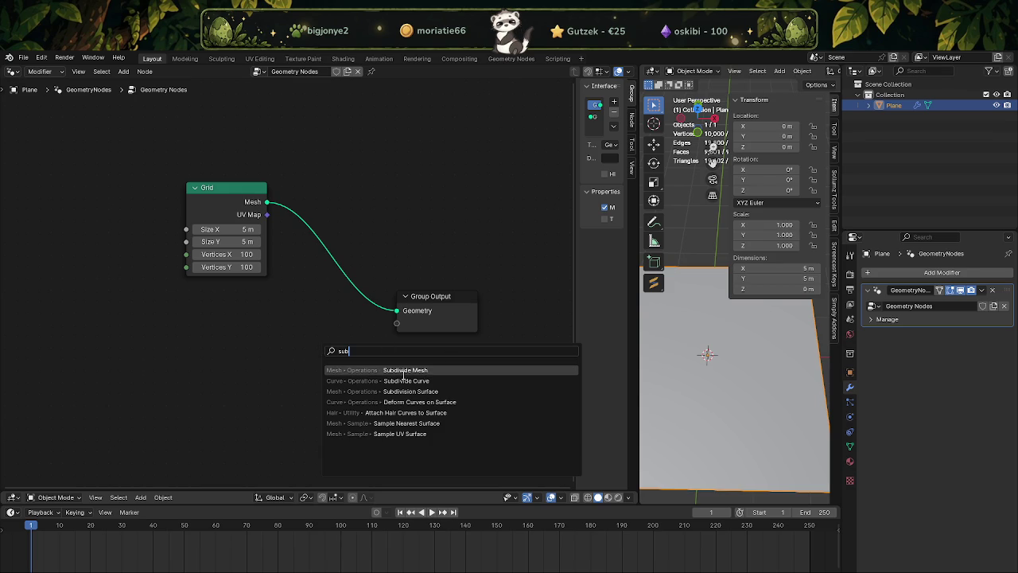
key("Return")
left_click(337, 293)
Inspect the subdivided plane in Edit Mode with an enlarged 3D view, then return to Object Mode
key("Tab")
mouse_move(740, 357)
middle_mouse_down()
mouse_move(767, 341)
mouse_move(780, 360)
middle_mouse_up()
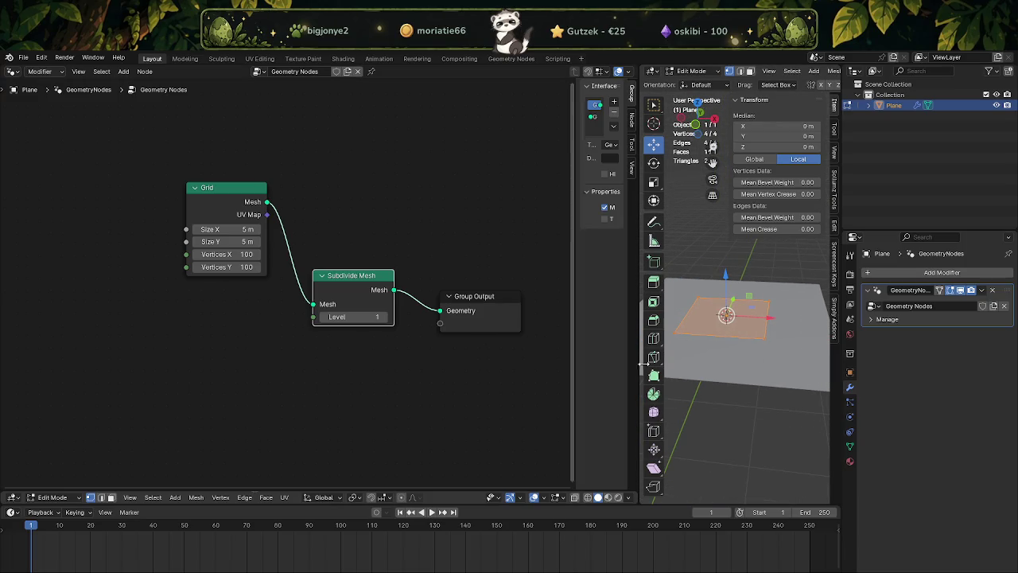
left_click_drag(636, 319, 411, 322)
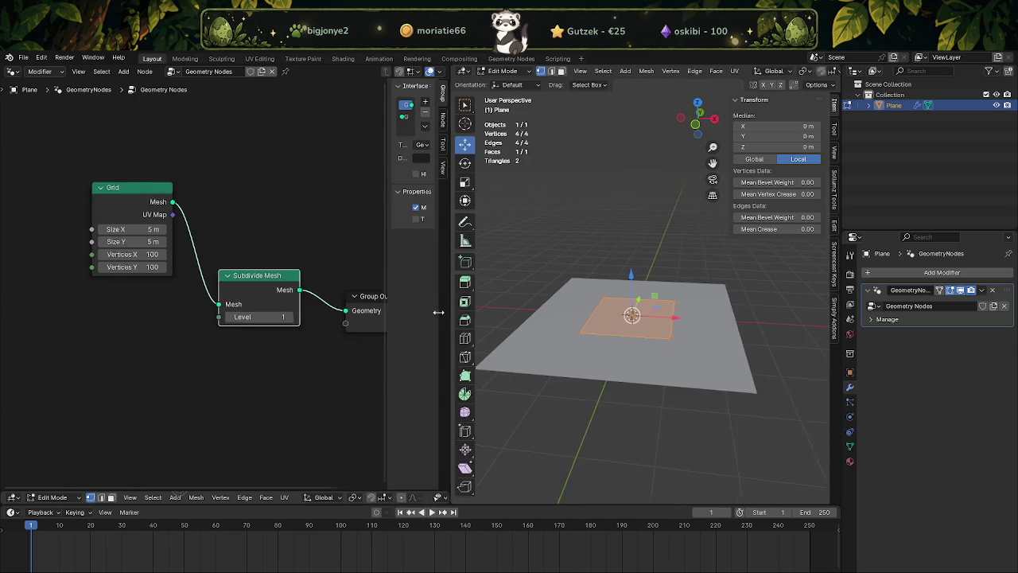
key("Tab")
key("Tab")
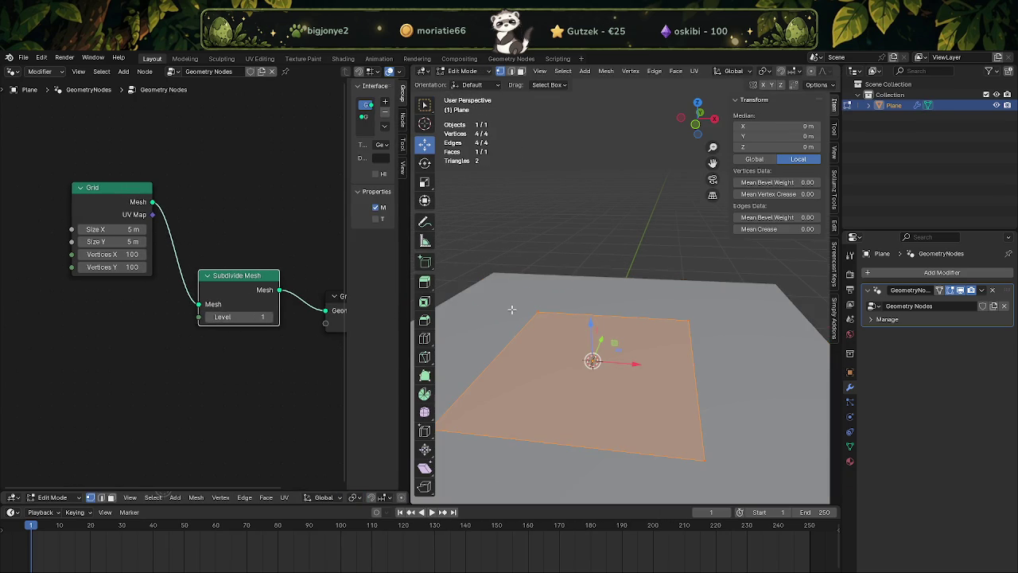
scroll(566, 345, "up", 2)
middle_click_drag(566, 344, 529, 394)
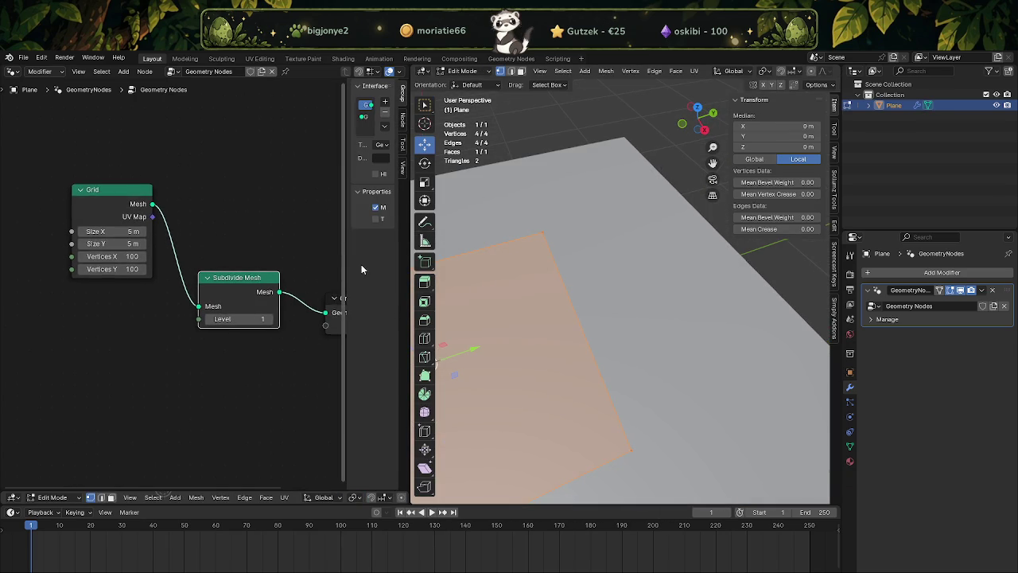
scroll(167, 329, "down", 1)
scroll(191, 334, "down", 1)
scroll(171, 334, "up", 1)
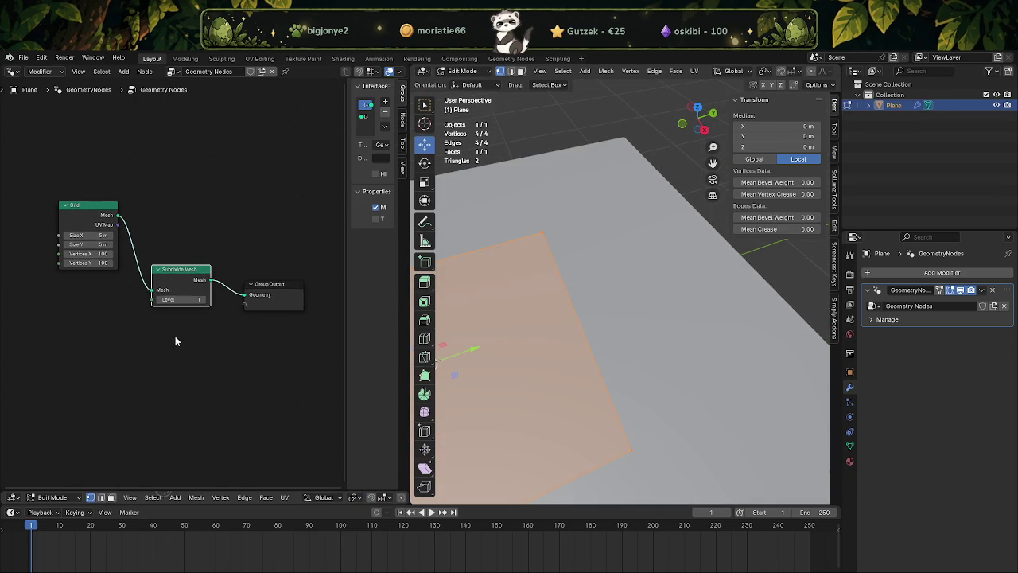
scroll(197, 334, "up", 1)
scroll(191, 351, "up", 1)
scroll(197, 356, "down", 1)
left_click(597, 333)
scroll(597, 333, "down", 2)
key("Tab")
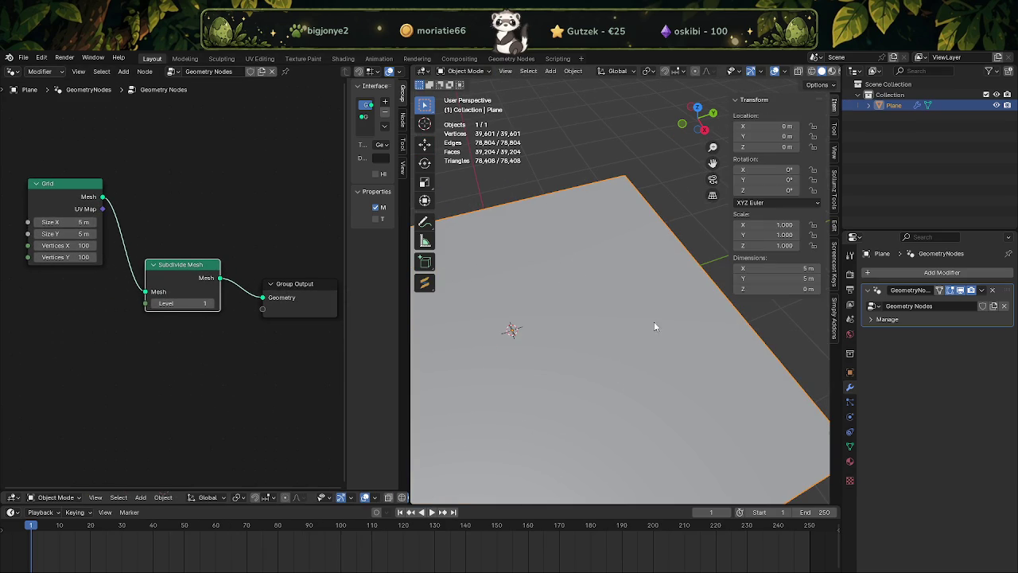
scroll(654, 328, "down", 2)
scroll(651, 321, "down", 1)
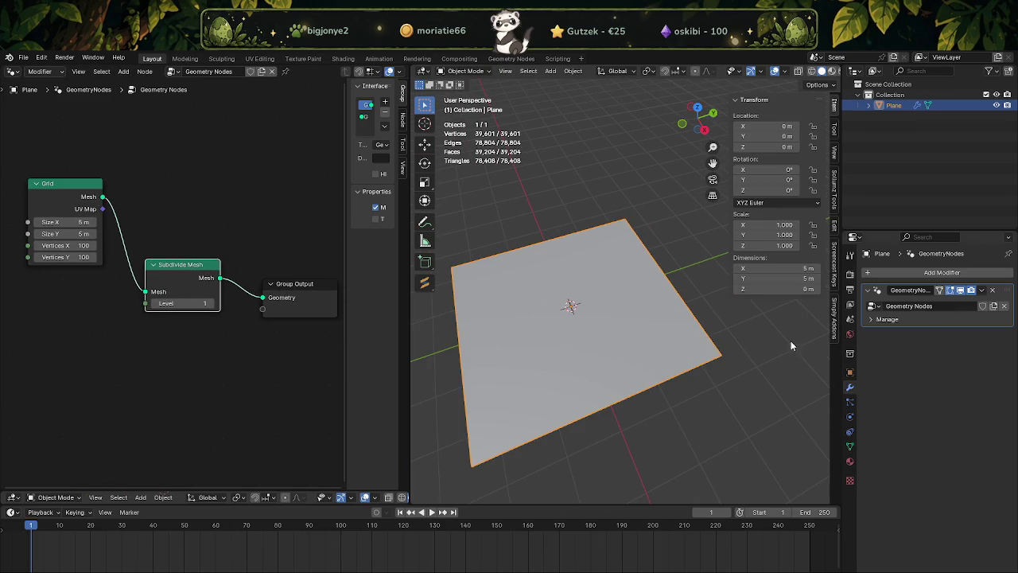
Delete the test plane and quit Blender
key("Delete")
key("shift+c")
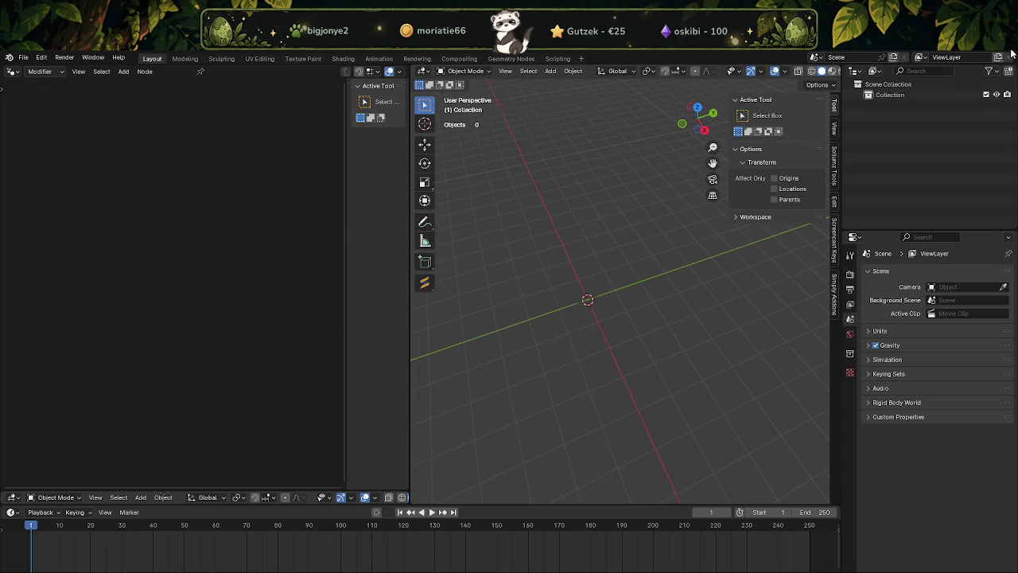
key("ctrl+q")
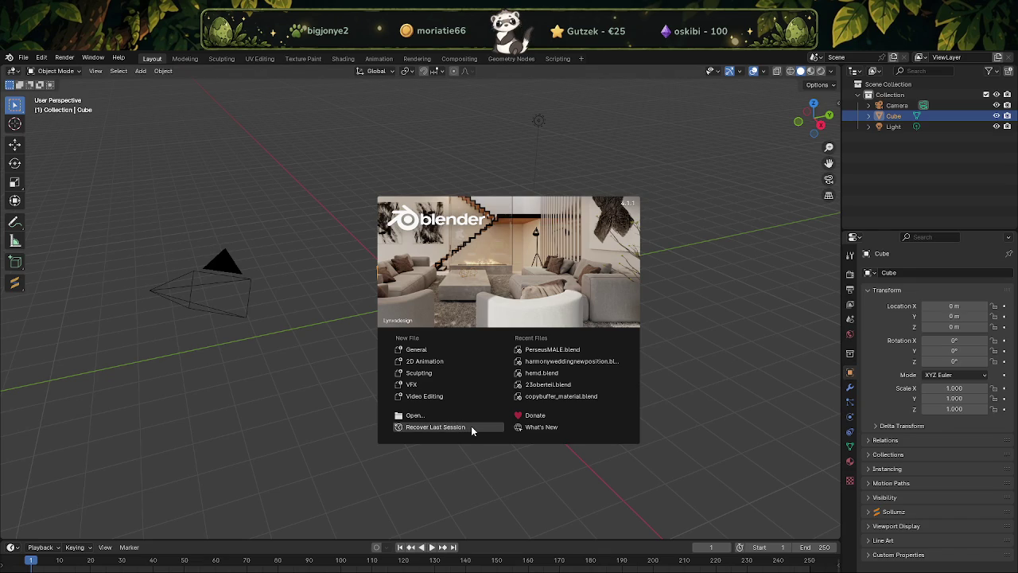
Recover the last Blender session and switch over to the GIMP window
left_click(474, 426)
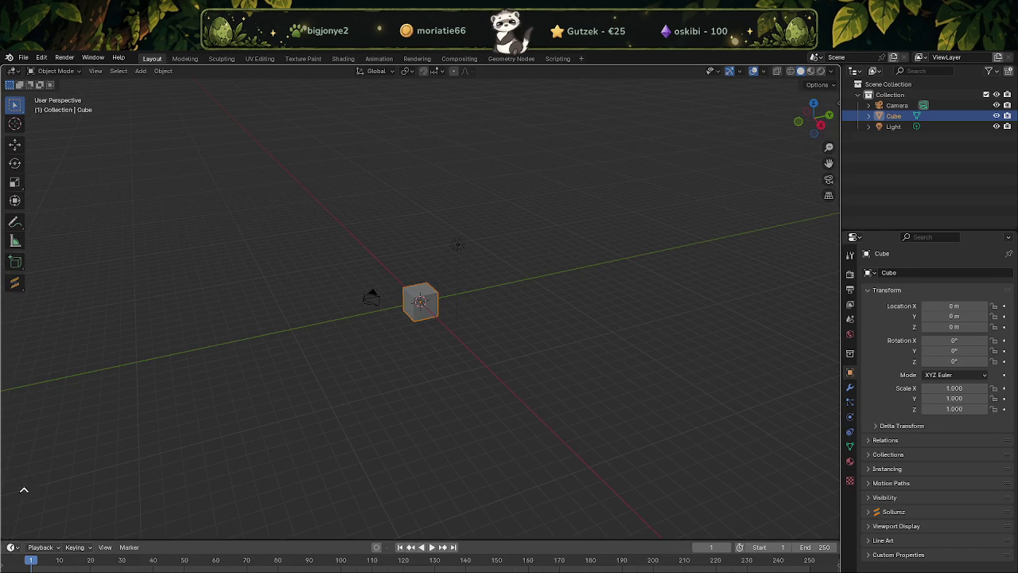
left_click_drag(182, 542, 182, 472)
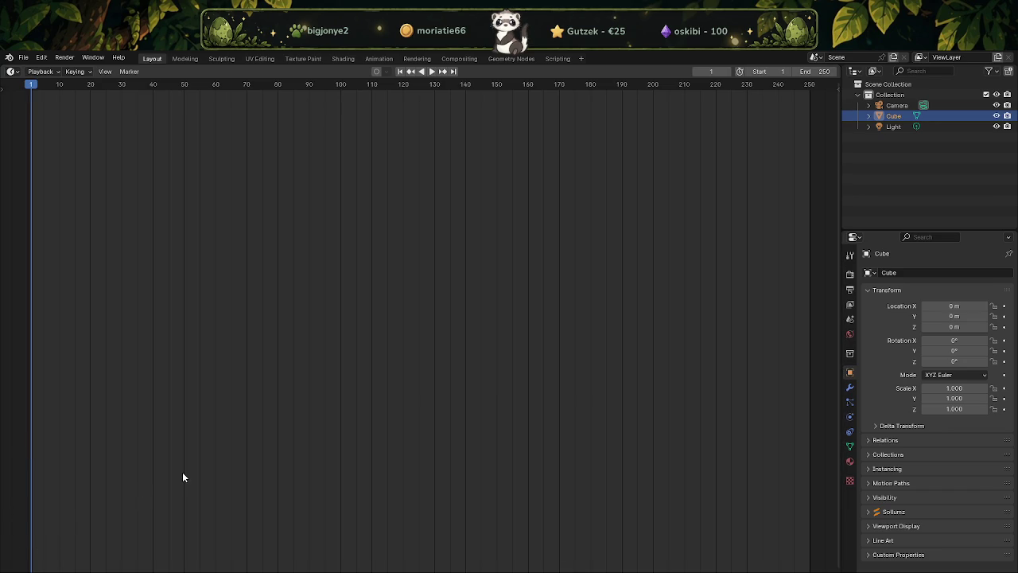
key("alt+Tab")
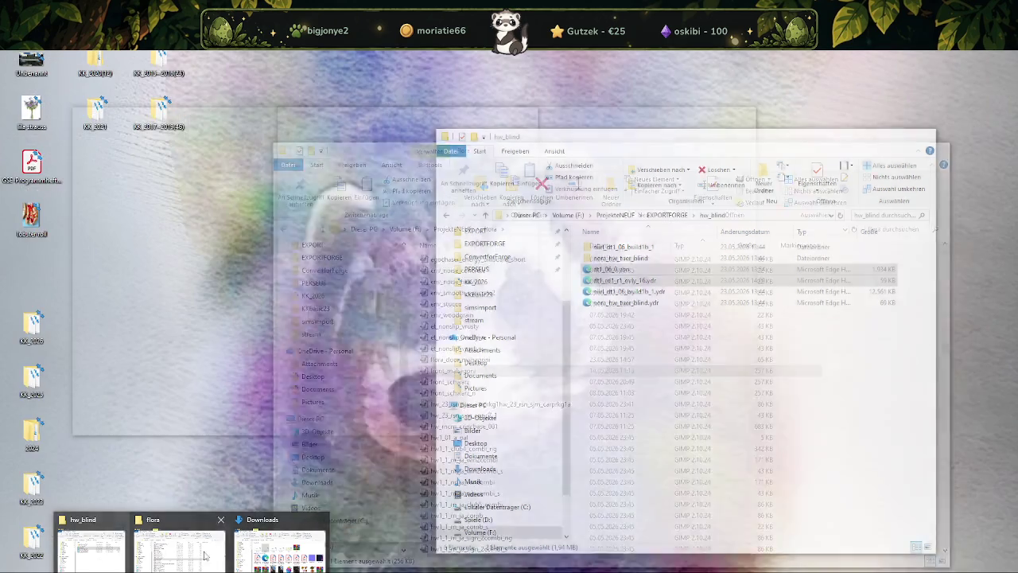
Select the flora4_r logo file in the Downloads folder, then minimize the folder window
left_click(288, 557)
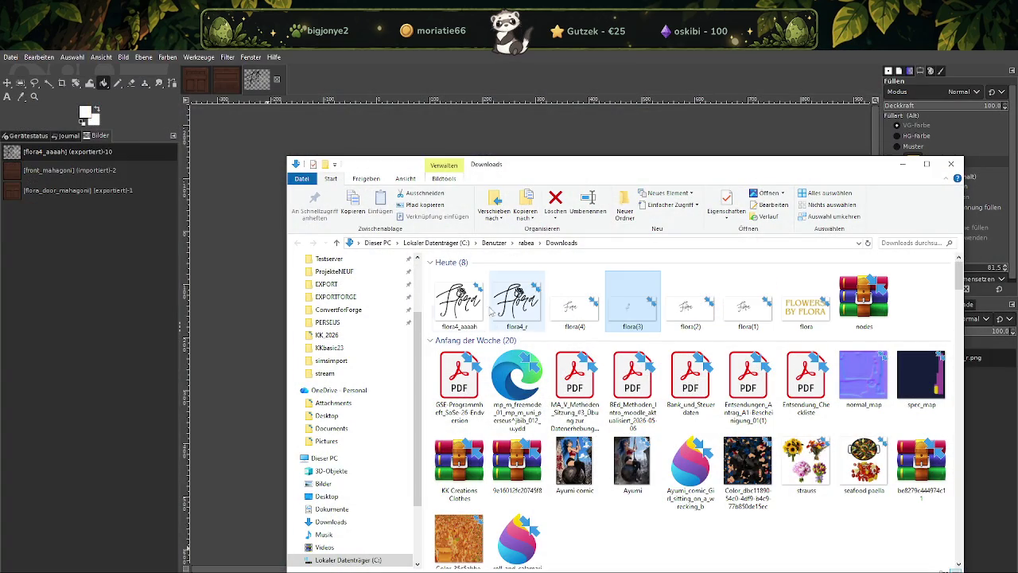
left_click(505, 309)
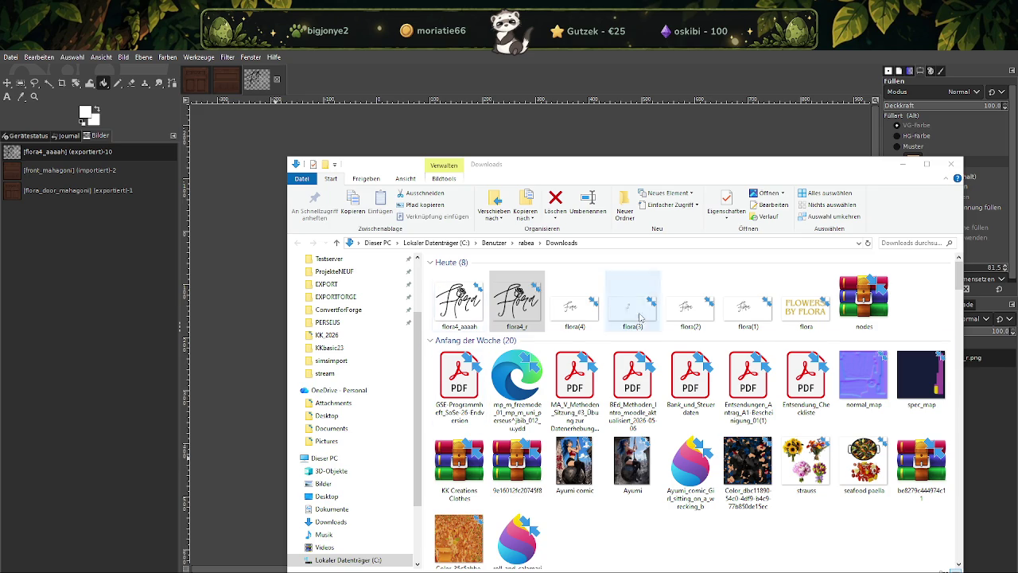
left_click(903, 164)
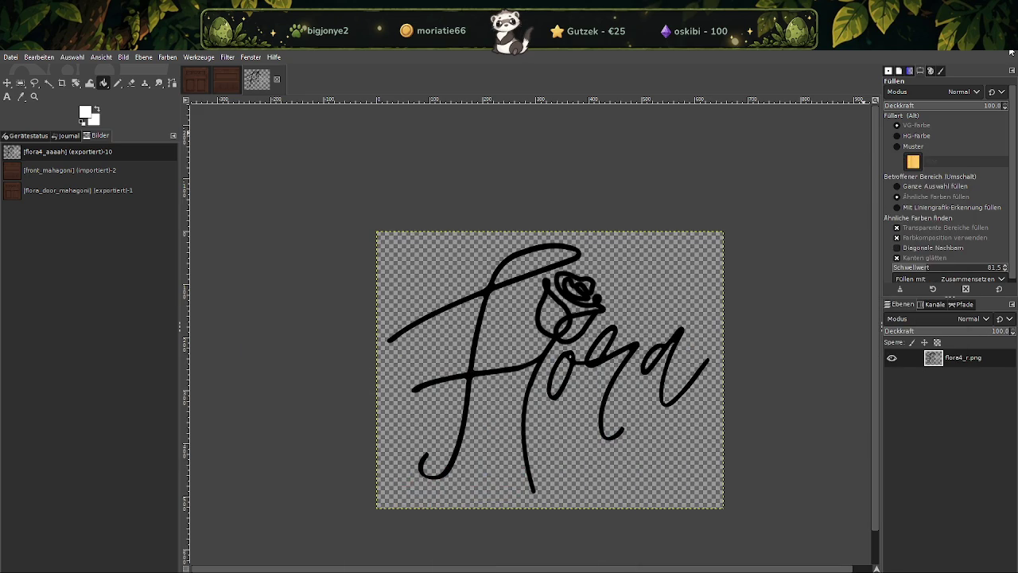
Quit GIMP, discarding the changes to the unsaved images
key("ctrl+q")
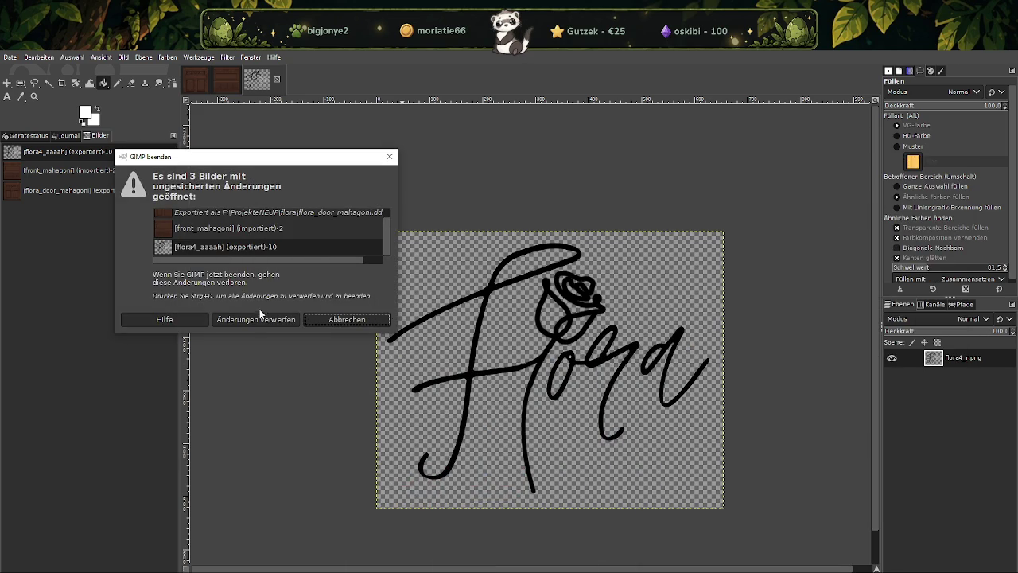
left_click(260, 320)
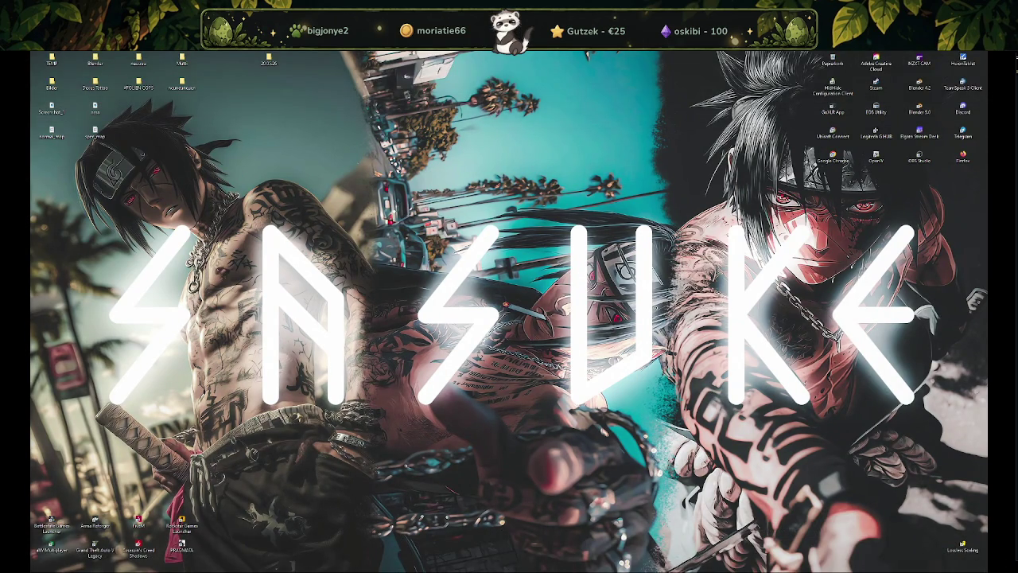
scroll(477, 302, "down", 4)
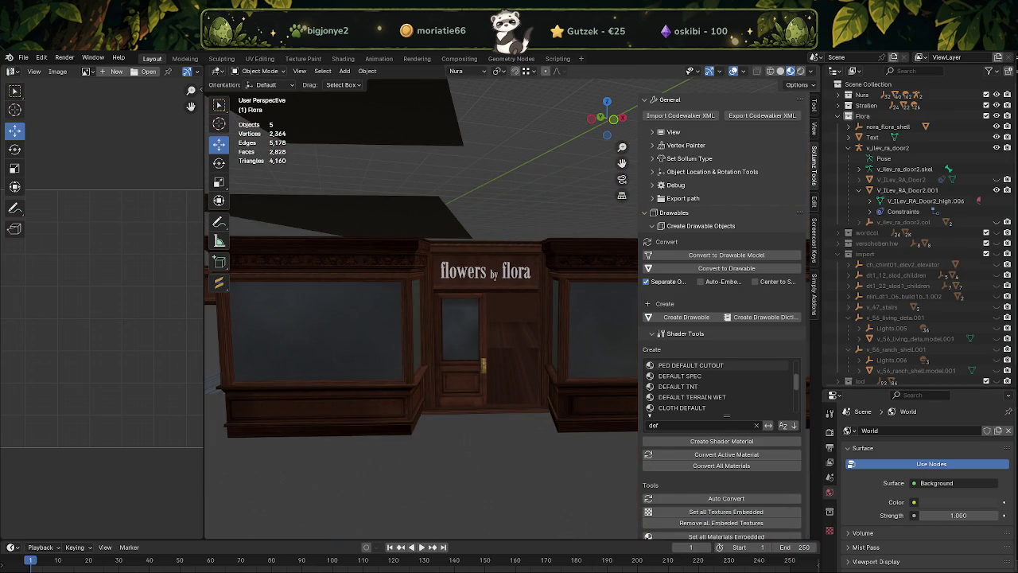
Hide the 'flowers by flora' sign text and orbit to a frontal view of the shop door
mouse_move(437, 380)
middle_mouse_down()
mouse_move(565, 386)
mouse_move(491, 324)
middle_mouse_up()
scroll(580, 371, "up", 3)
scroll(544, 347, "up", 3)
scroll(538, 326, "up", 3)
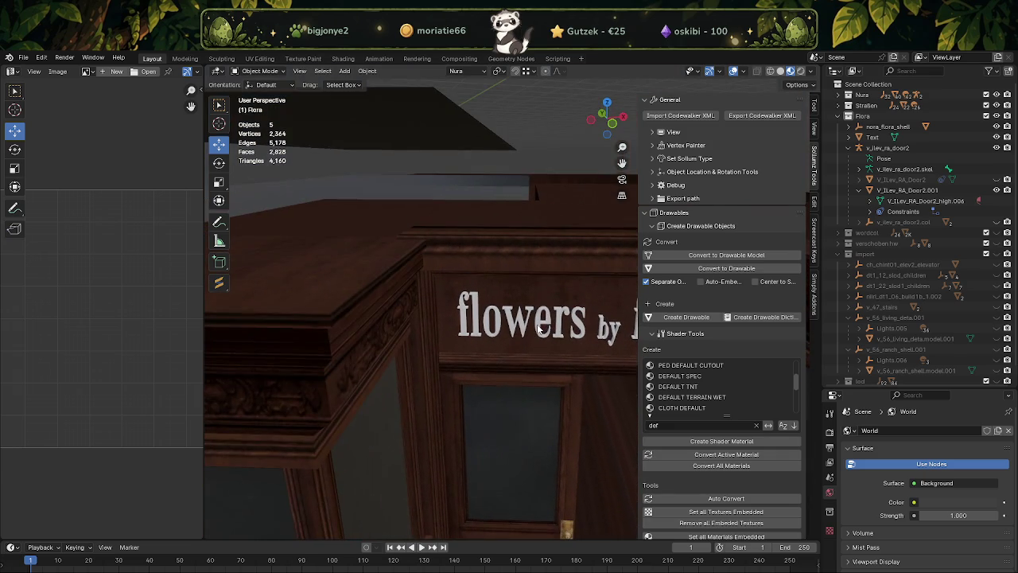
left_click(538, 328)
scroll(549, 330, "down", 3)
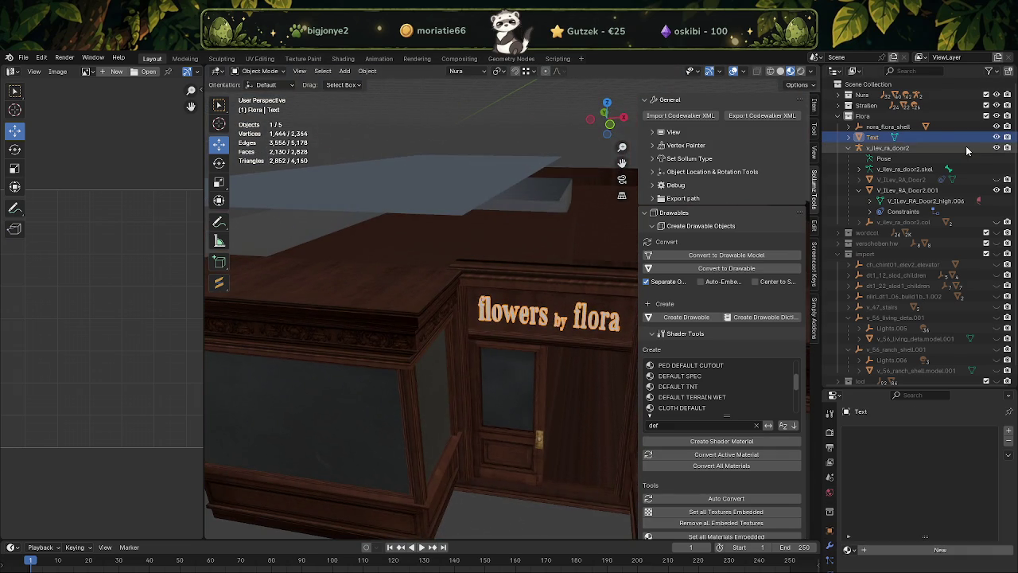
left_click(996, 137)
mouse_move(446, 351)
middle_mouse_down()
mouse_move(433, 276)
mouse_move(477, 341)
middle_mouse_up()
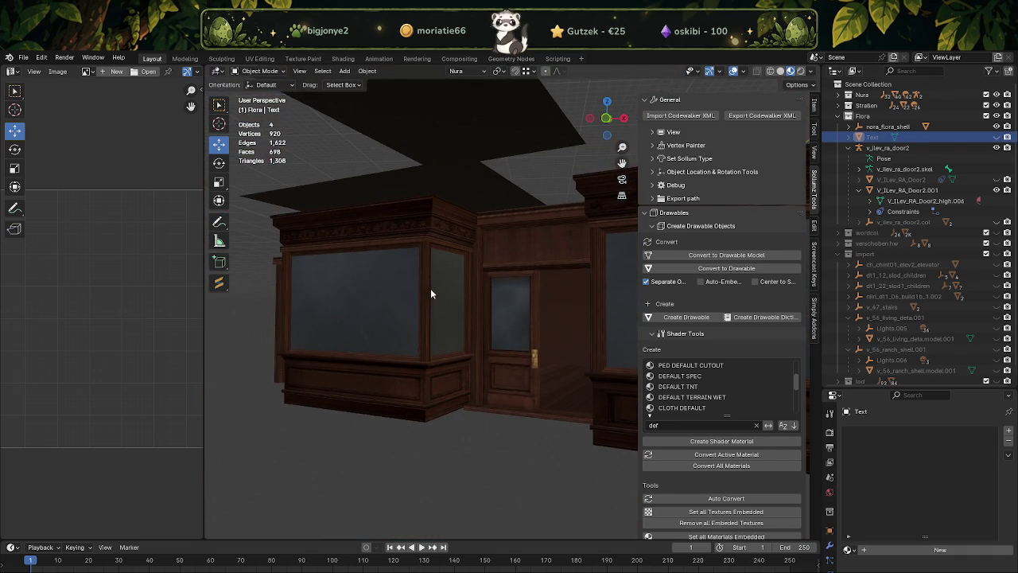
middle_click_drag(426, 288, 483, 307)
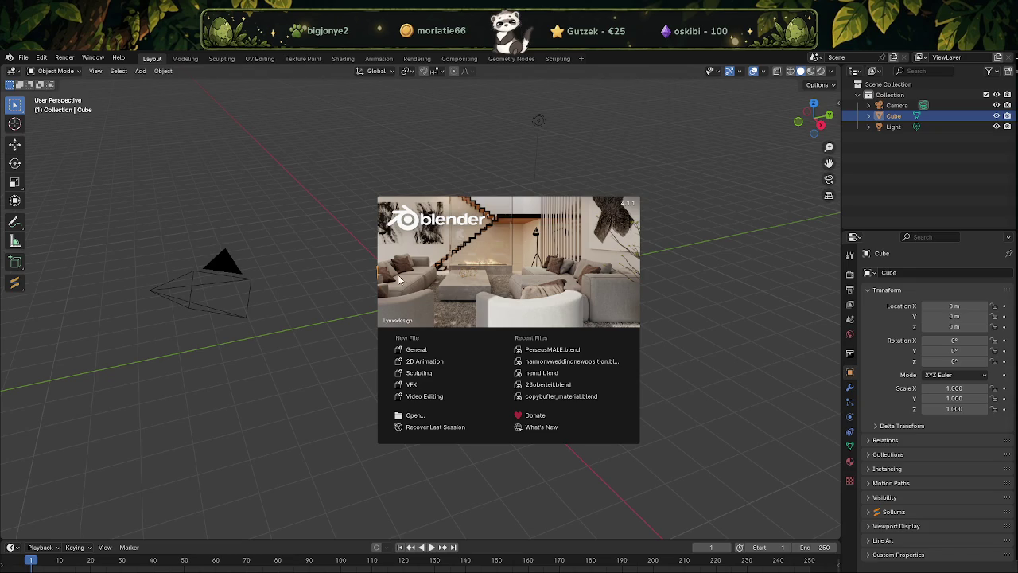
Import flora.fbx from the Downloads folder into a new scene
left_click(259, 192)
left_click(23, 58)
mouse_move(41, 207)
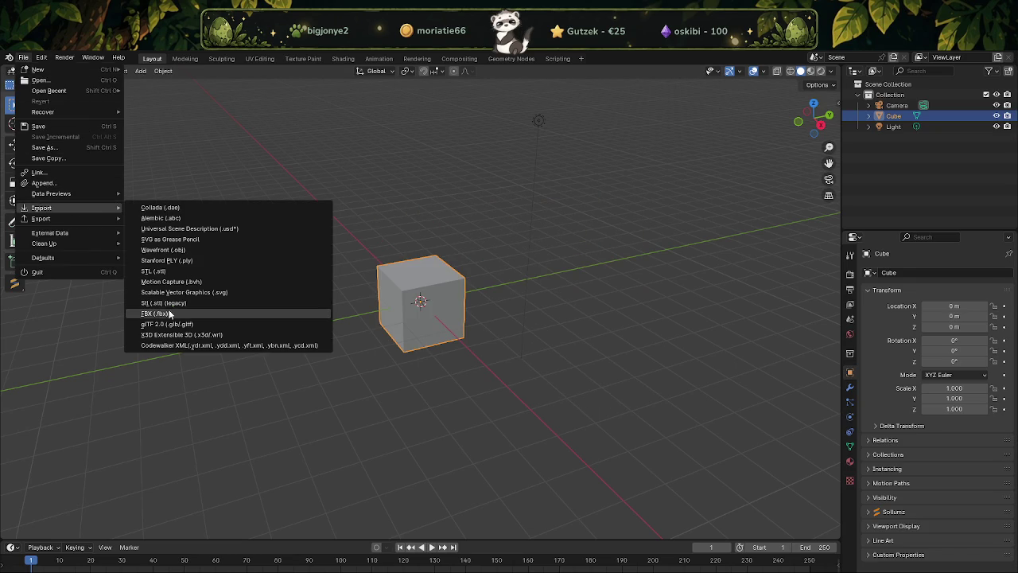
left_click(171, 313)
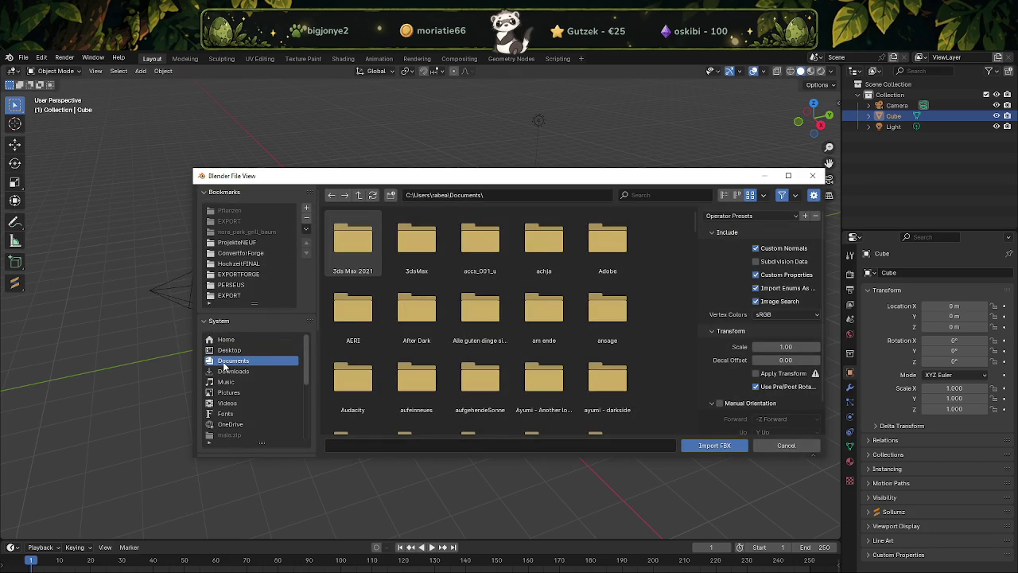
left_click(232, 372)
left_click(353, 312)
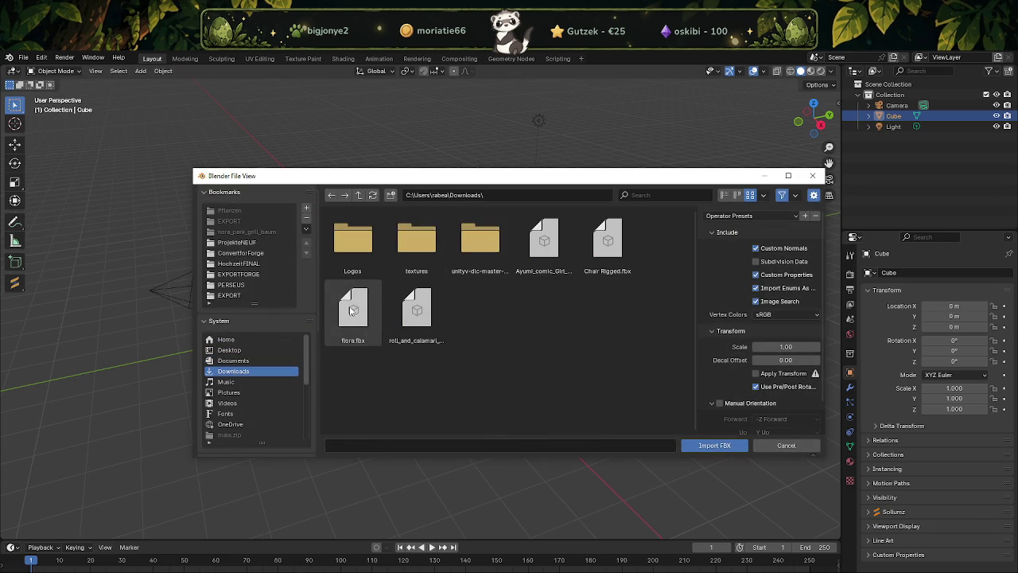
left_click(720, 447)
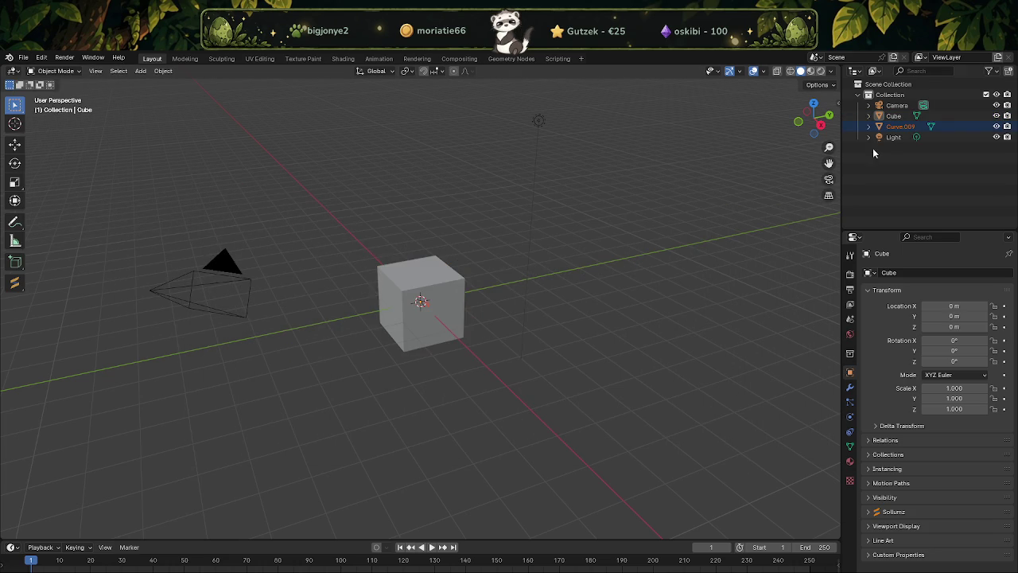
Hide the camera, cube and light, then select the Flora logo and view it front-on
left_click(997, 105)
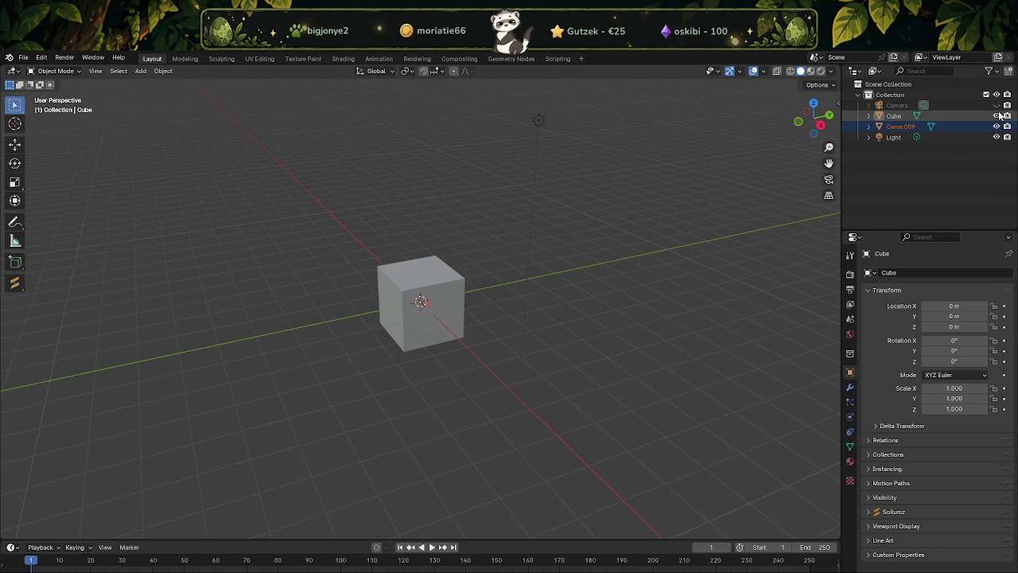
left_click(997, 115)
left_click(997, 137)
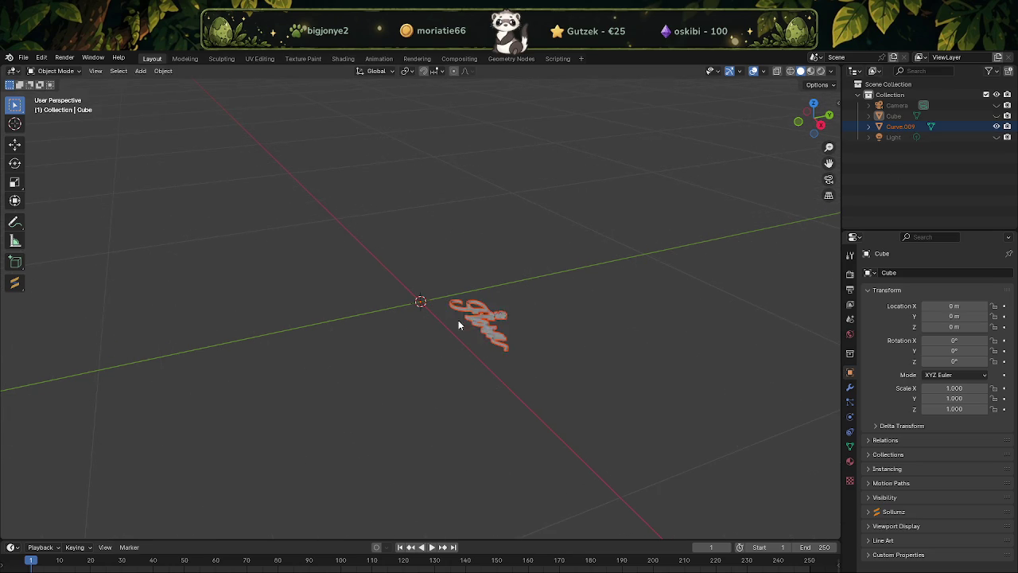
left_click(593, 357)
mouse_move(593, 357)
middle_mouse_down()
mouse_move(665, 414)
mouse_move(588, 311)
middle_mouse_up()
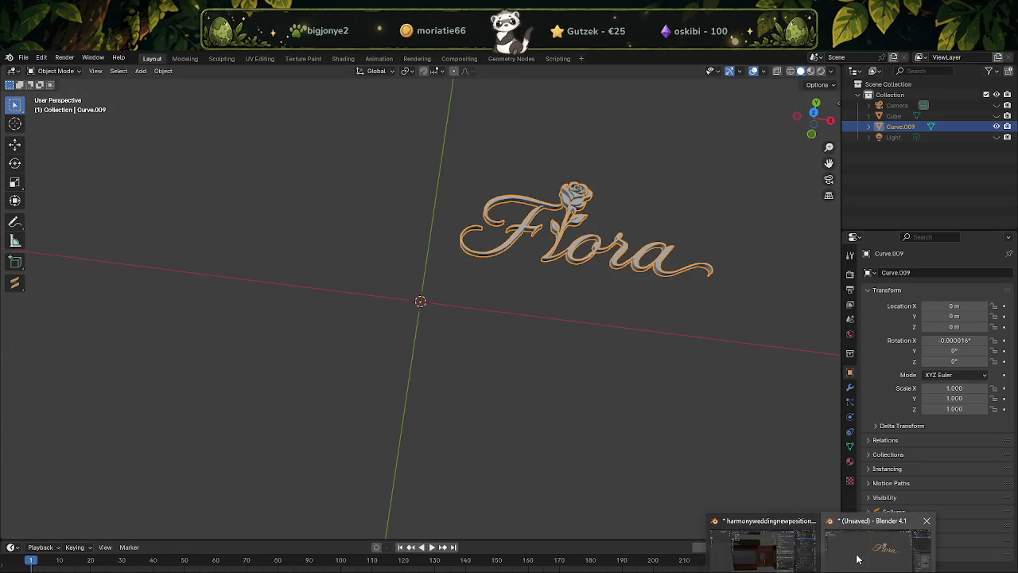
Paste the Flora logo into the storefront file and align it to the transform orientation
left_click(776, 562)
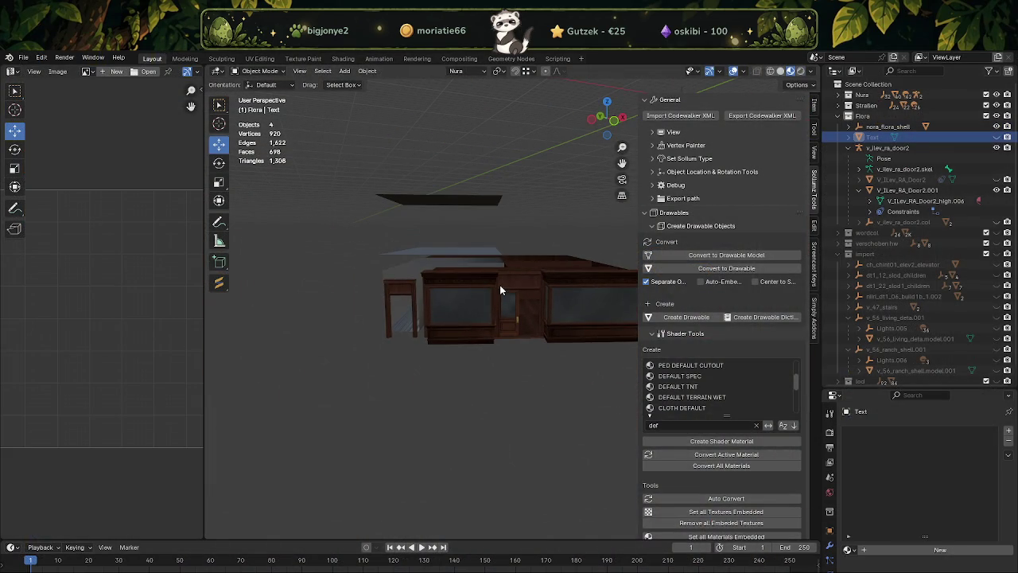
key("ctrl+v")
mouse_move(500, 285)
middle_mouse_down()
mouse_move(533, 278)
mouse_move(501, 362)
middle_mouse_up()
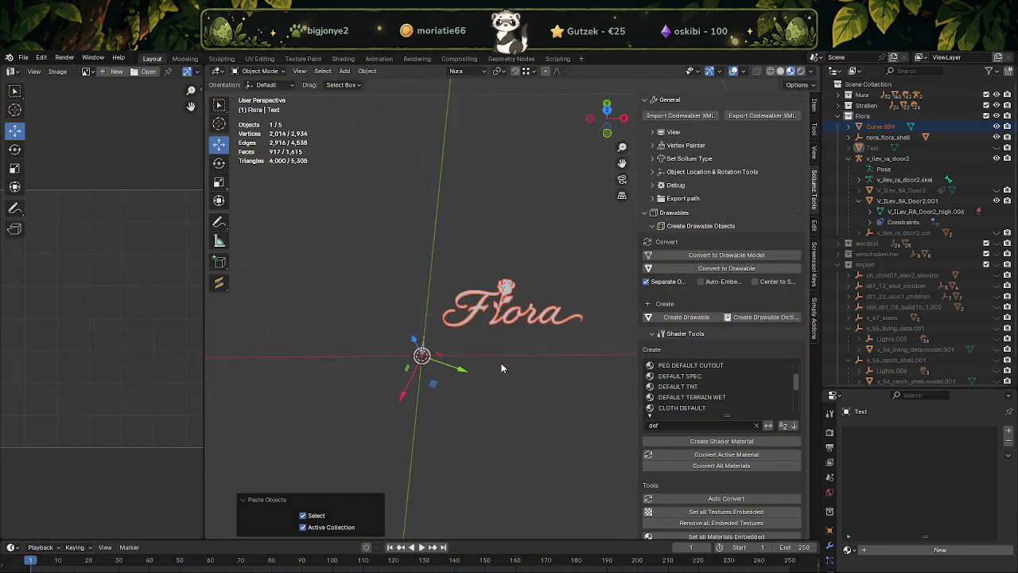
left_click(367, 71)
mouse_move(386, 84)
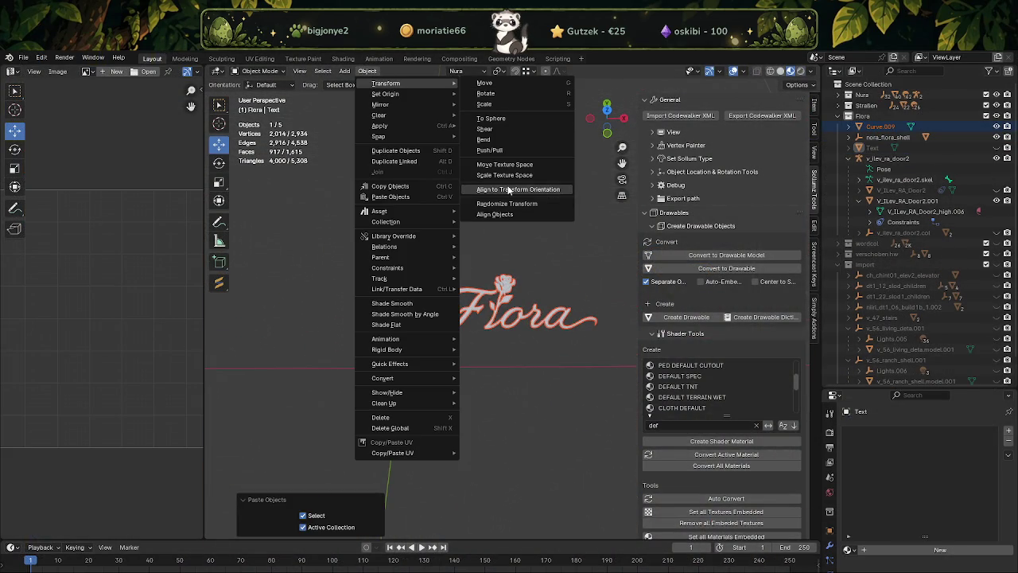
left_click(507, 190)
In Edit Mode, rotate the Curve.009 logo geometry 90° about X and then 90° about Z
middle_click_drag(402, 368, 524, 290)
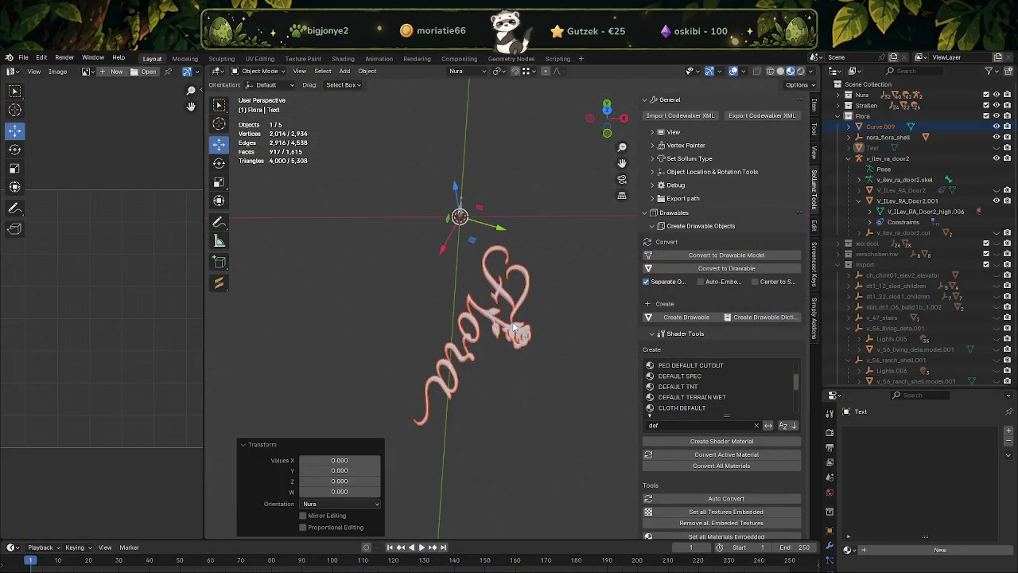
left_click(509, 280)
key("Tab")
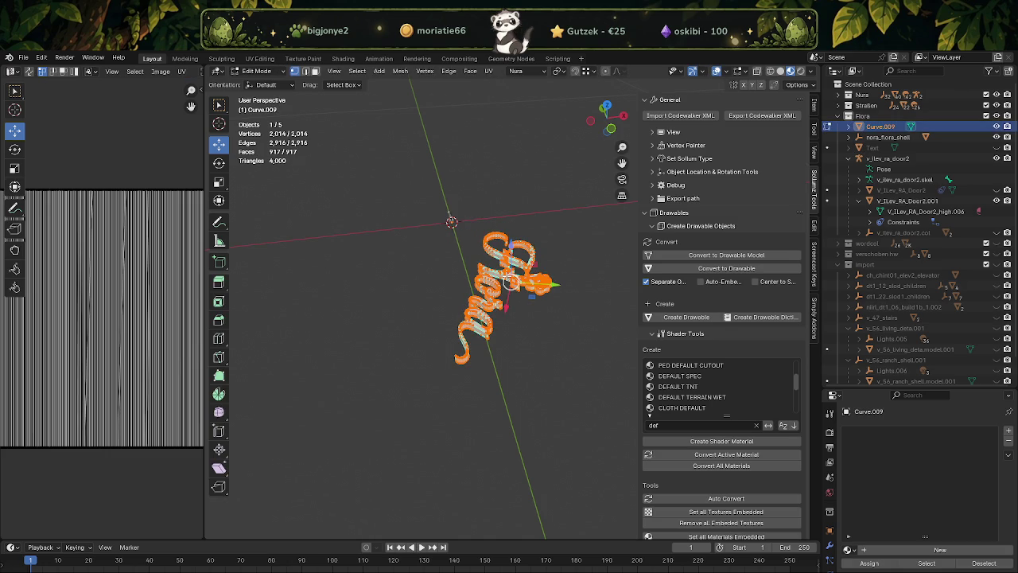
middle_click_drag(511, 280, 531, 266)
key("shift+space")
key("r")
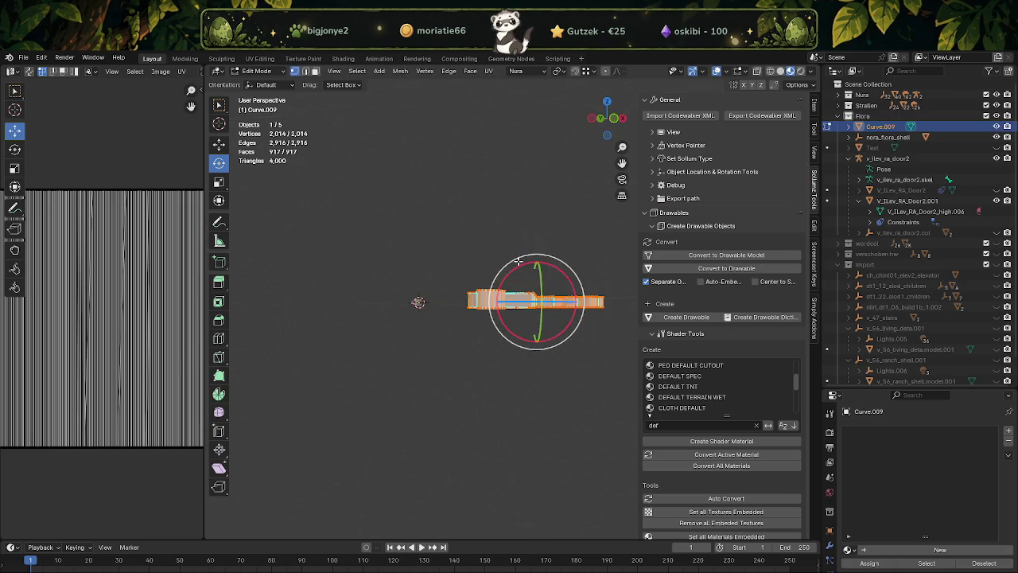
mouse_move(531, 266)
left_mouse_down()
mouse_move(501, 284)
mouse_move(525, 310)
left_mouse_up()
middle_click_drag(525, 310, 538, 318)
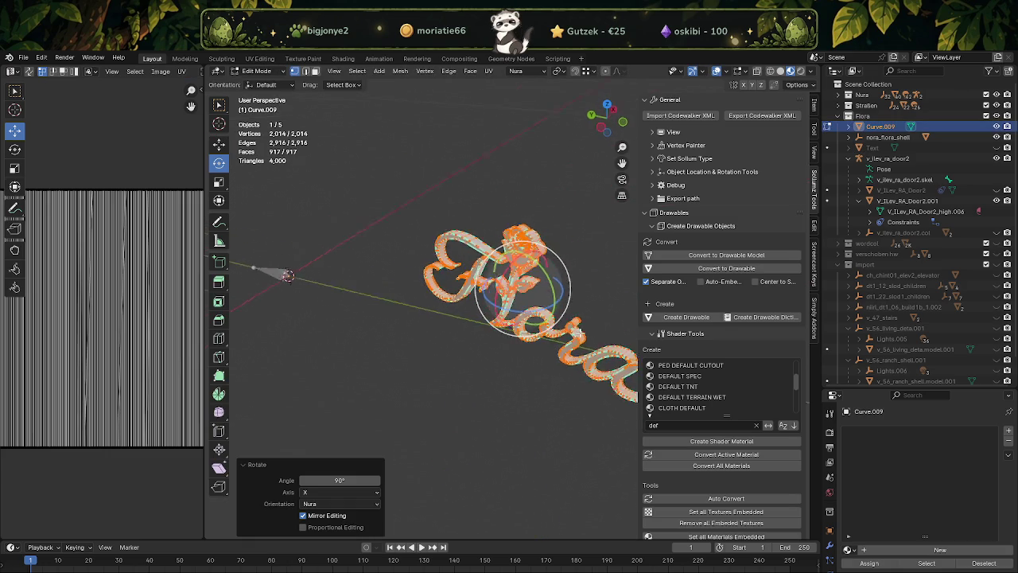
left_click_drag(538, 319, 531, 305)
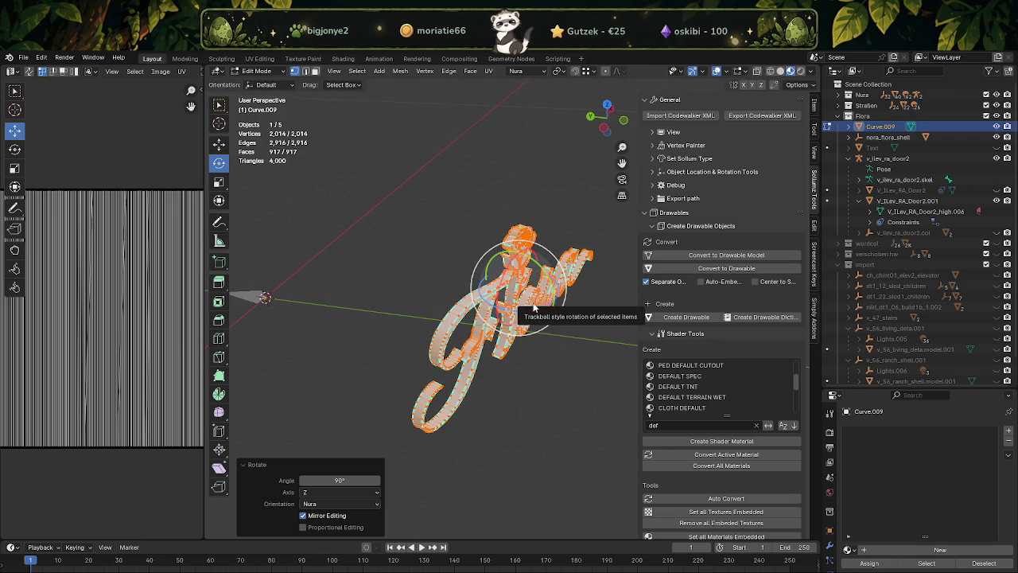
key("shift+space")
key("g")
key("ctrl+z")
key("ctrl+shift+z")
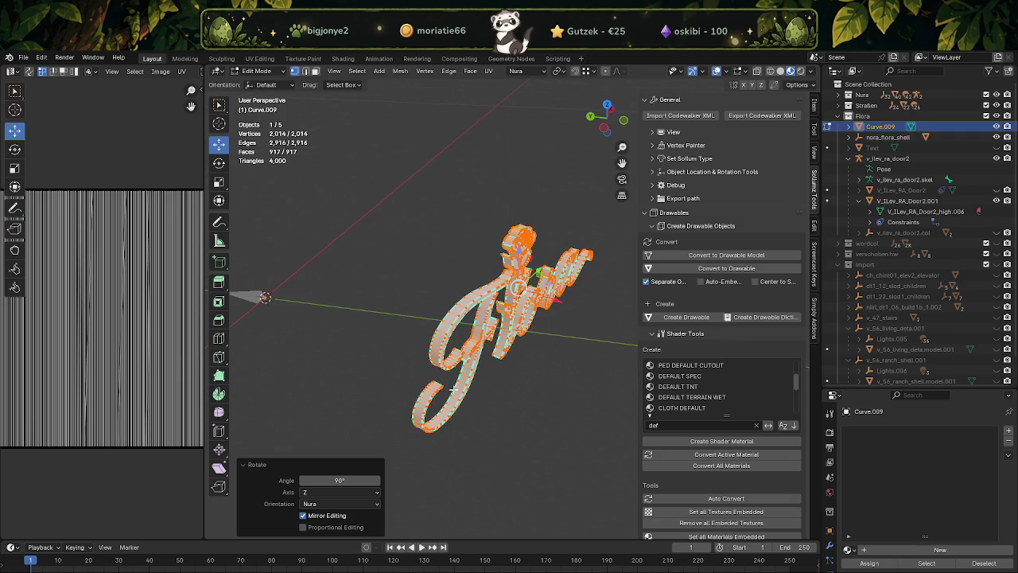
Zoom out and orbit to bring the whole building model into view
scroll(452, 389, "down", 3)
scroll(450, 358, "down", 5)
scroll(445, 318, "down", 2)
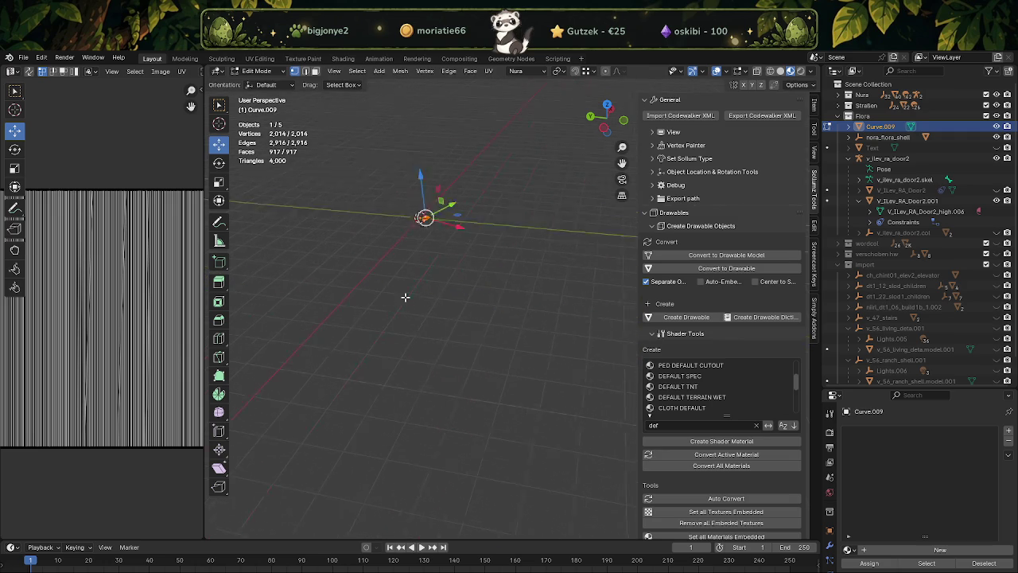
middle_click_drag(444, 305, 395, 216, "shift")
scroll(448, 268, "down", 3)
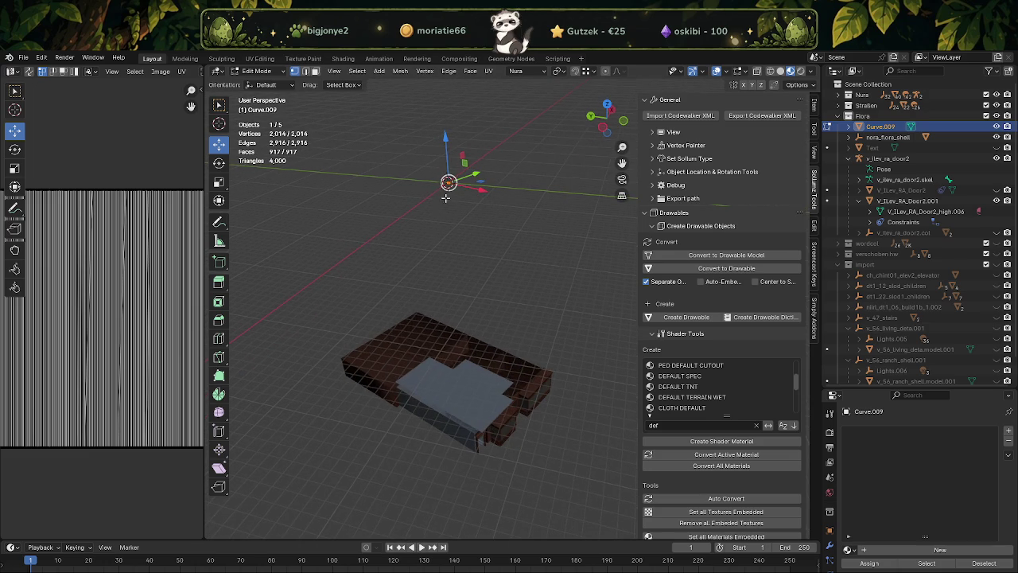
Snap-move the Flora curve toward the shop front and frame it in view
key("shift+Tab")
key("g")
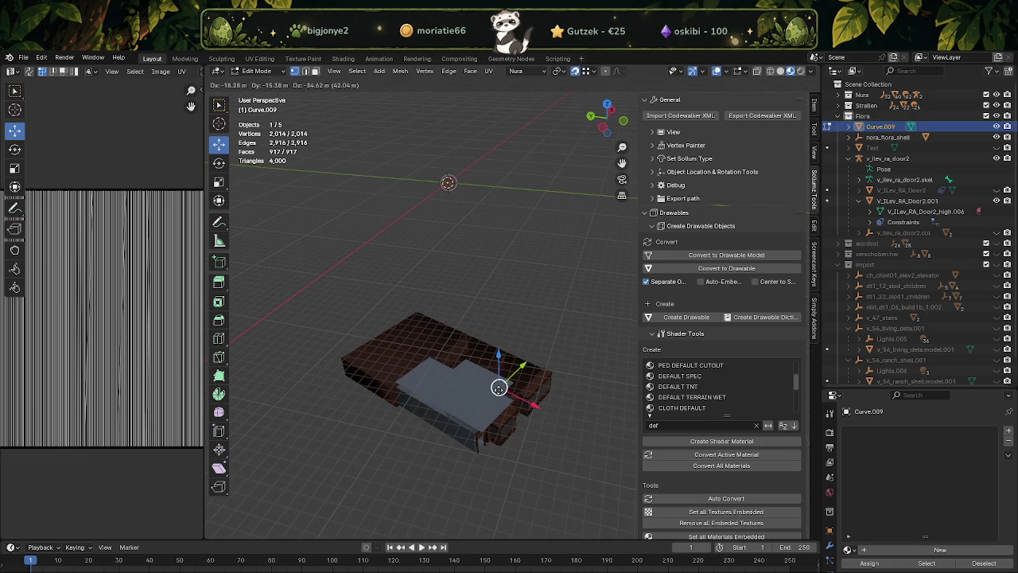
left_click(514, 399)
key("KP_Decimal")
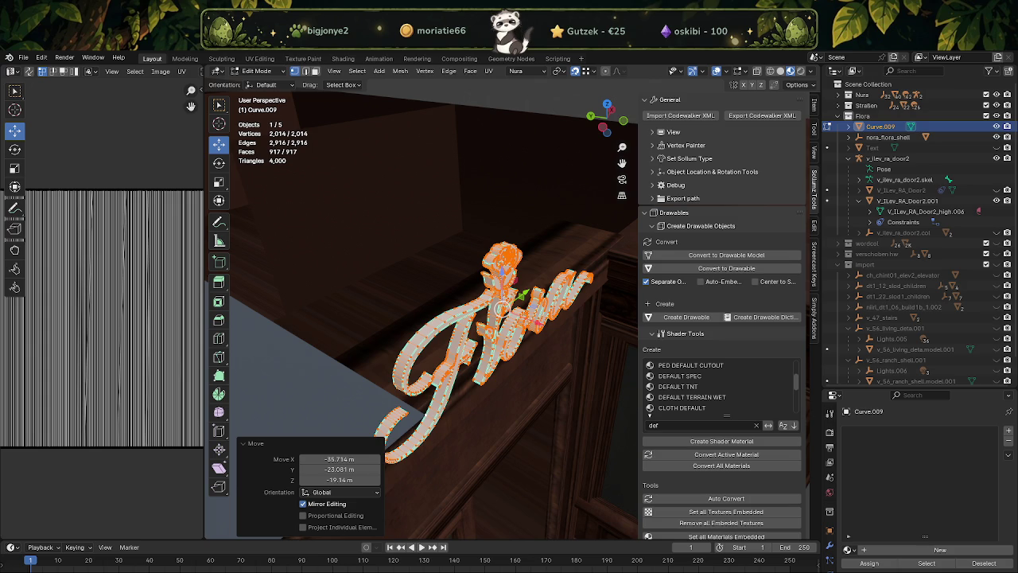
mouse_move(516, 345)
middle_mouse_down()
mouse_move(476, 251)
mouse_move(429, 199)
middle_mouse_up()
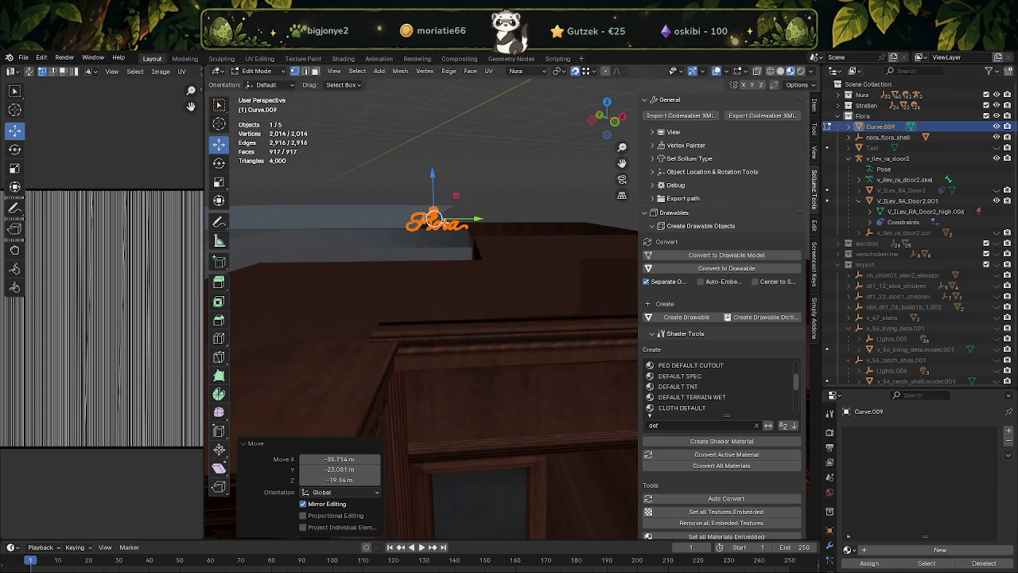
Lower the logo along Z and shift it along X onto the wooden panel
key("g")
key("z")
left_click(409, 374)
middle_click_drag(409, 373, 450, 394)
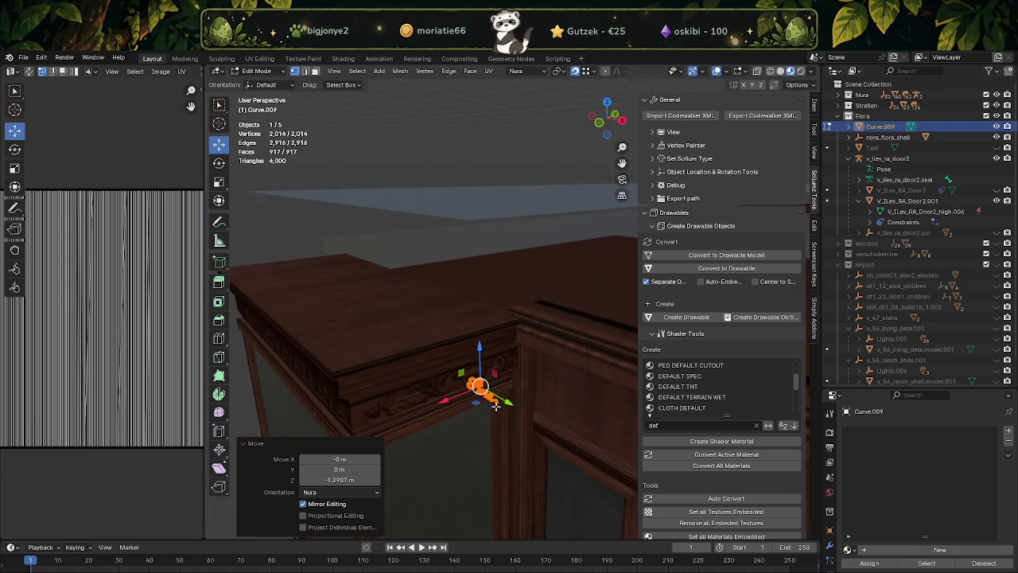
key("g")
key("x")
left_click(535, 351)
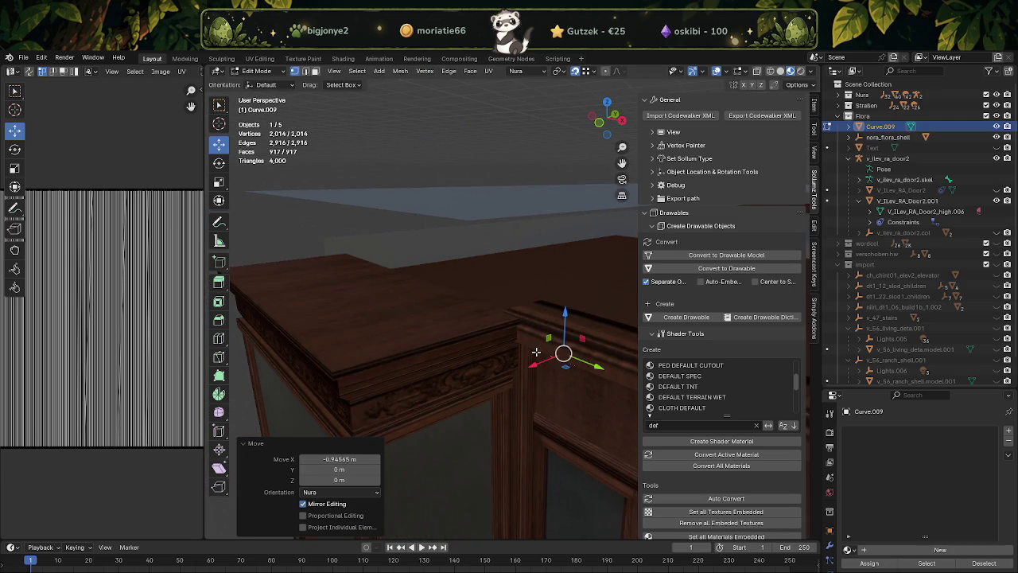
Reframe on the logo and lower it further along Z, 0.42951 m in total
key("KP_Decimal")
scroll(554, 337, "down", 4)
middle_click_drag(555, 336, 481, 367)
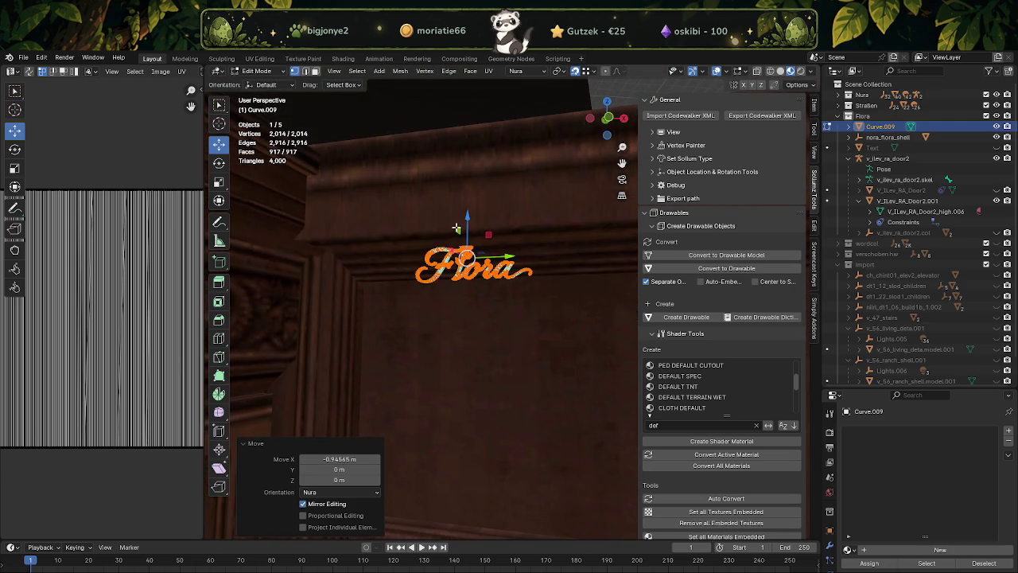
key("g")
key("z")
left_click(480, 367)
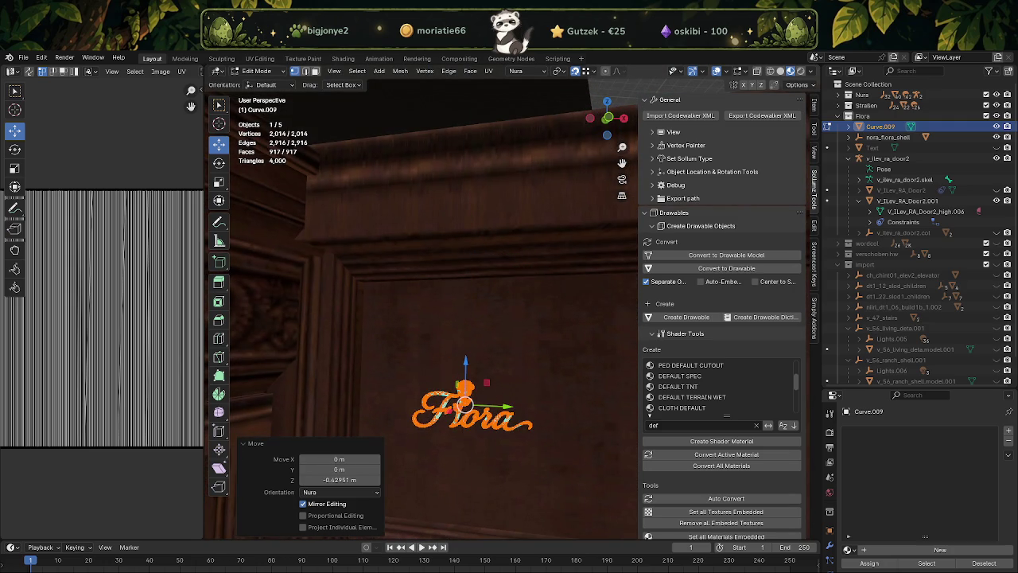
Begin enlarging the Flora logo on the Y and Z axes to fit the panel
mouse_move(342, 326)
middle_mouse_down()
mouse_move(432, 302)
mouse_move(521, 370)
mouse_move(447, 345)
middle_mouse_up()
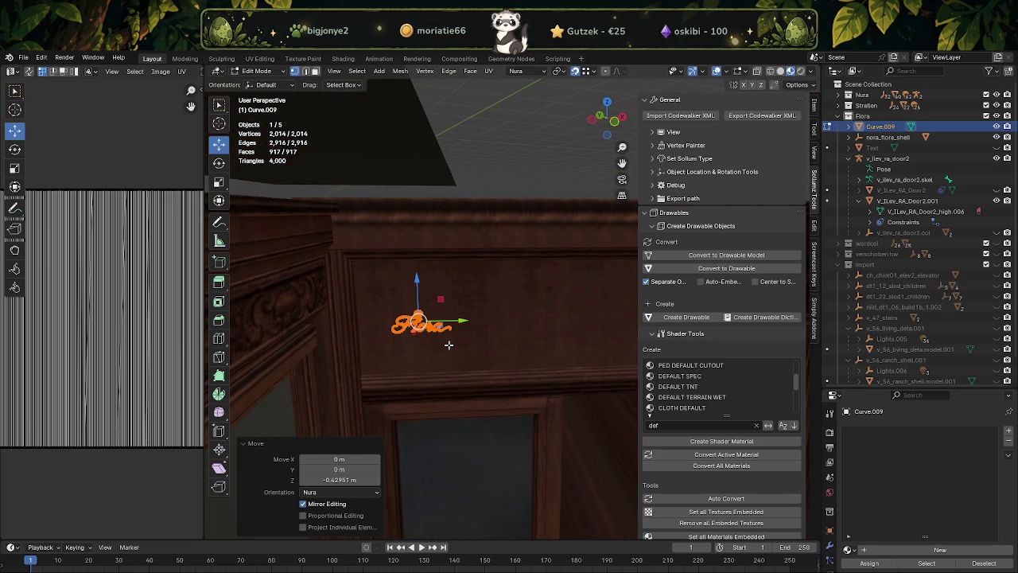
key("shift+space")
key("s")
left_click_drag(439, 306, 516, 272)
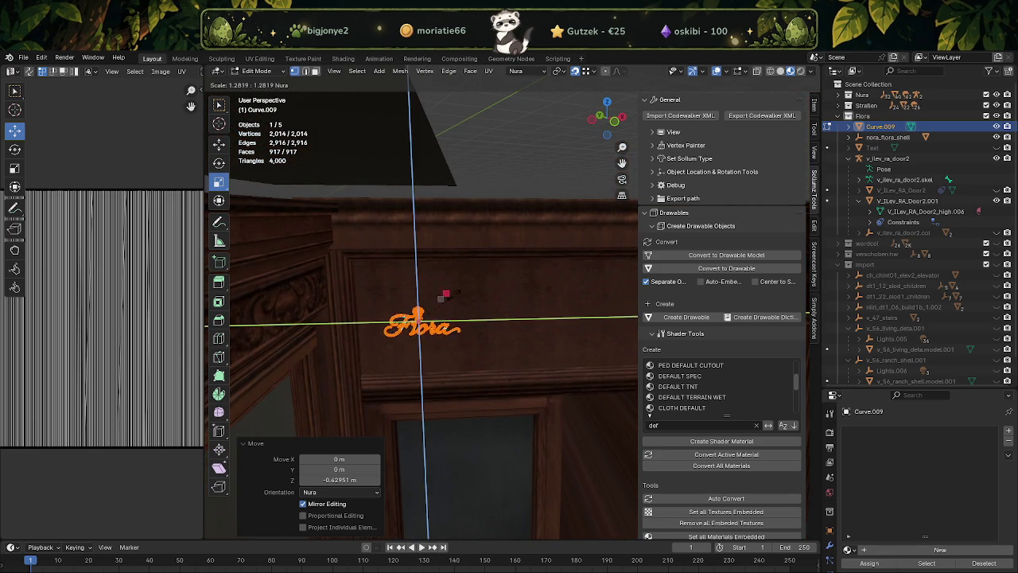
Confirm the logo enlarged to 3.341 and slide it left to centre over the door
left_click(521, 278)
key("shift+space")
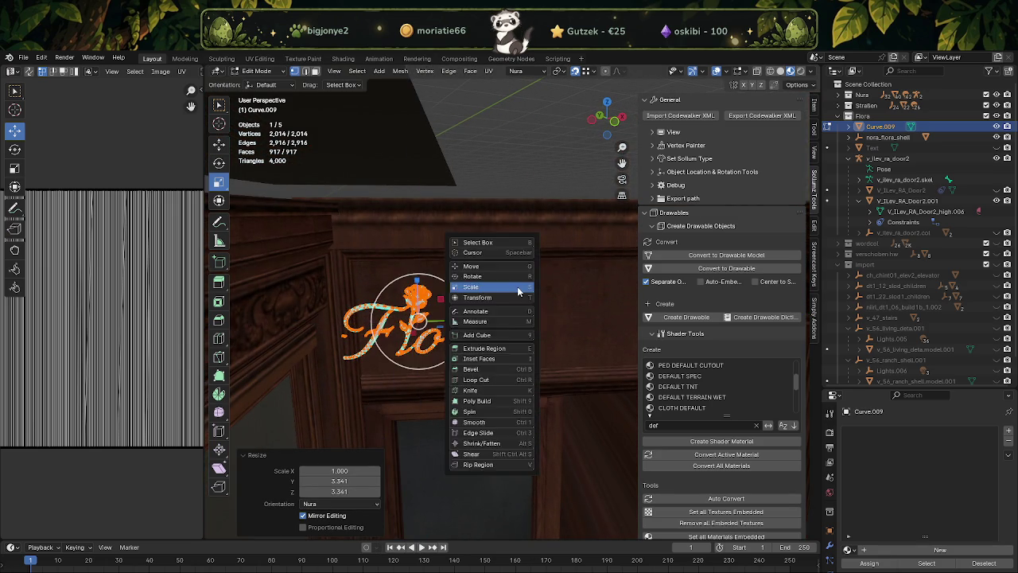
key("g")
middle_click_drag(518, 289, 390, 298)
left_click_drag(362, 281, 540, 293)
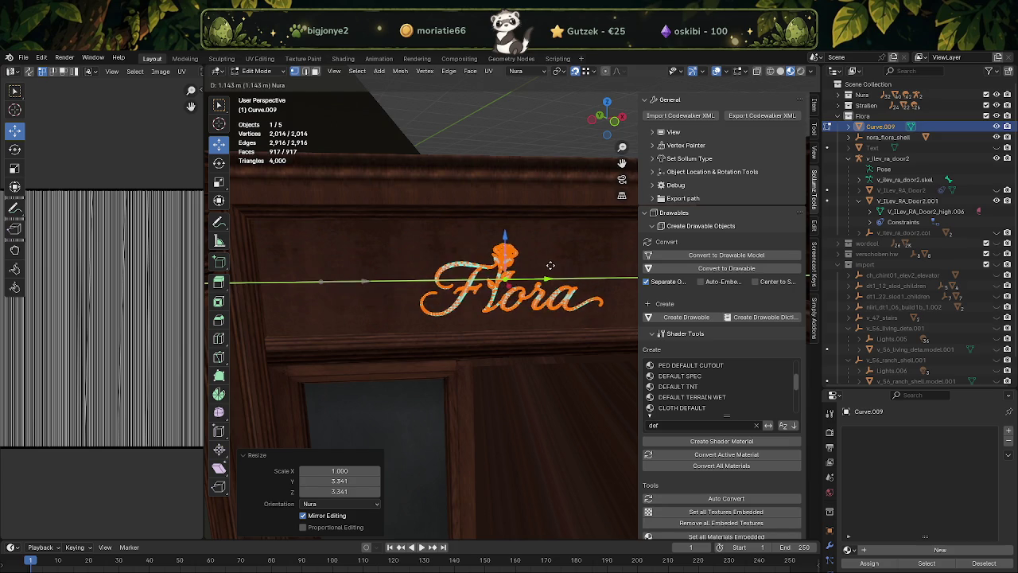
middle_click_drag(541, 292, 531, 331)
left_click_drag(538, 298, 521, 295)
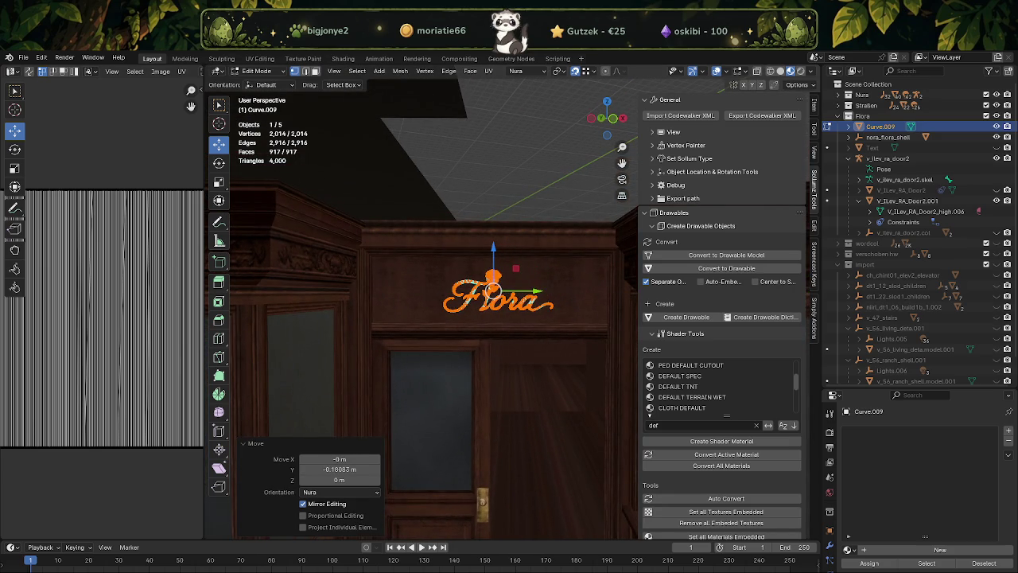
Reframe on the Flora text and nudge the logo slightly along X
scroll(331, 332, "down", 2)
mouse_move(295, 273)
middle_mouse_down()
mouse_move(363, 329)
mouse_move(461, 314)
middle_mouse_up()
scroll(411, 333, "up", 5)
key("KP_Decimal")
key("g")
key("x")
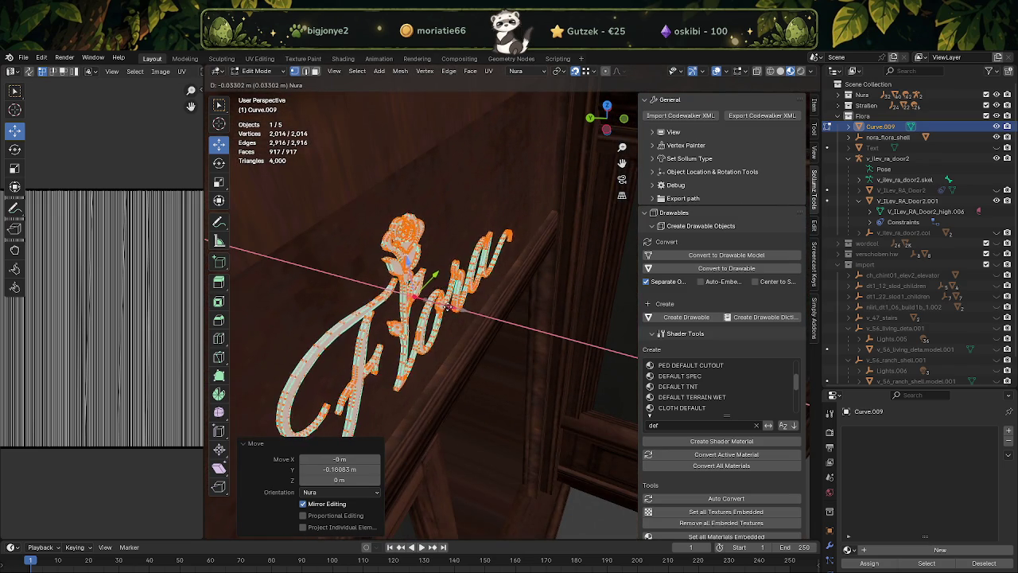
left_click(447, 306)
mouse_move(447, 306)
middle_mouse_down()
mouse_move(477, 315)
mouse_move(480, 306)
middle_mouse_up()
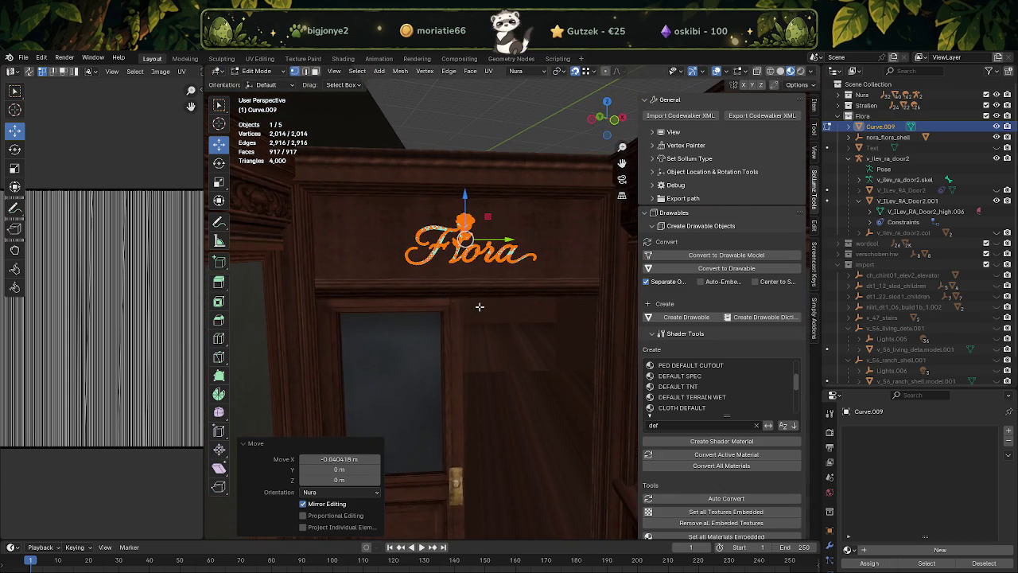
Rescale the logo to 1.190 on Y and Z and raise it 0.014487 m
key("s")
key("shift+x")
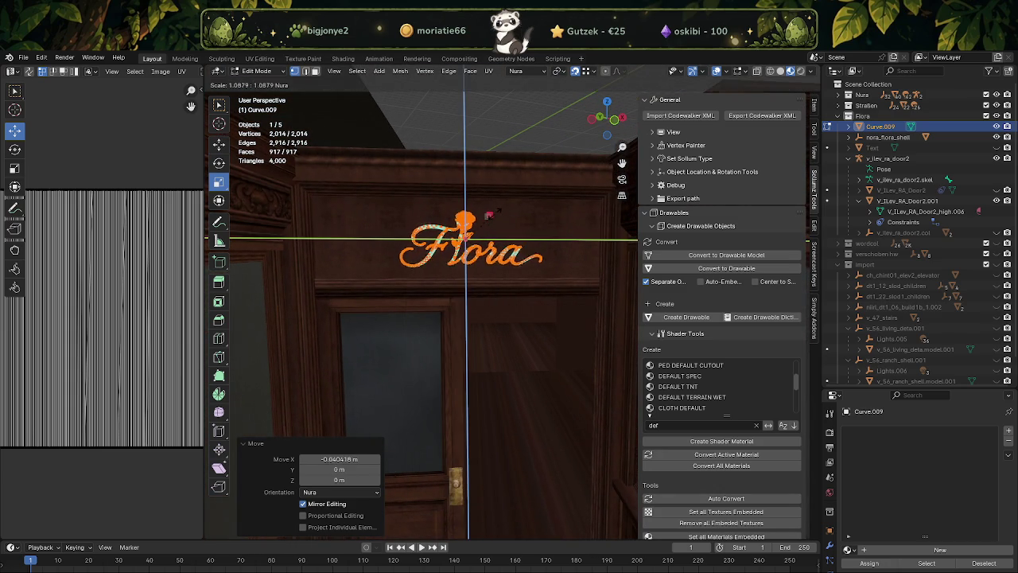
left_click(499, 215)
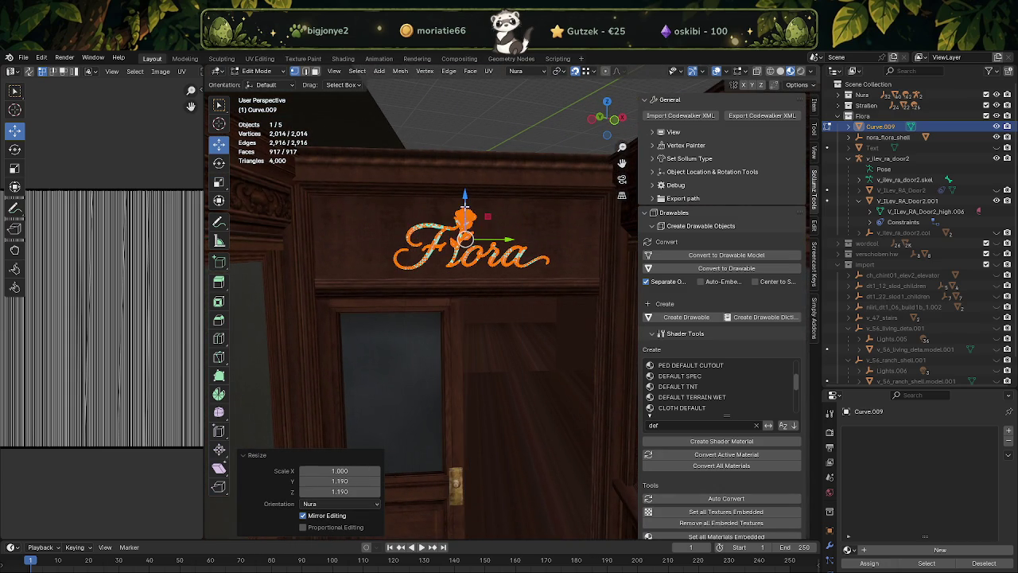
key("g")
key("z")
left_click(499, 237)
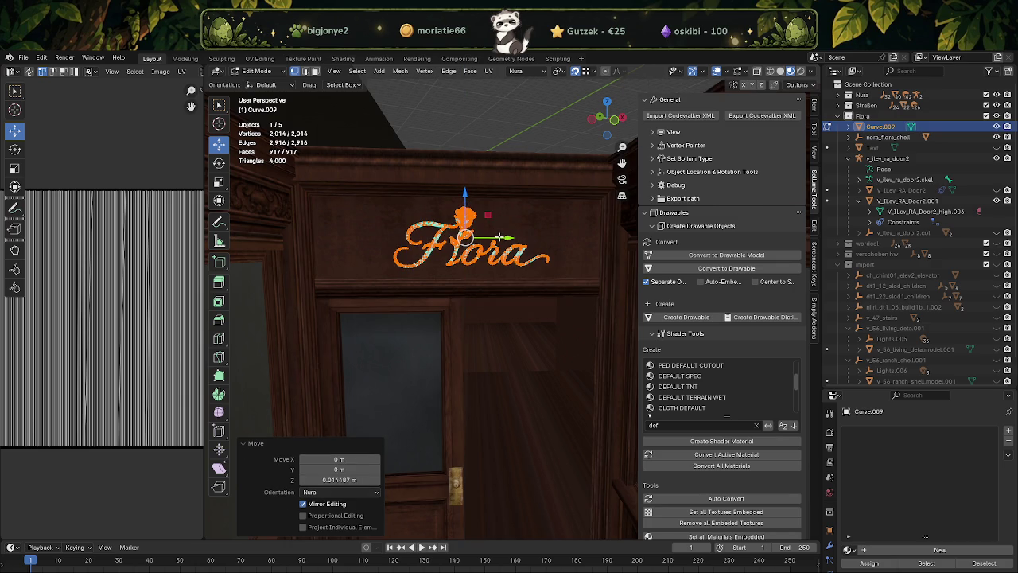
Nudge the logo sideways along Y, then return to Object Mode
key("g")
key("y")
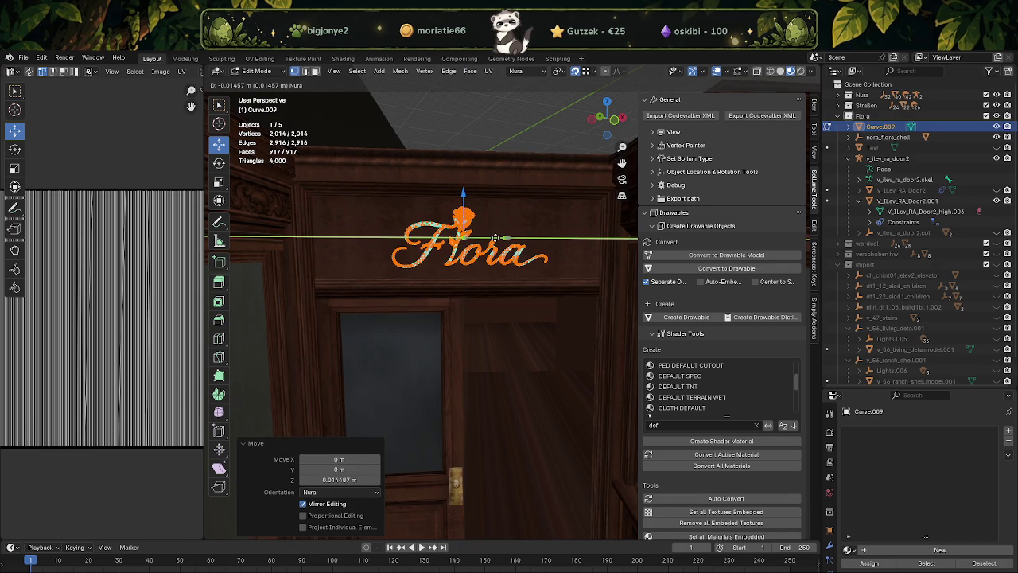
scroll(494, 237, "down", 2)
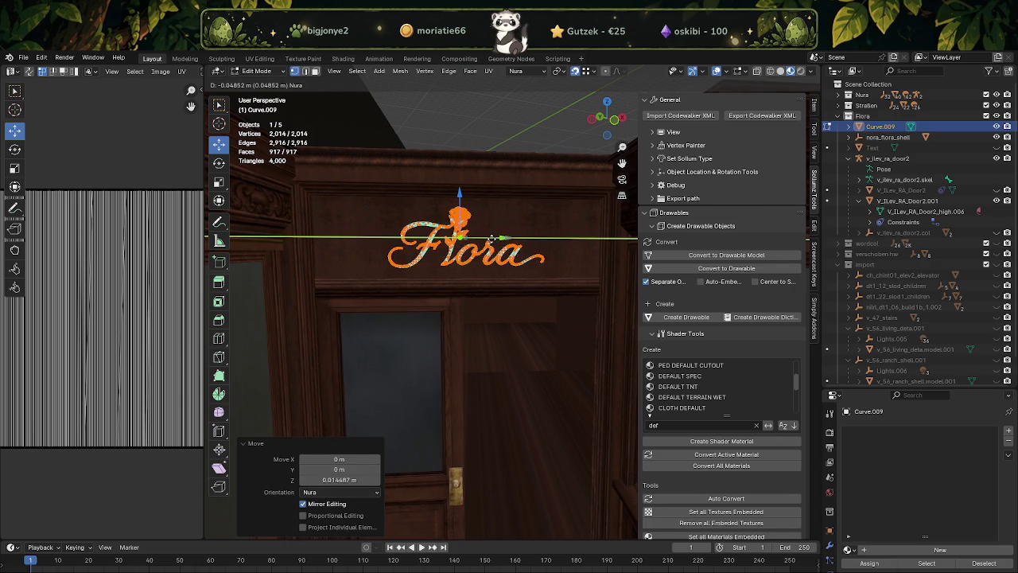
left_click(487, 238)
middle_click_drag(462, 215, 498, 204)
key("Tab")
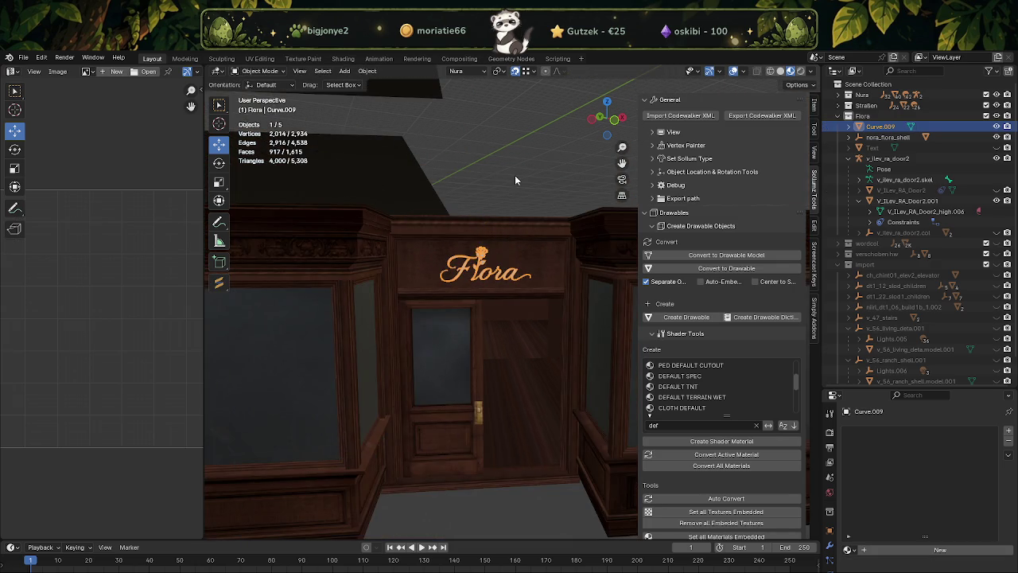
key("alt+a")
scroll(515, 175, "up", 2)
middle_click_drag(491, 249, 495, 229, "shift")
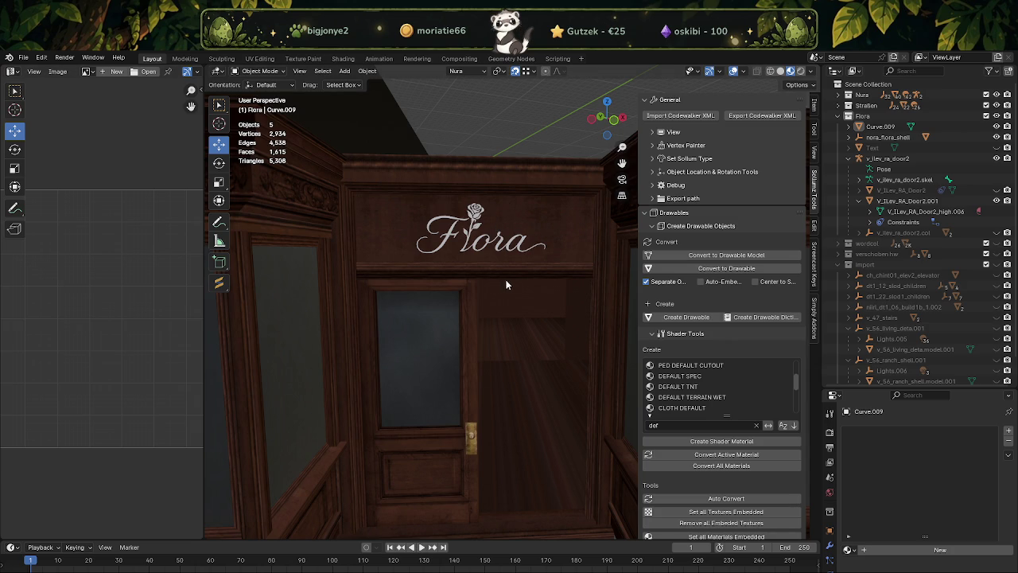
scroll(475, 289, "down", 3)
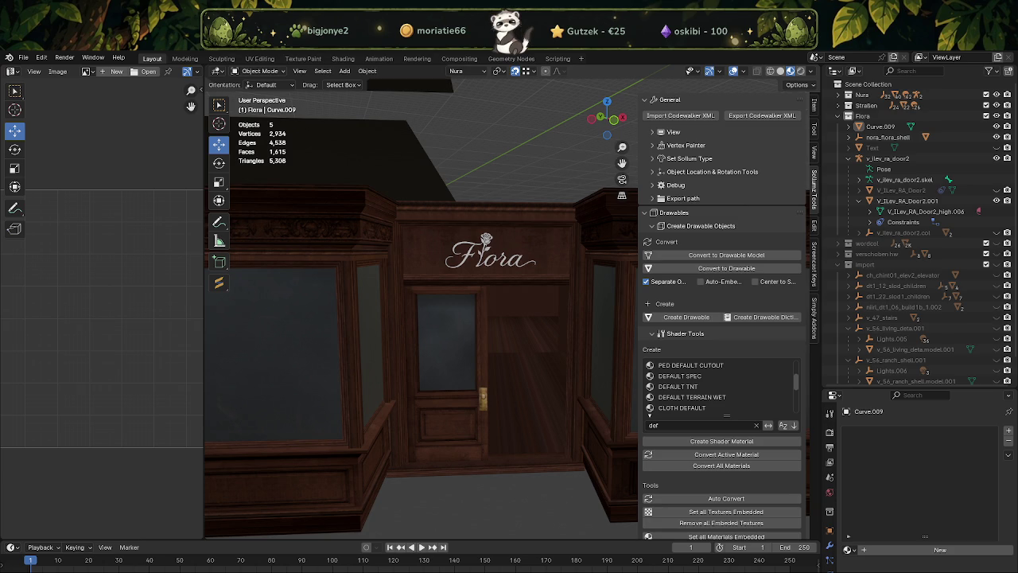
scroll(443, 302, "down", 5)
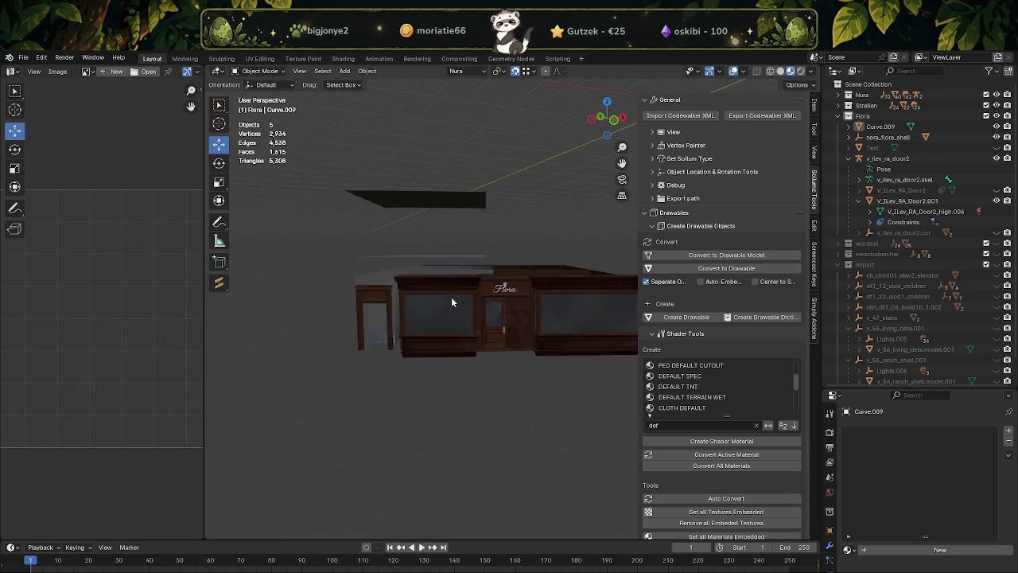
Make the building collection visible in the Outliner and expand its contents
scroll(511, 299, "down", 3)
scroll(887, 296, "down", 2)
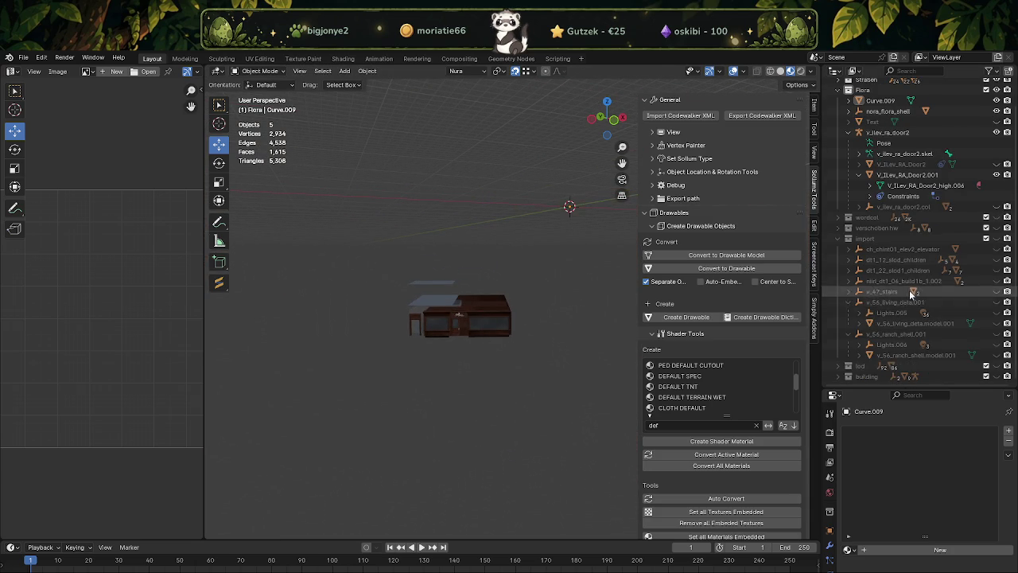
left_click(996, 379)
left_click(837, 377)
mouse_move(555, 321)
middle_mouse_down()
mouse_move(400, 276)
mouse_move(454, 283)
middle_mouse_up()
Expand the Nura collection and make one of its objects visible
scroll(474, 302, "up", 4)
scroll(474, 302, "down", 3)
scroll(400, 276, "up", 3)
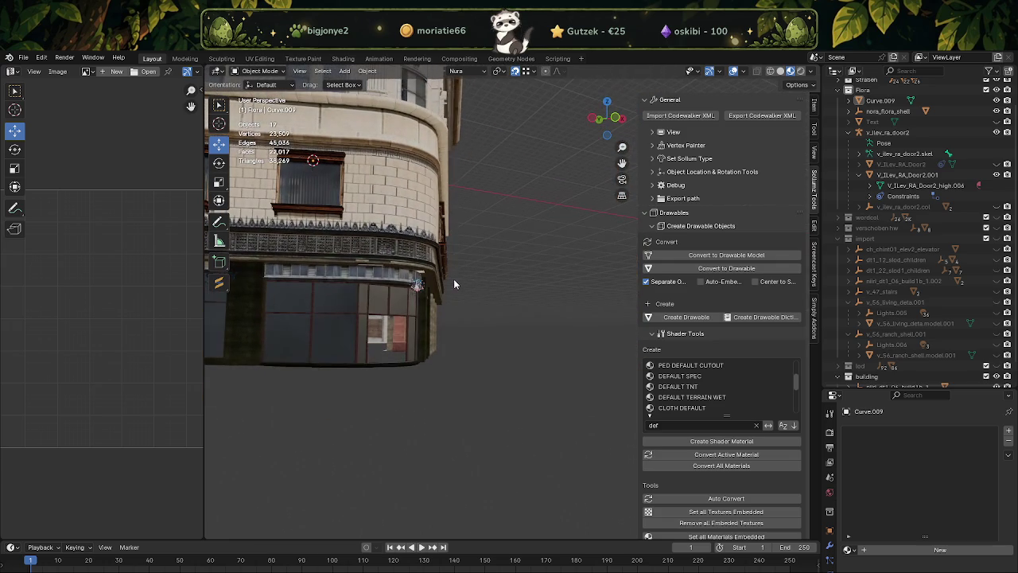
scroll(946, 155, "up", 2)
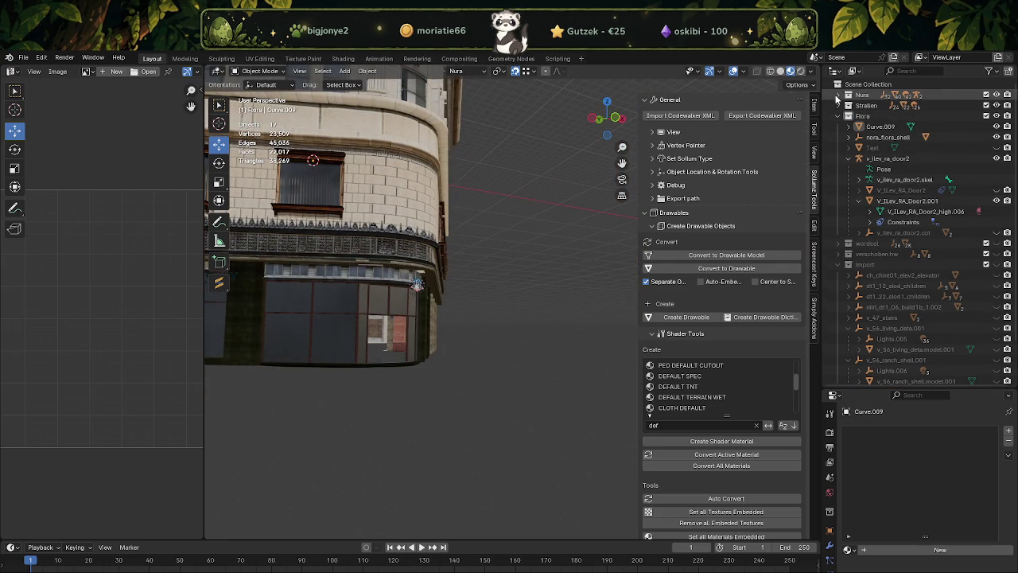
key("Home")
scroll(980, 305, "down", 2)
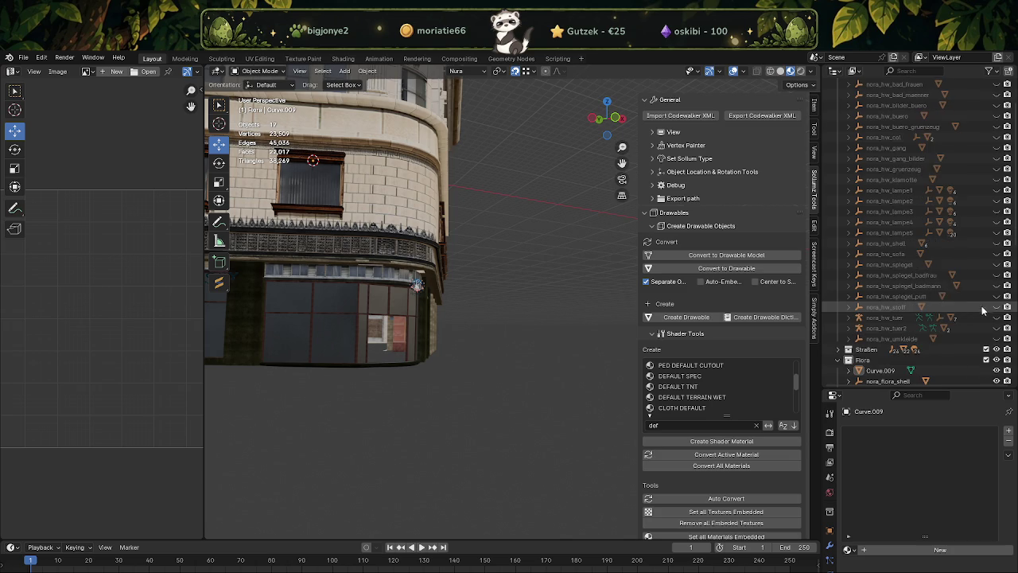
scroll(982, 204, "up", 2)
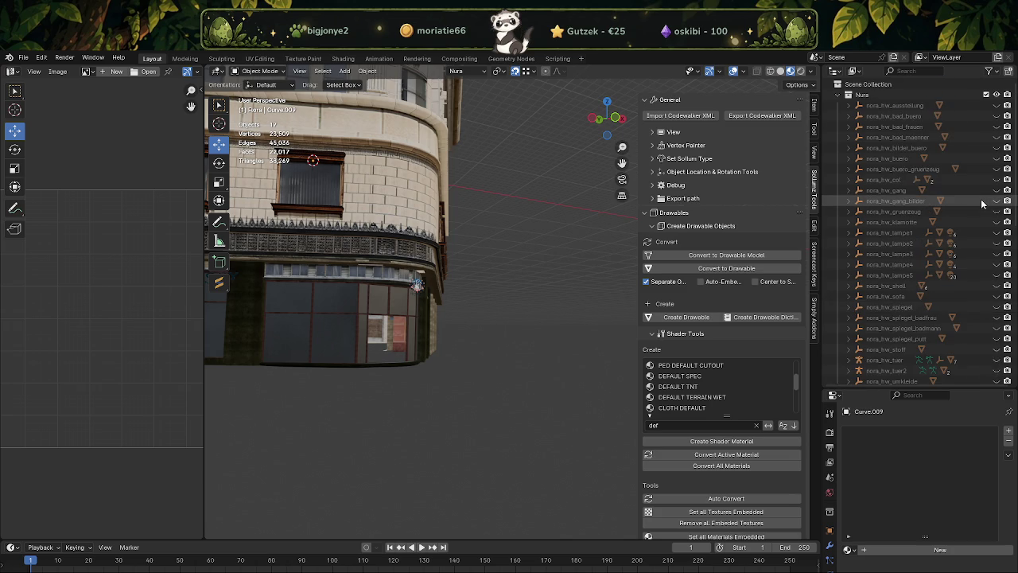
left_click(995, 109)
Inspect the shop window close up, then hide that Nura object again
middle_click_drag(605, 324, 464, 337)
scroll(322, 321, "up", 3)
mouse_move(322, 321)
middle_mouse_down()
mouse_move(448, 330)
mouse_move(353, 324)
mouse_move(412, 290)
mouse_move(380, 226)
mouse_move(490, 296)
mouse_move(592, 310)
mouse_move(472, 307)
mouse_move(461, 231)
mouse_move(412, 306)
mouse_move(521, 326)
mouse_move(370, 306)
mouse_move(430, 295)
middle_mouse_up()
scroll(447, 330, "up", 2)
left_click(997, 116)
Bring the Flora facade into a frontal view and select the Flora sign
mouse_move(413, 310)
middle_mouse_down()
mouse_move(349, 308)
mouse_move(517, 267)
mouse_move(488, 259)
mouse_move(466, 338)
mouse_move(448, 334)
middle_mouse_up()
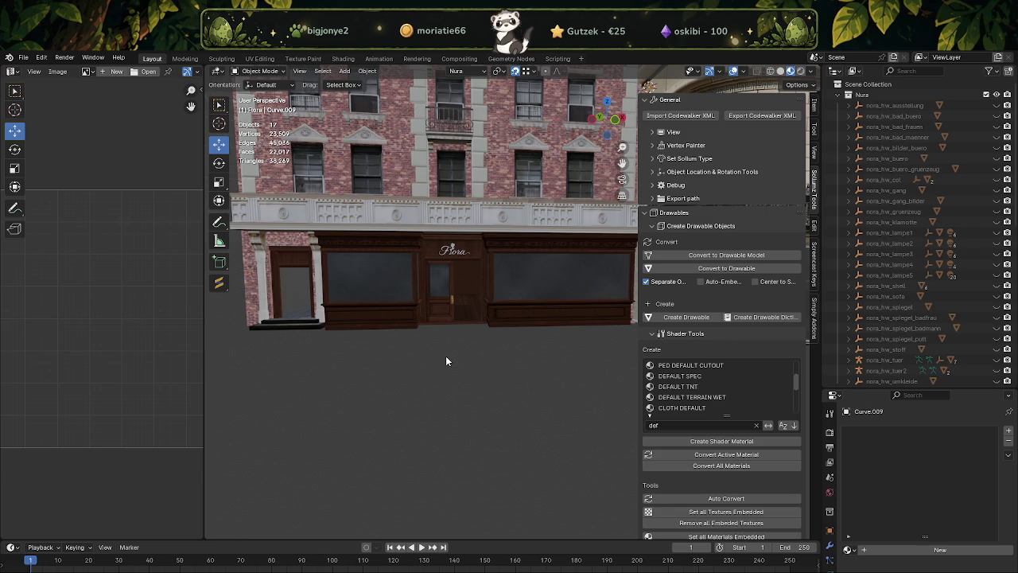
scroll(446, 355, "up", 3)
scroll(451, 326, "up", 2)
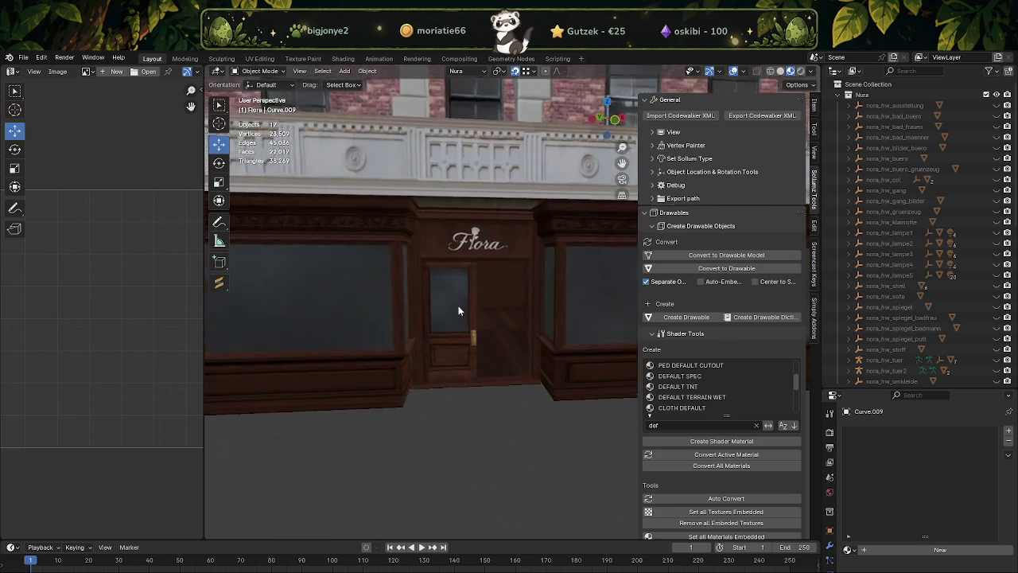
scroll(456, 296, "up", 2)
middle_click_drag(458, 295, 483, 293)
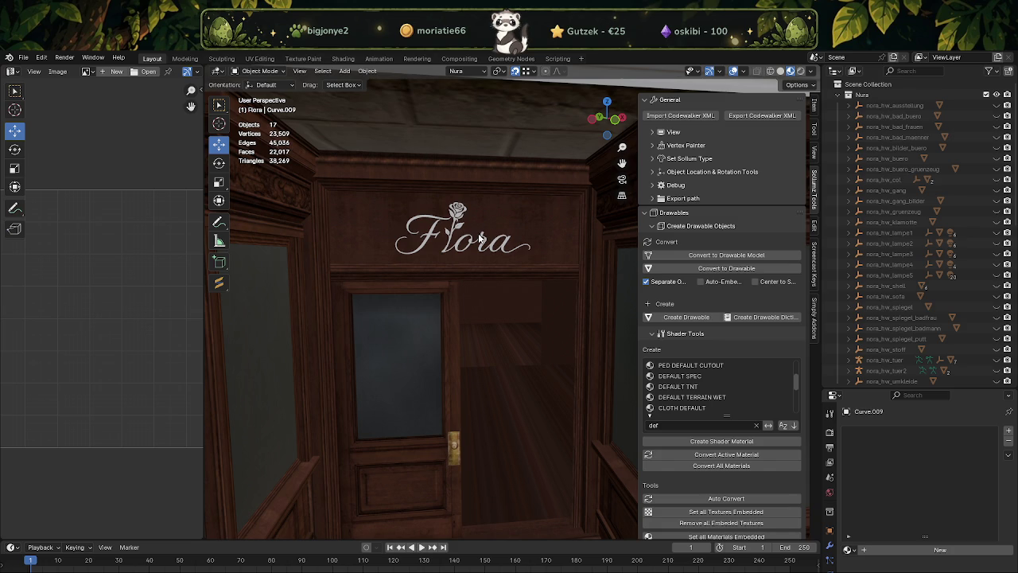
left_click(482, 241)
Duplicate the door's knob face, raise it to the sign, and separate it into its own object
left_click(453, 455)
key("Tab")
key("shift+d")
key("Escape")
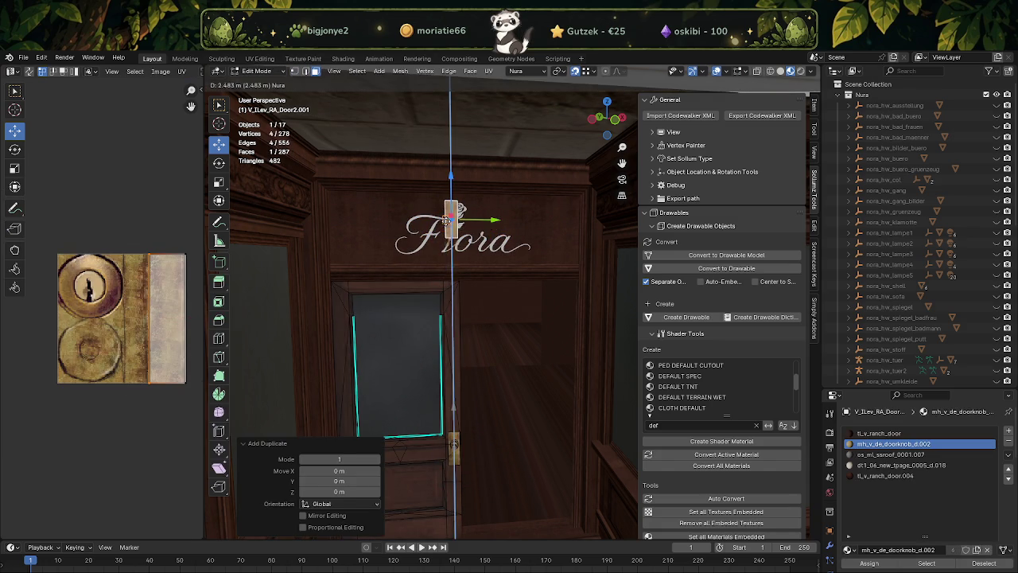
left_click_drag(450, 399, 450, 205)
right_click(446, 214)
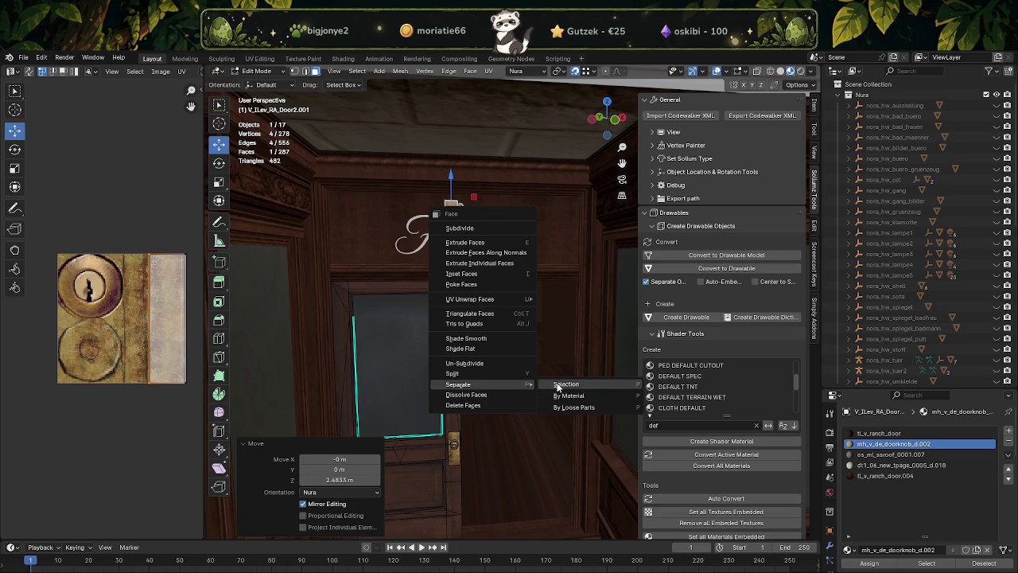
left_click(558, 385)
Join the Flora logo with the knob plane as active object into V_ILev_RA_Door2.002
key("Tab")
left_click(451, 203)
scroll(484, 253, "up", 5)
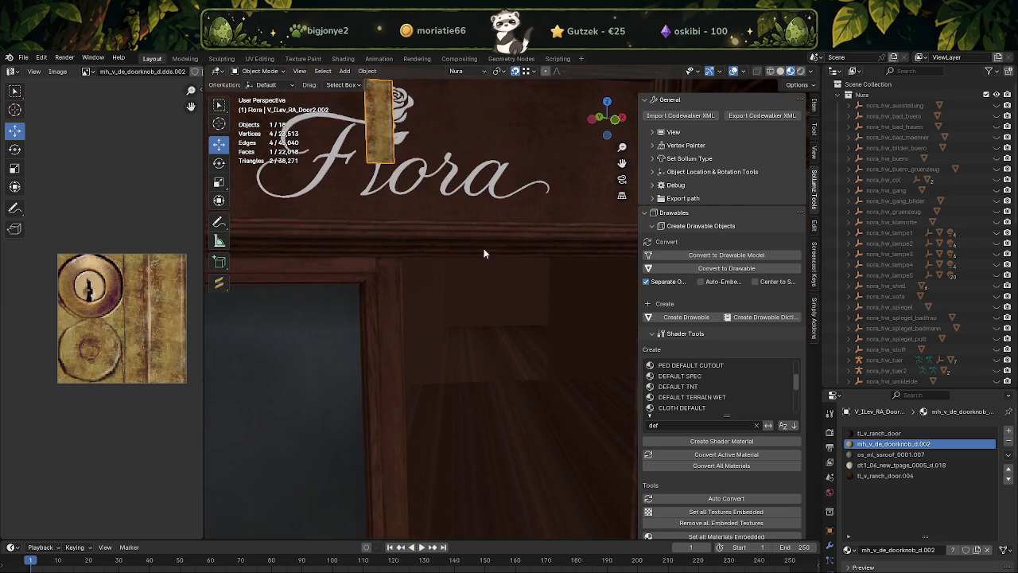
left_click(482, 193, "shift")
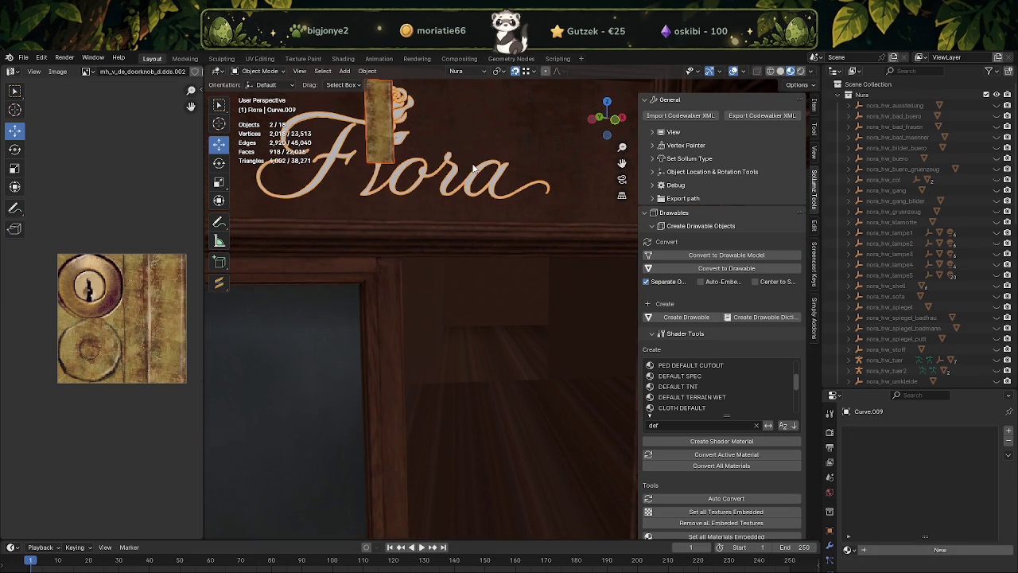
left_click(442, 182)
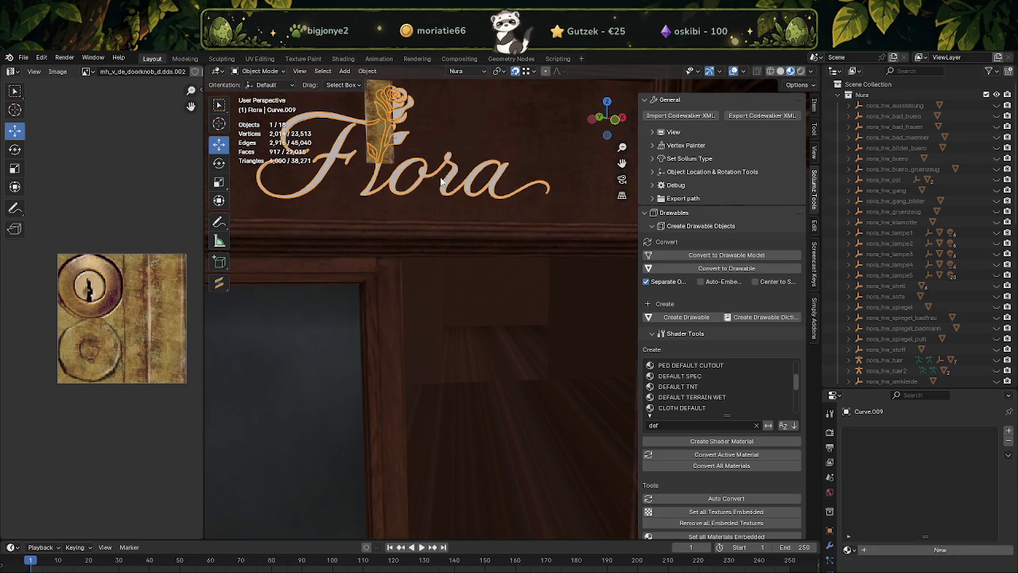
left_click(379, 140, "shift")
right_click(433, 165)
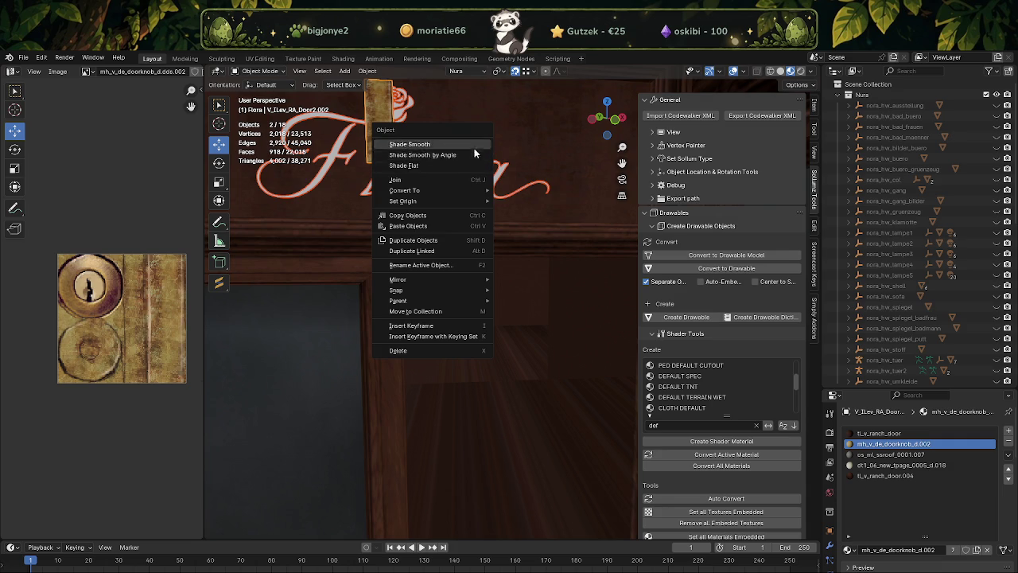
left_click(408, 180)
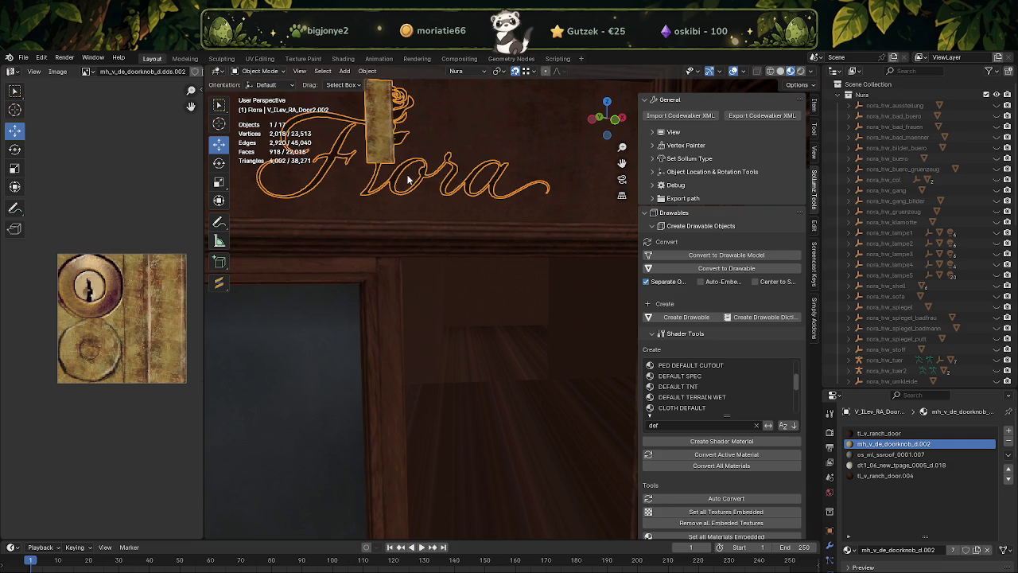
key("Tab")
key("KP_Decimal")
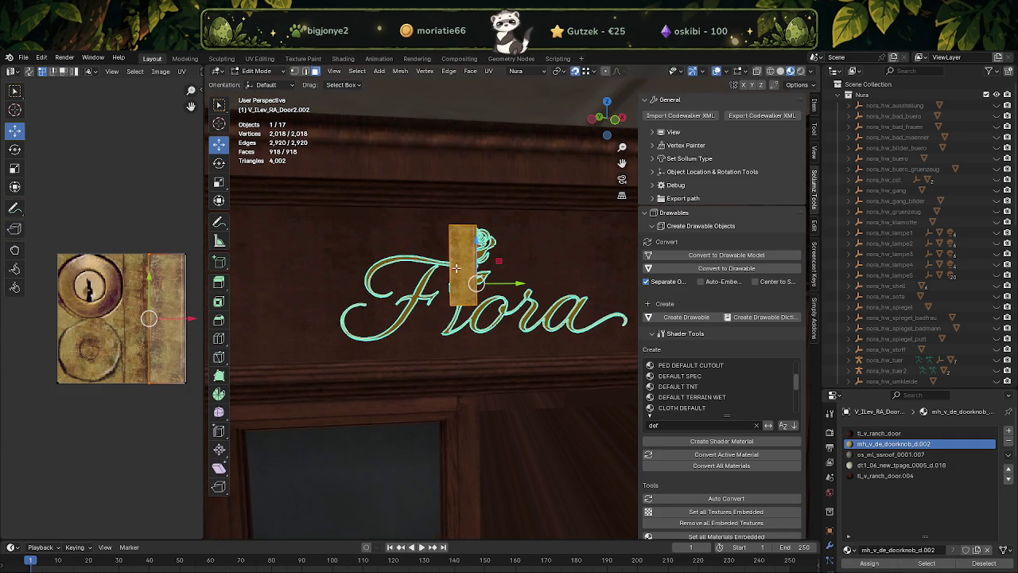
Give the letter faces the mh_v_de_doorknob_d.002 material and delete the leftover knob plane
left_click(458, 270)
left_click(485, 305)
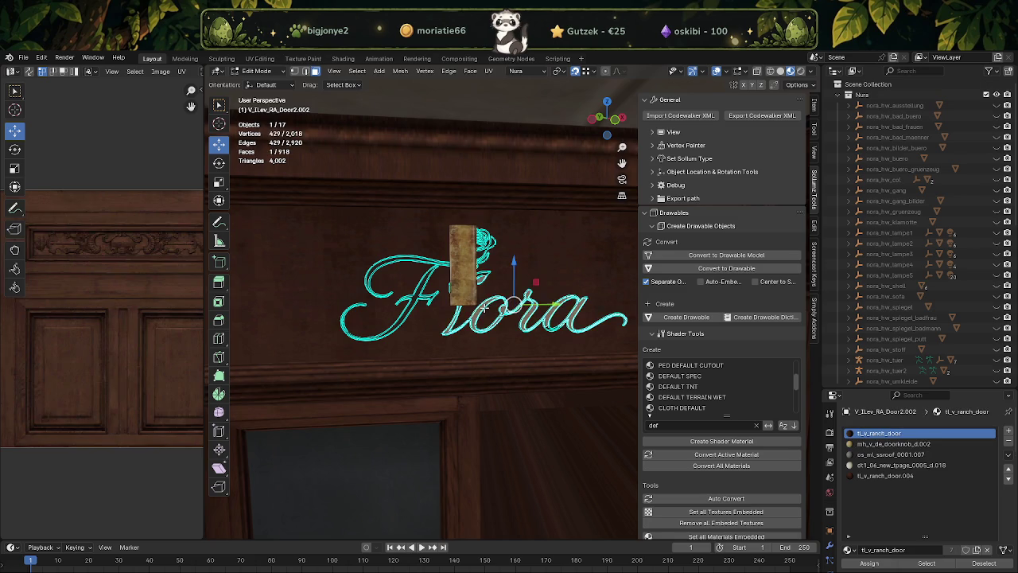
key("KP_Decimal")
key("ctrl+i")
scroll(462, 292, "down", 5)
scroll(460, 292, "up", 2)
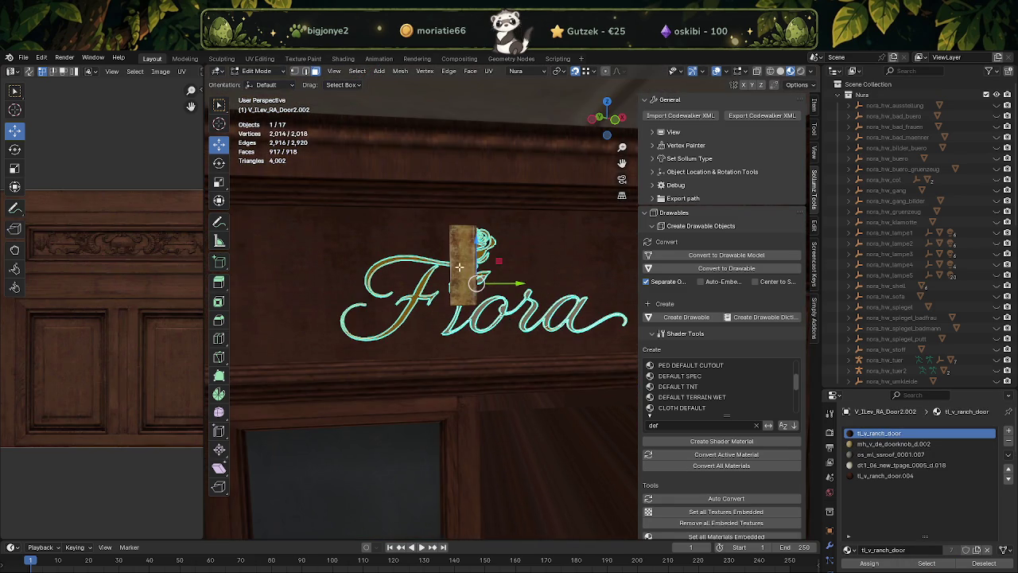
scroll(845, 555, "down", 1, "ctrl")
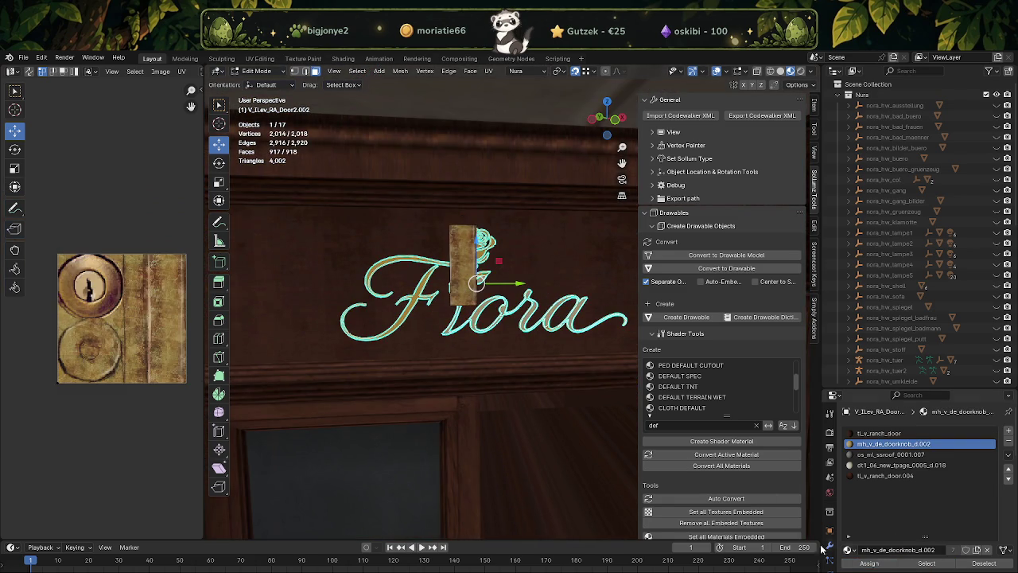
key("ctrl+i")
key("x")
left_click(461, 265)
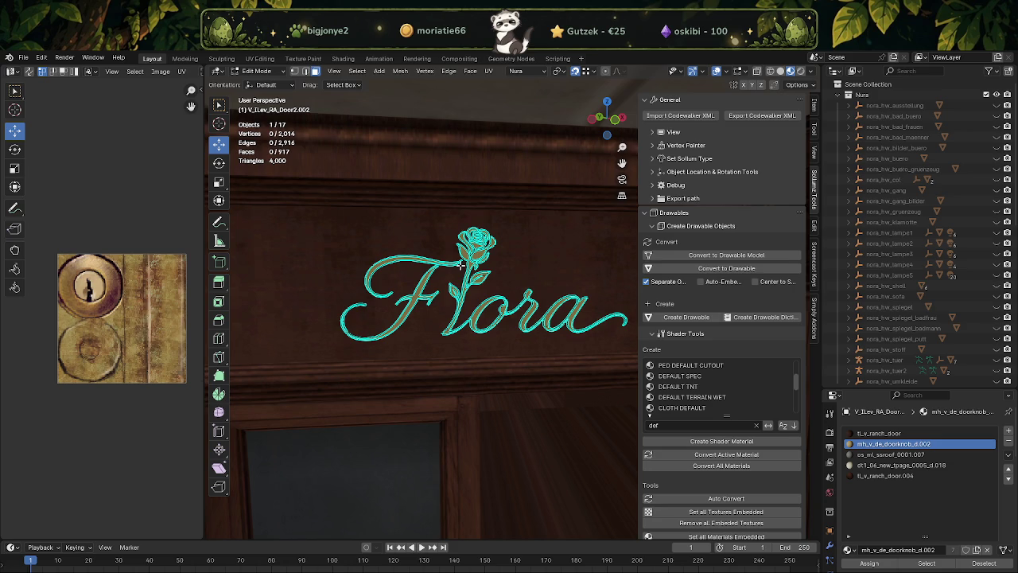
Select all 917 Flora faces and move their UVs over the brass doorknob texture
scroll(462, 265, "up", 3)
scroll(397, 298, "up", 2)
key("l")
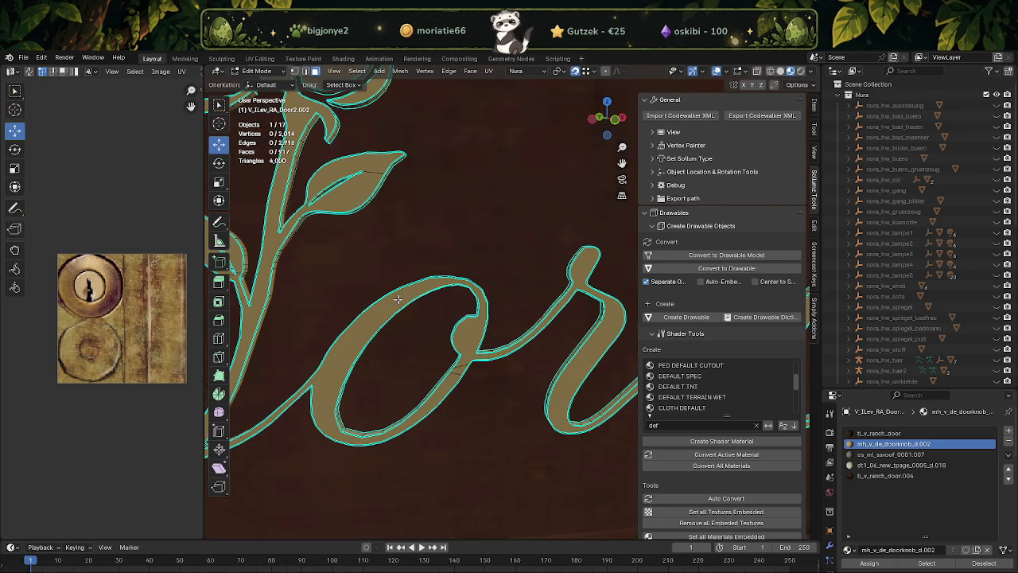
key("a")
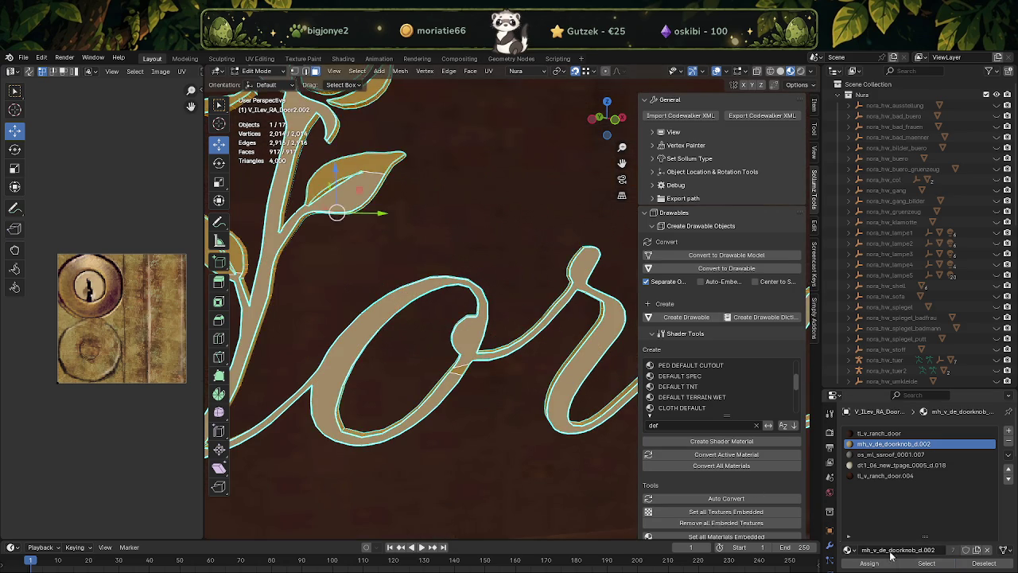
key("KP_Decimal")
right_click_drag(110, 306, 67, 367, "shift")
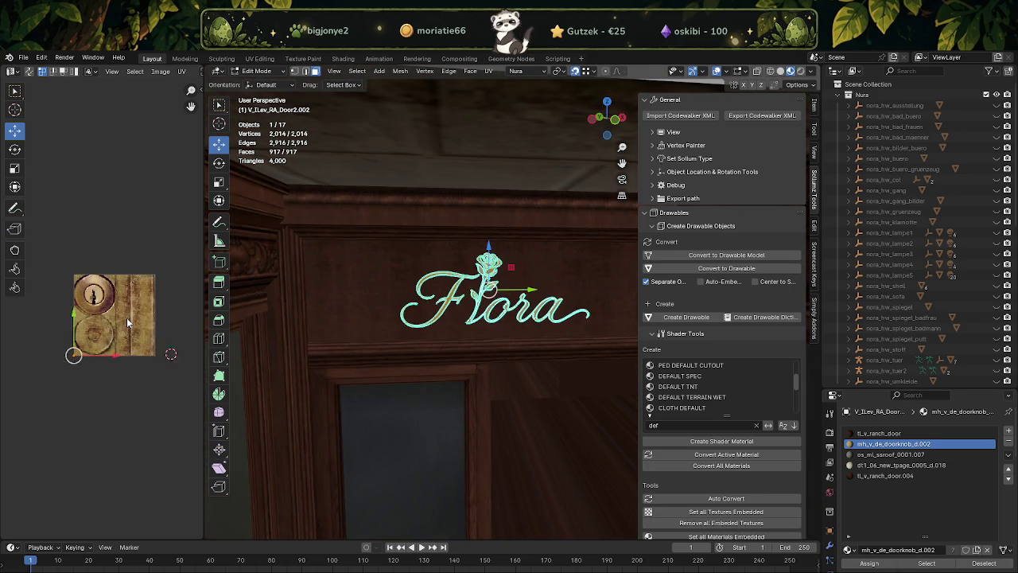
left_click_drag(67, 366, 157, 326)
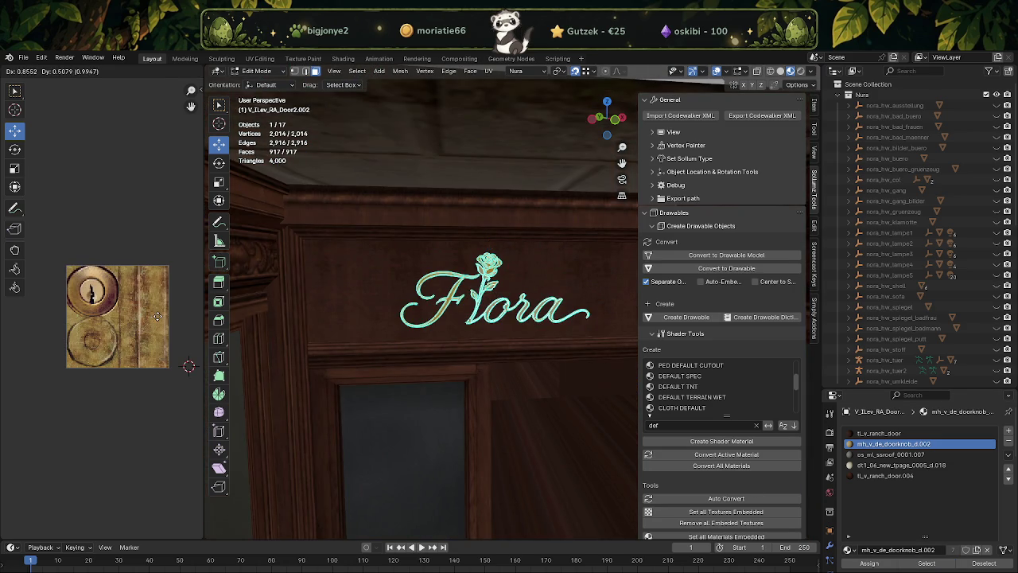
Re-unwrap the Flora sign's faces using Cube Projection
scroll(156, 331, "up", 2)
scroll(157, 326, "up", 2)
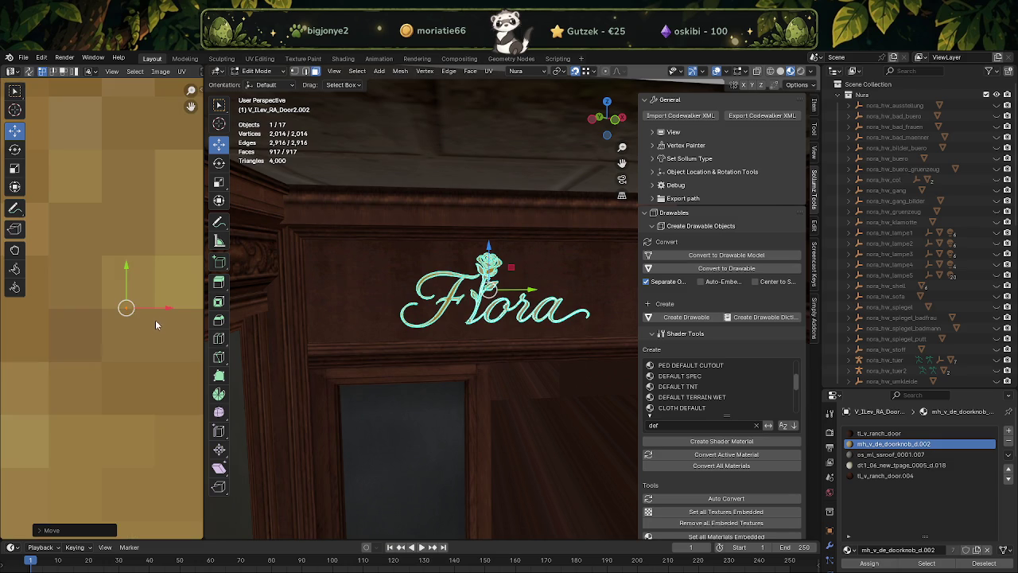
scroll(157, 326, "up", 2)
scroll(398, 286, "down", 2)
key("ctrl+f")
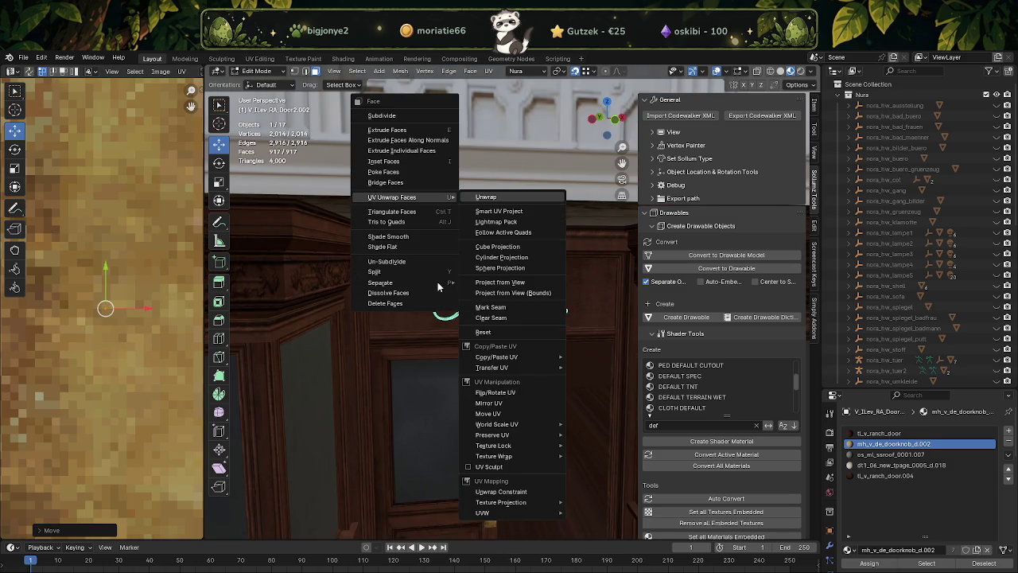
left_click(489, 243)
scroll(146, 322, "down", 4)
scroll(131, 330, "down", 3)
scroll(121, 336, "down", 1)
Rotate the sign's UV layout about 34 degrees and scale it down
key("shift+space")
key("r")
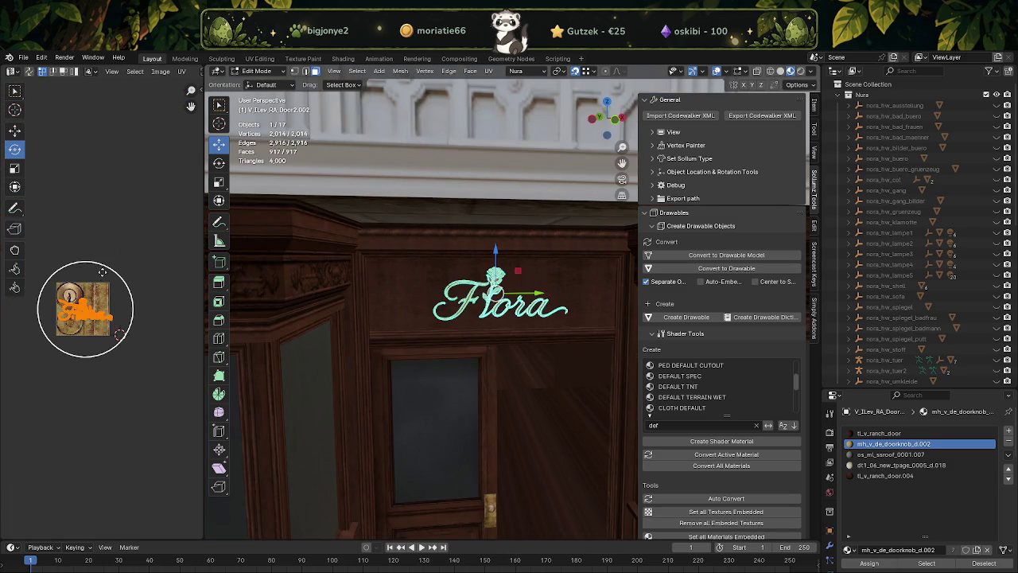
left_click_drag(105, 271, 116, 317)
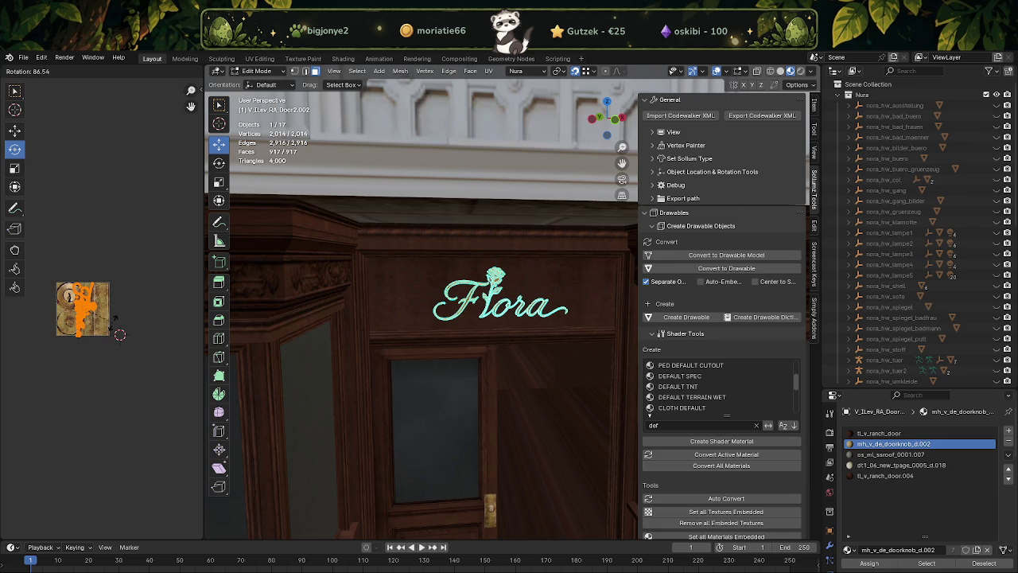
left_click(110, 326)
key("c")
scroll(104, 322, "up", 2)
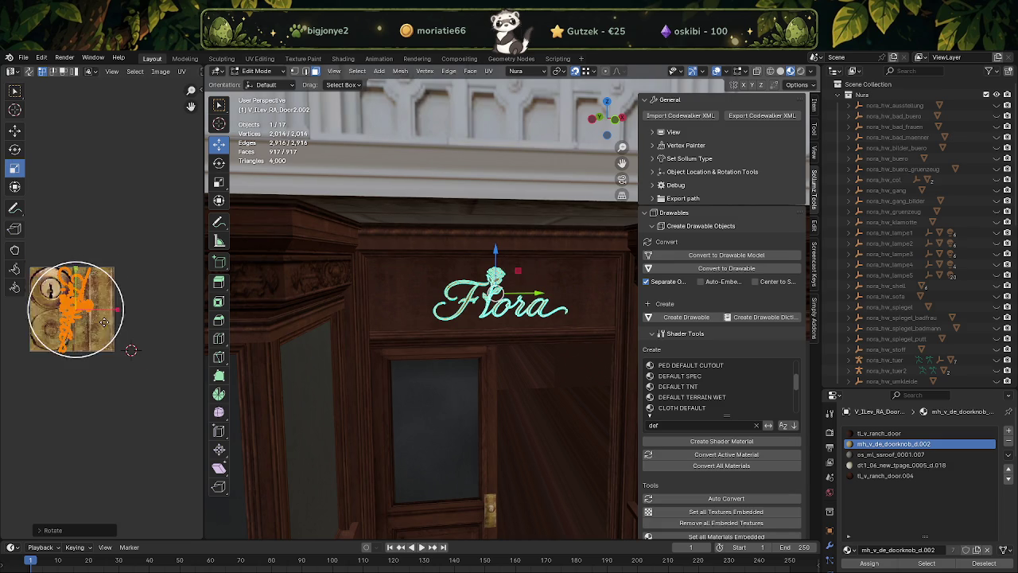
scroll(103, 322, "up", 2)
key("s")
left_click(77, 284)
right_click(79, 286)
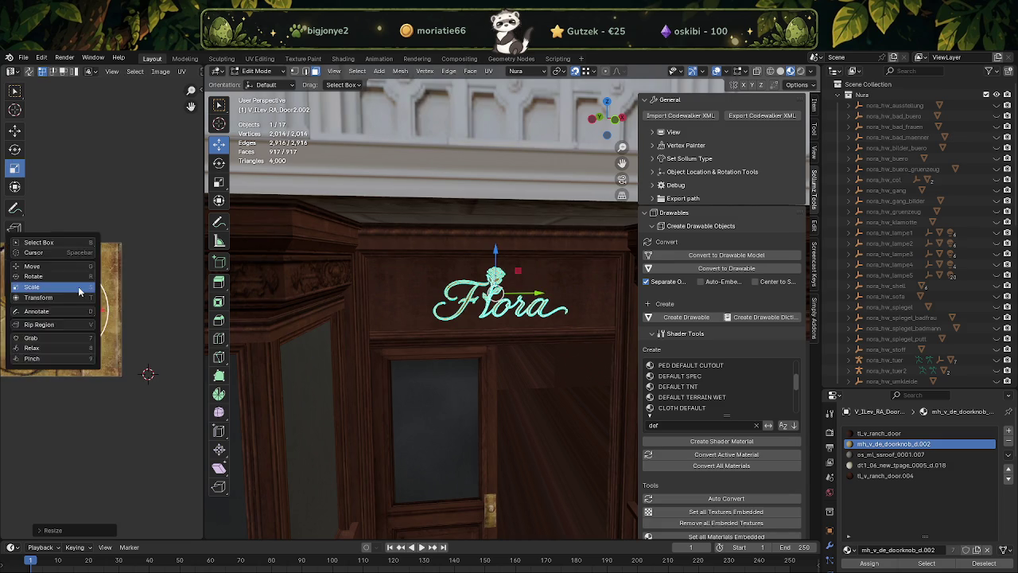
Move and shrink the UVs further until they sit on the brass strip
key("g")
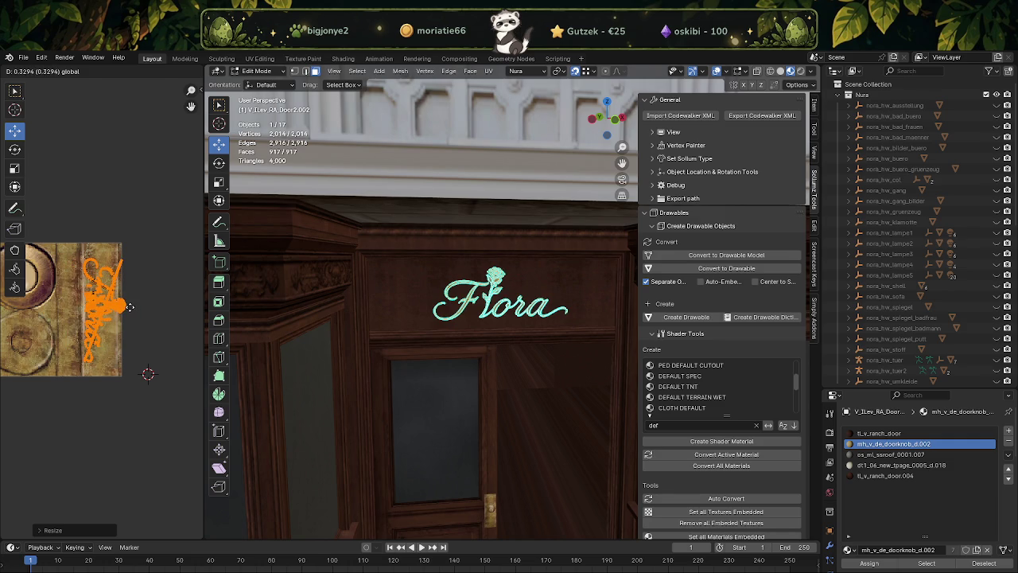
left_click(130, 309)
scroll(131, 313, "up", 3)
right_click(131, 314)
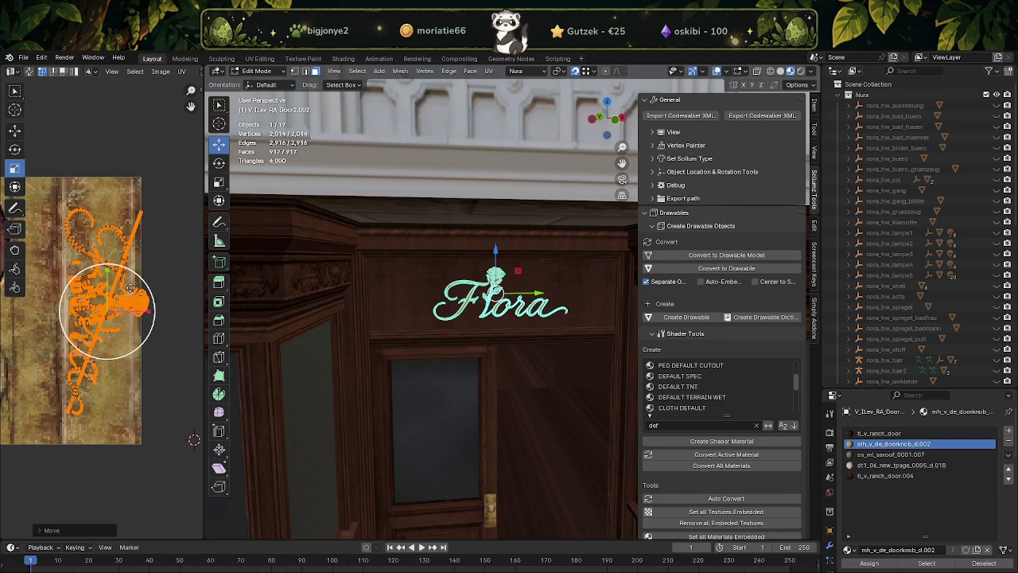
key("s")
left_click(123, 293)
key("c")
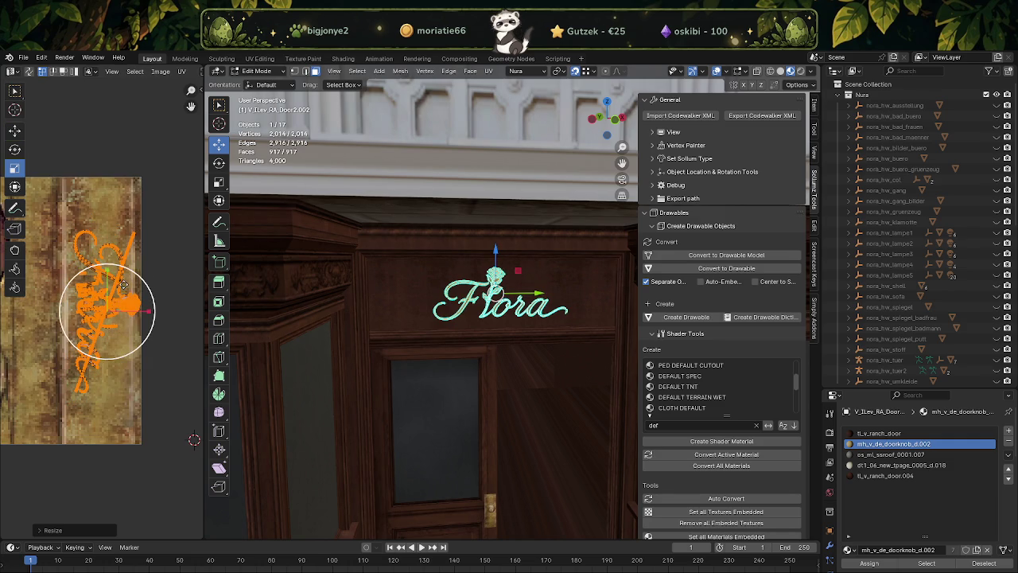
scroll(120, 290, "up", 2)
key("Escape")
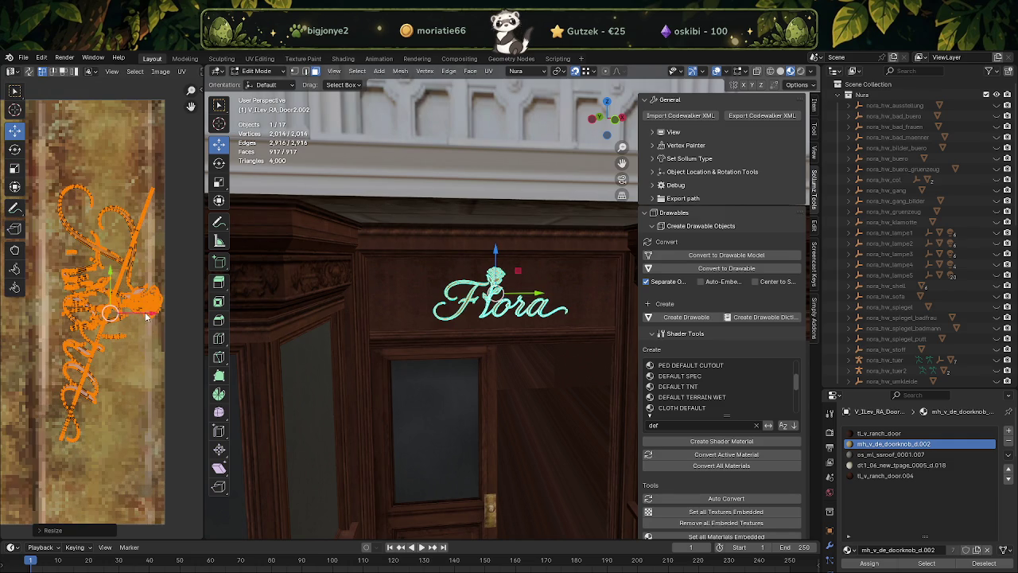
key("g")
left_click(132, 316)
scroll(439, 346, "up", 5)
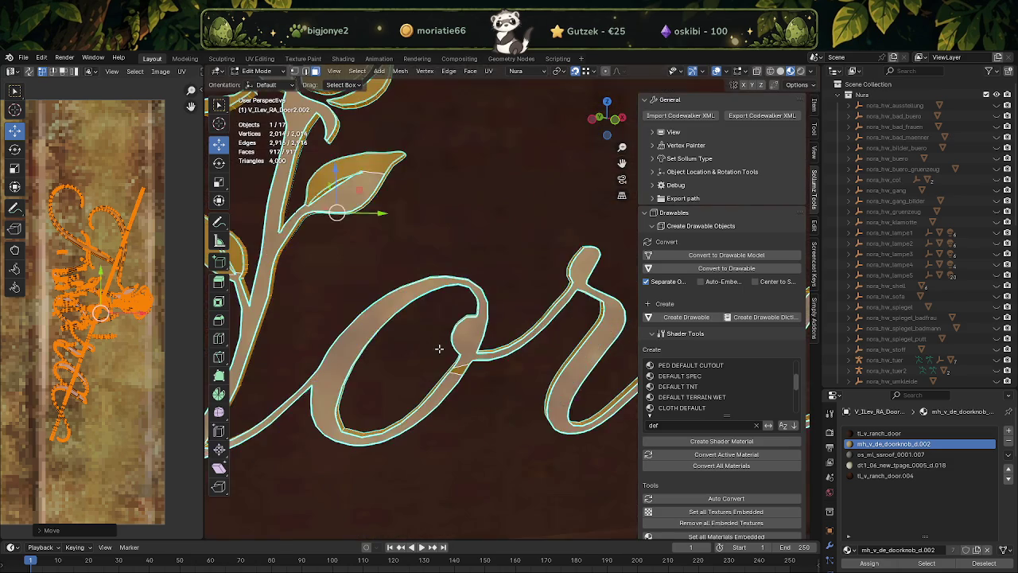
Return to Object Mode to see the gold lettering, then select the building and the Flora sign
key("Tab")
scroll(439, 342, "down", 5)
scroll(441, 336, "up", 1)
left_click(486, 370)
scroll(442, 300, "up", 3)
left_click(438, 291)
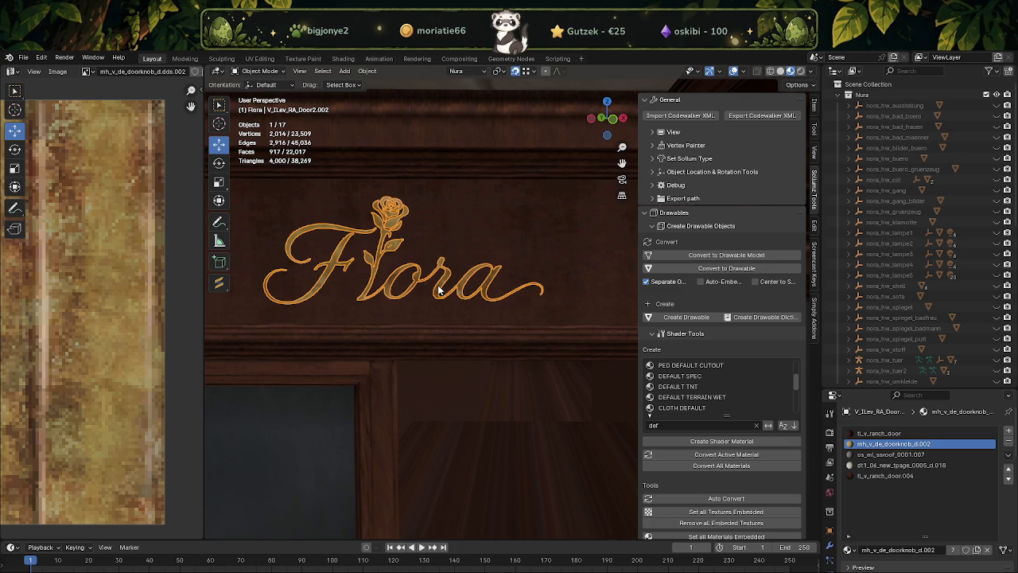
Zoom in on the gold Flora sign and enter Edit Mode on its mesh
scroll(398, 305, "down", 3)
scroll(422, 307, "up", 3)
scroll(439, 309, "up", 2)
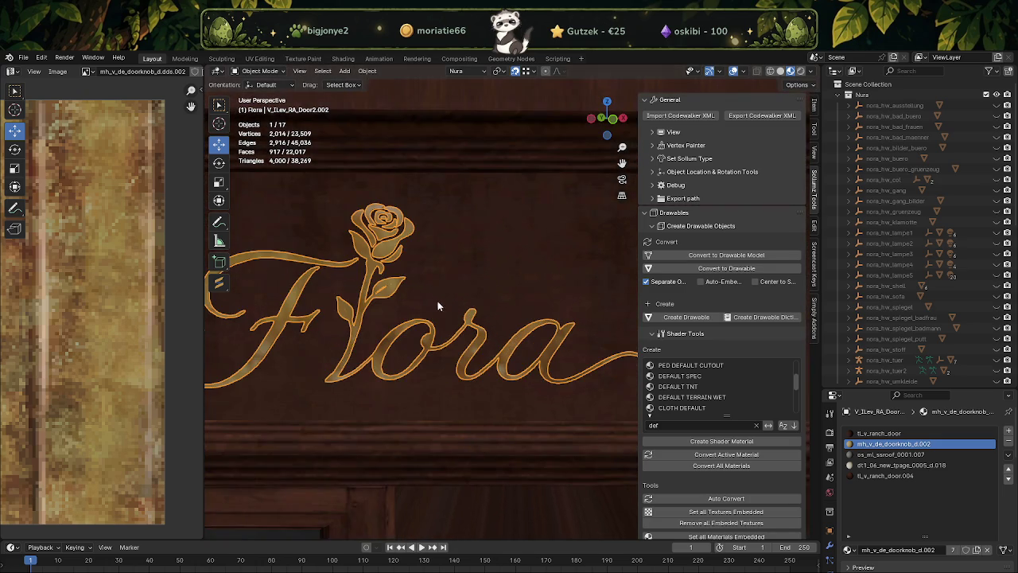
key("Tab")
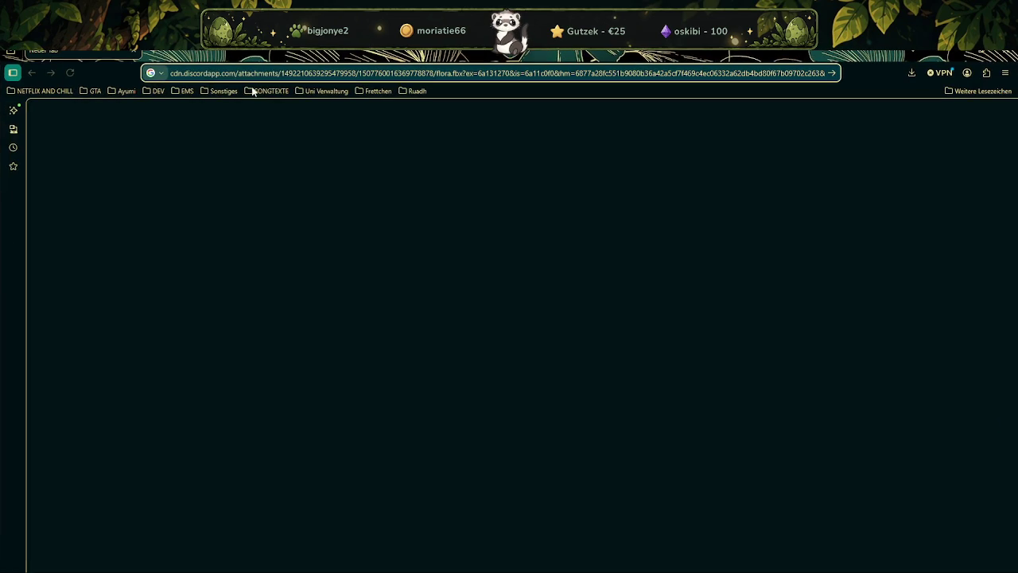
Open Forge's objects page, search for 'gold' and sign in with Discord
left_click(159, 91)
left_click(171, 107)
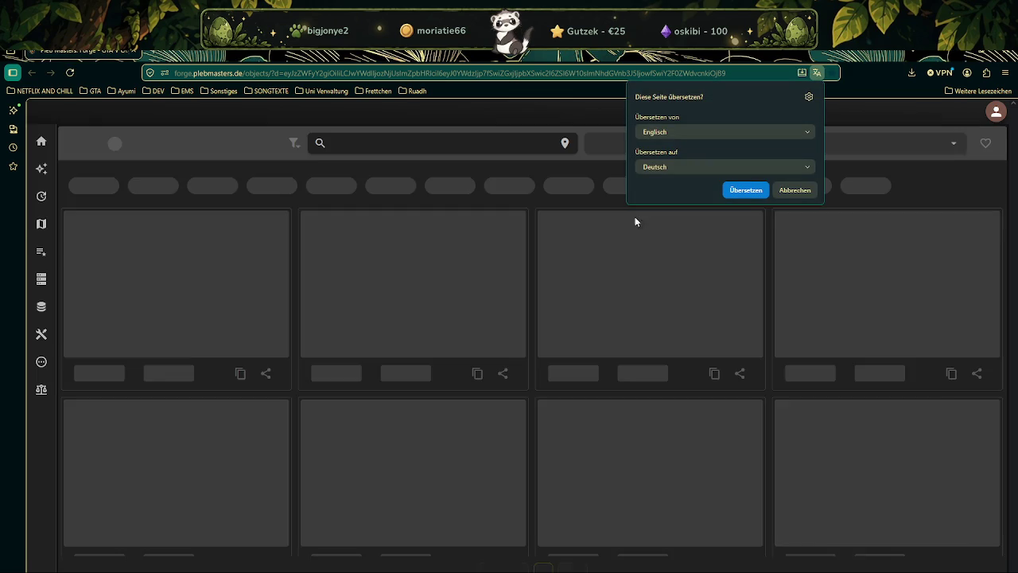
left_click(803, 191)
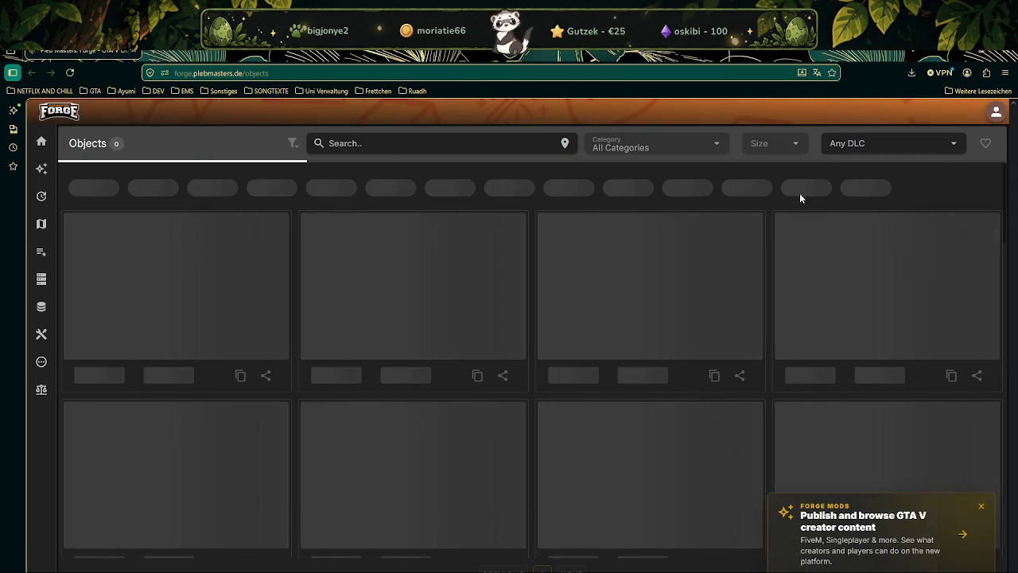
left_click(383, 144)
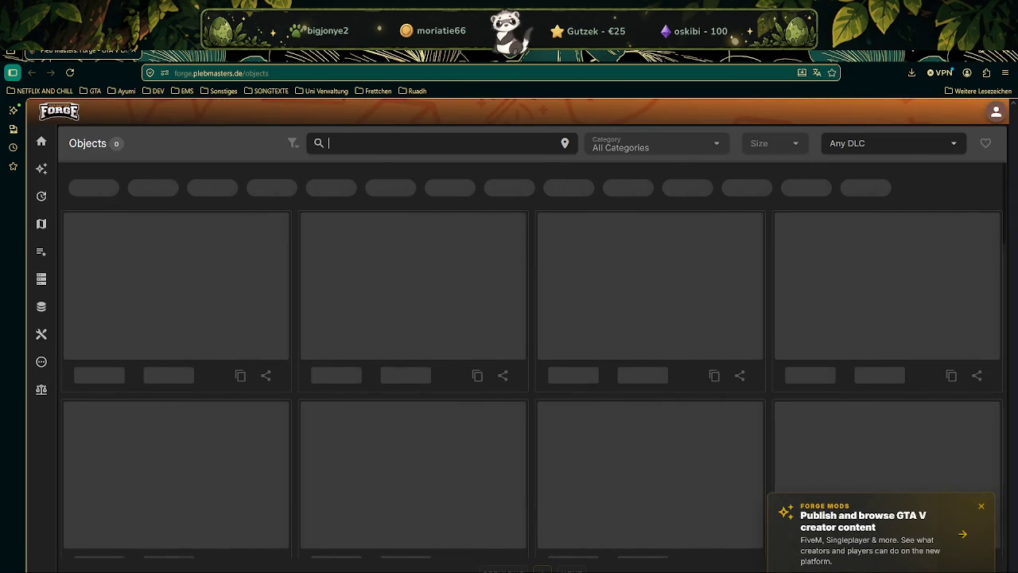
type("gold")
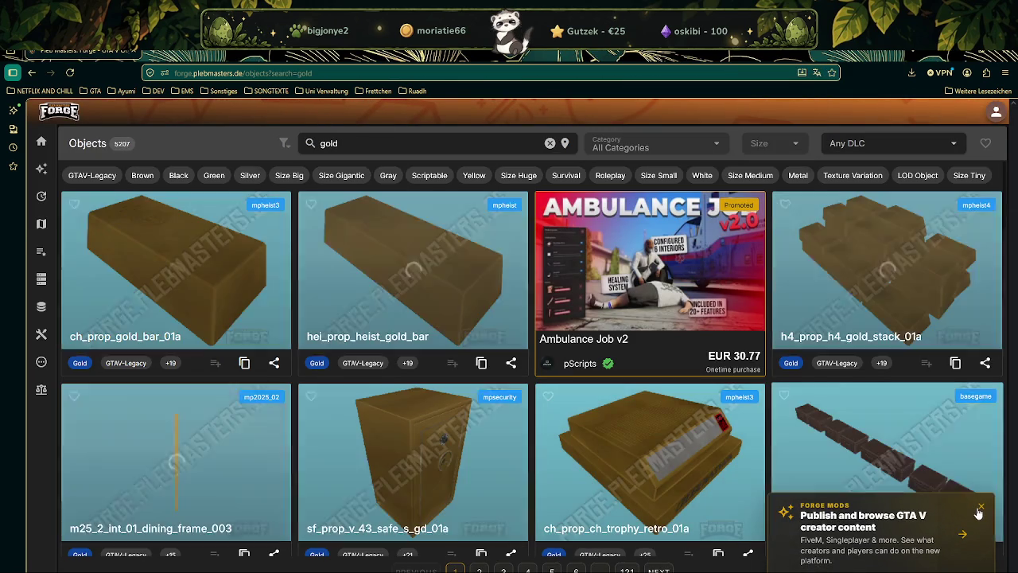
left_click(995, 113)
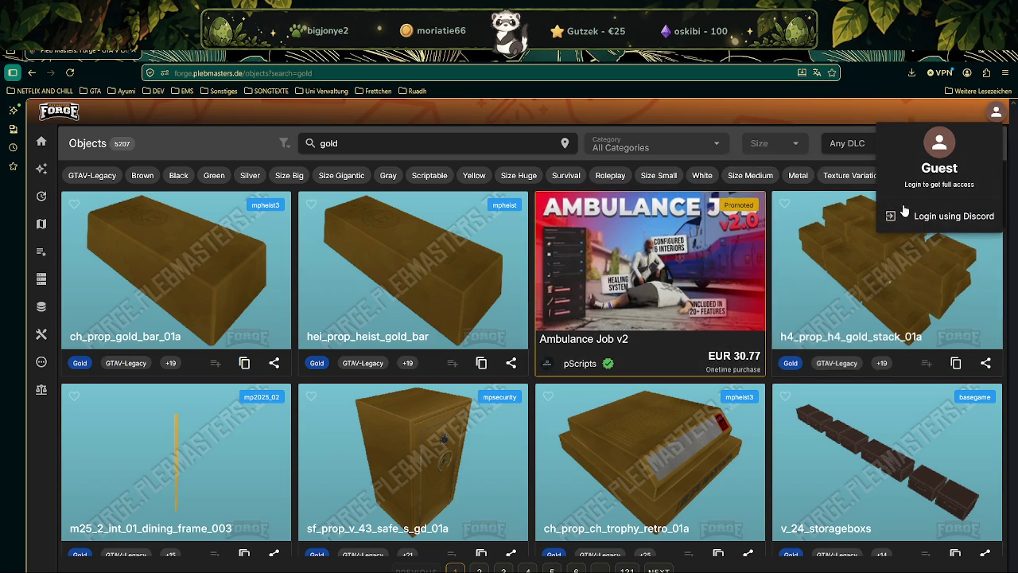
left_click(939, 216)
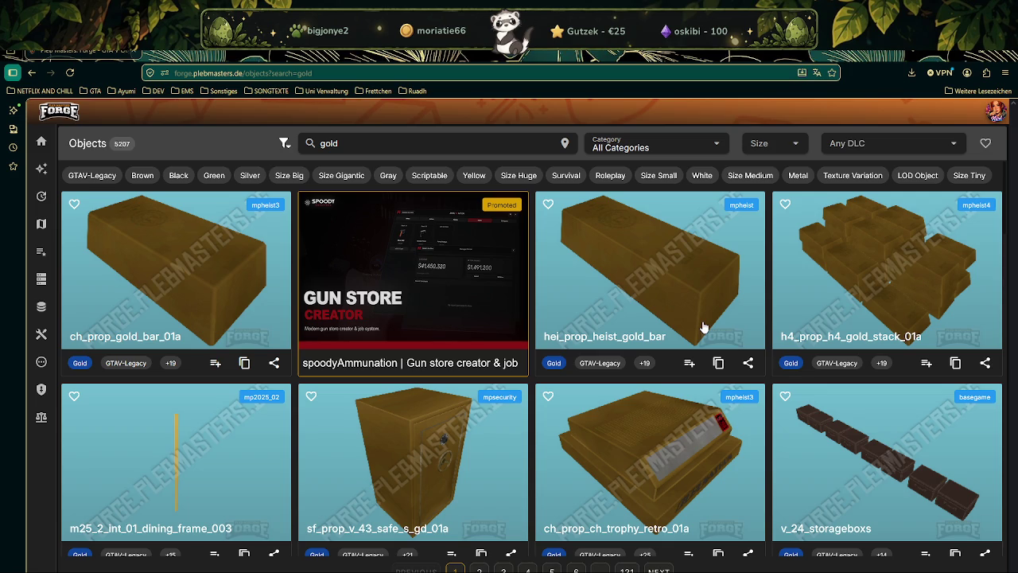
Browse the gold results and open the sf_prop_v_43_safe_s_gd_01a details
scroll(588, 358, "down", 5)
scroll(590, 359, "down", 1)
scroll(592, 358, "down", 3)
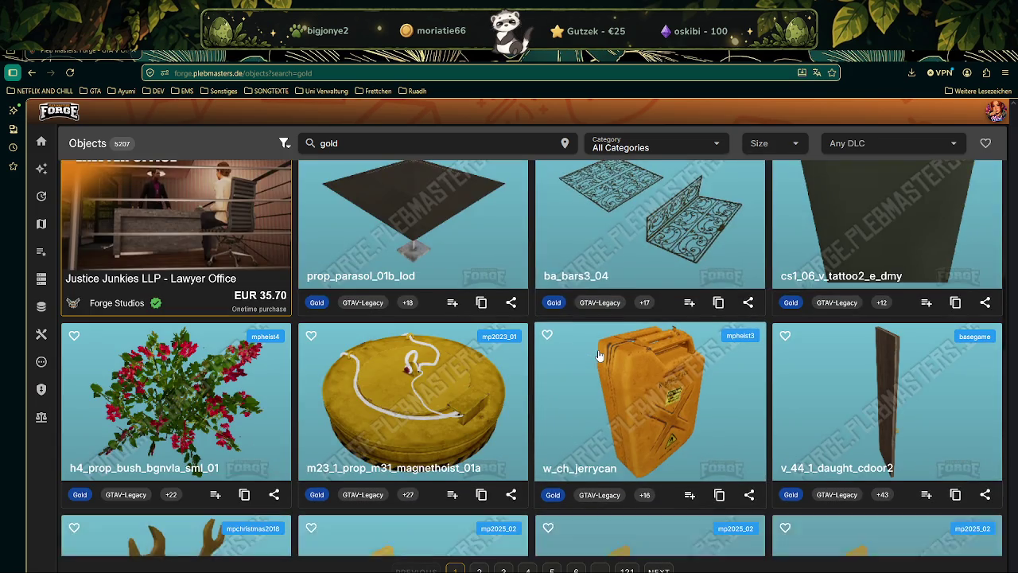
scroll(597, 357, "down", 1)
scroll(599, 356, "down", 2)
scroll(600, 355, "down", 1)
scroll(600, 355, "down", 2)
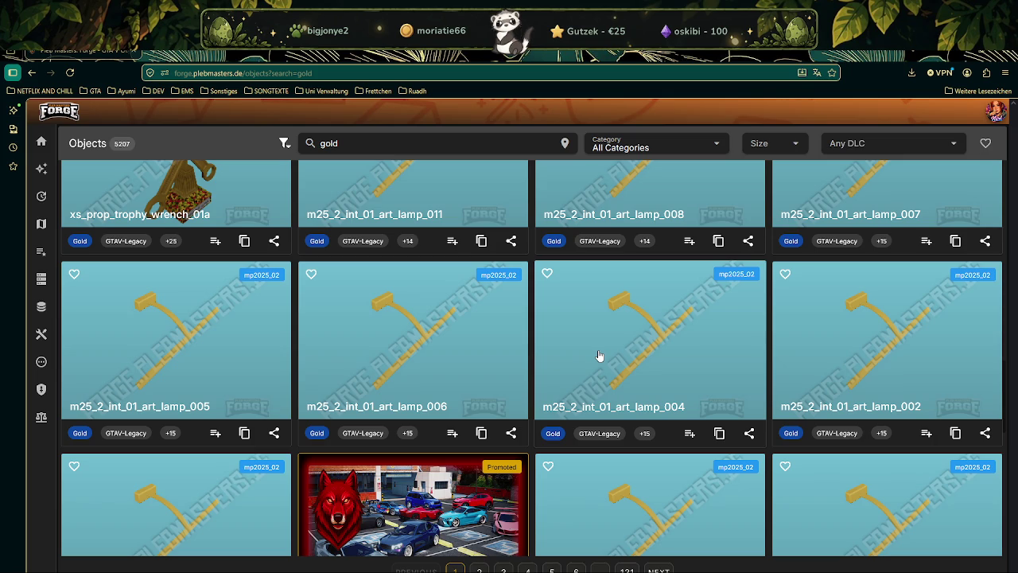
scroll(597, 356, "up", 2)
scroll(608, 389, "up", 3)
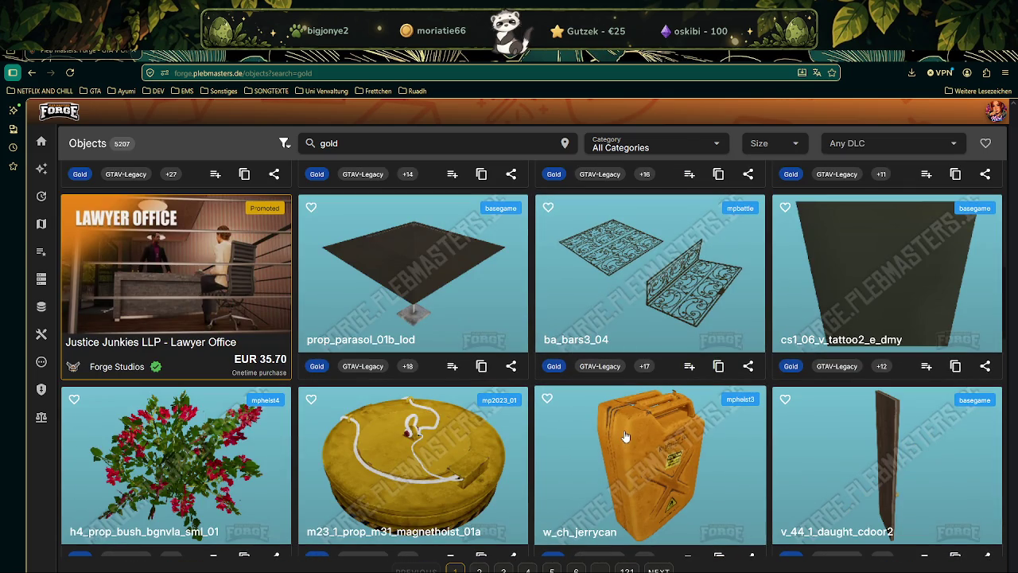
scroll(596, 375, "down", 3)
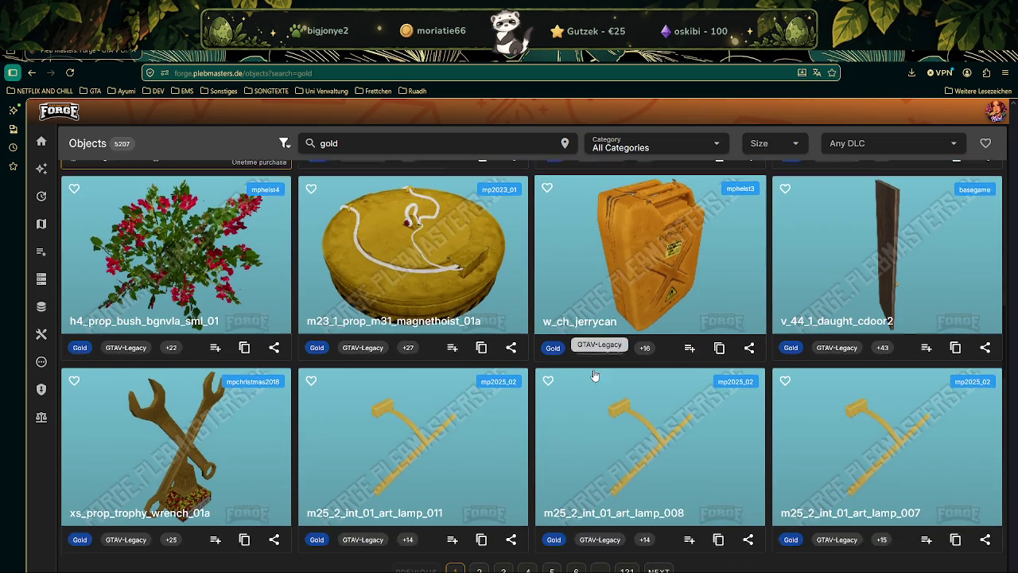
scroll(596, 375, "down", 2)
scroll(645, 374, "down", 2)
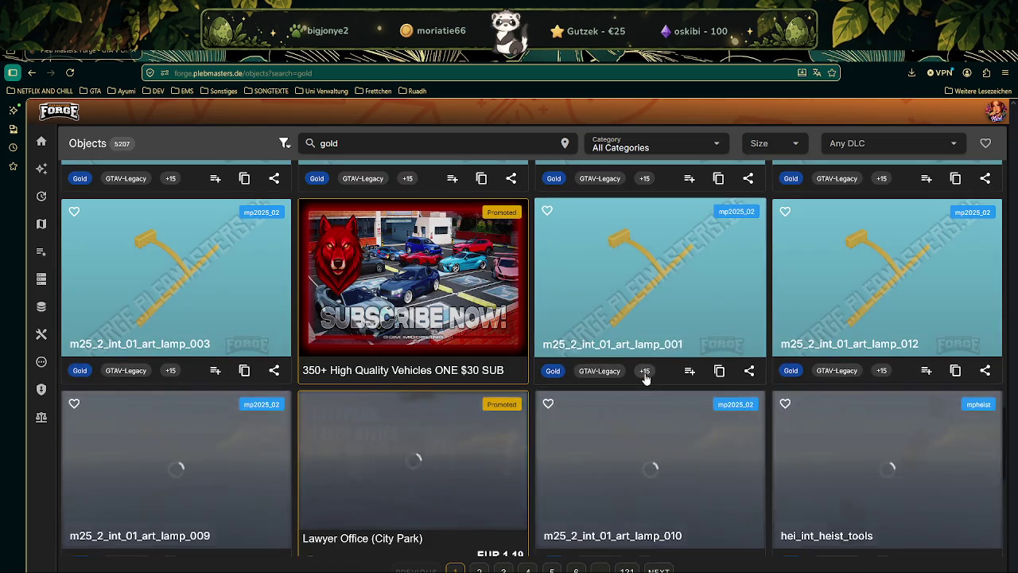
scroll(645, 374, "down", 2)
scroll(645, 374, "down", 2)
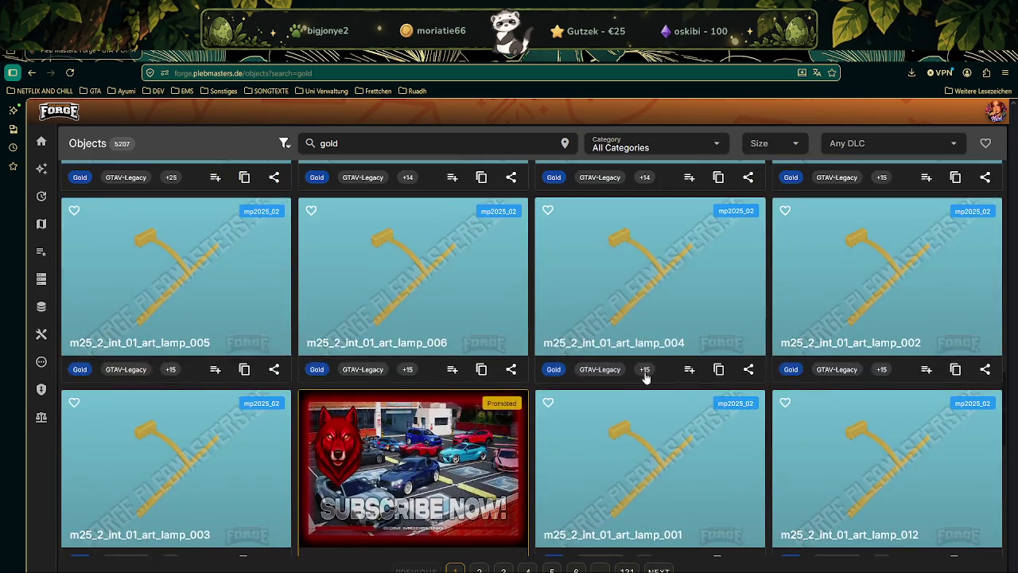
scroll(645, 375, "down", 2)
scroll(646, 376, "down", 2)
scroll(647, 376, "up", 2)
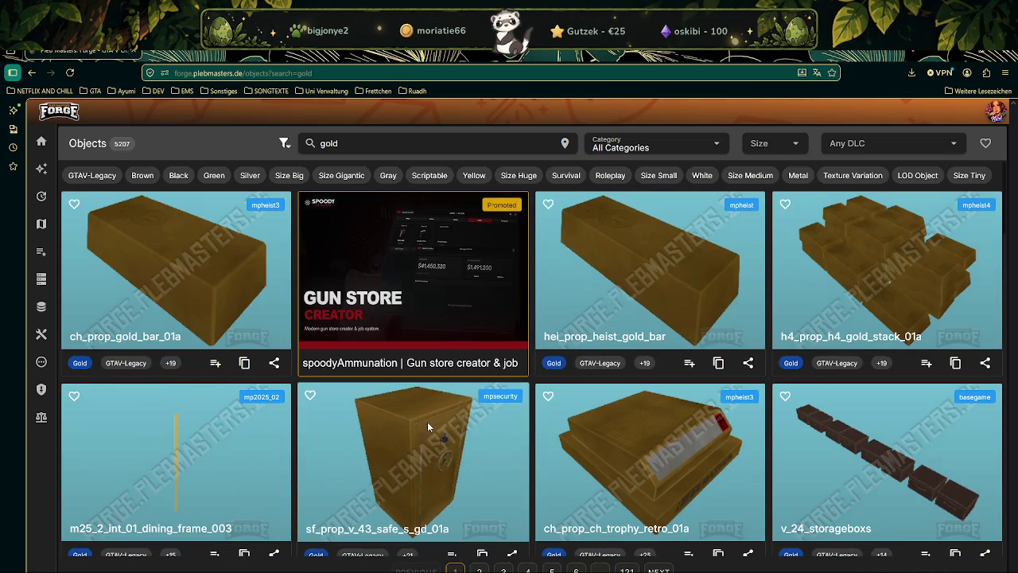
left_click(466, 415)
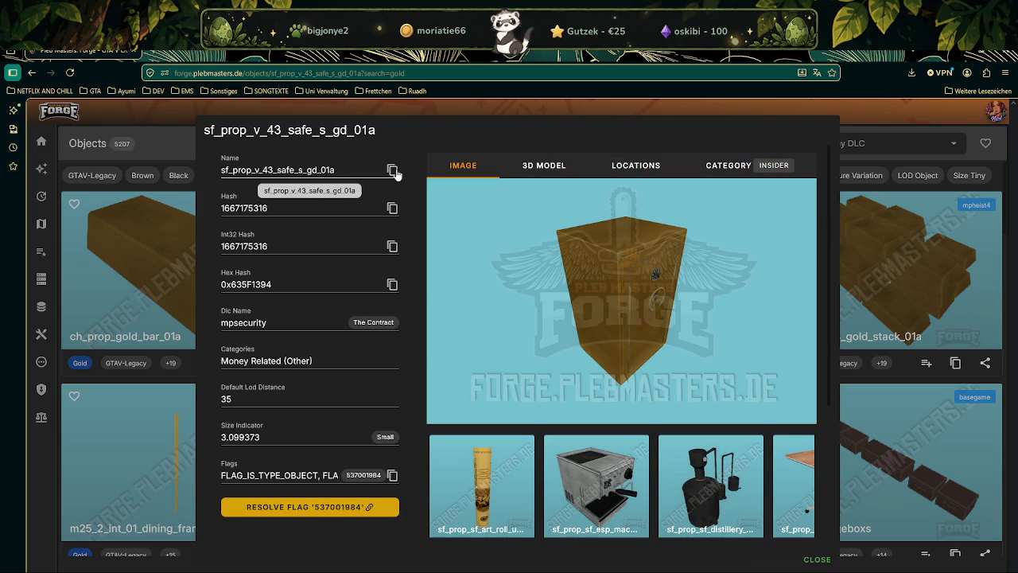
Search RPF Explorer for the copied sf_prop_v_43_safe_s_gd_01a and open its .ydr model
left_click(392, 170)
key("alt+Tab")
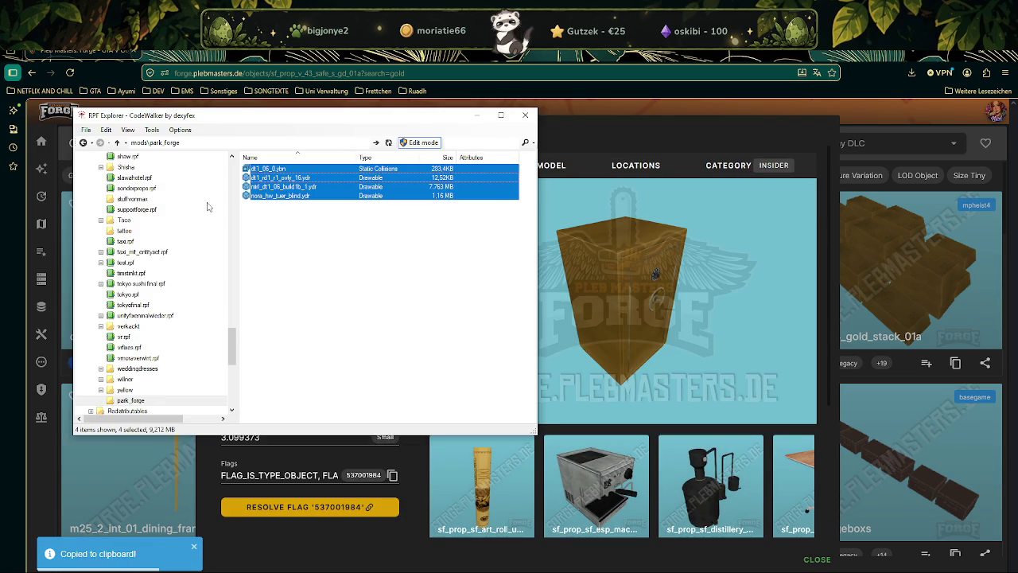
left_click(468, 142)
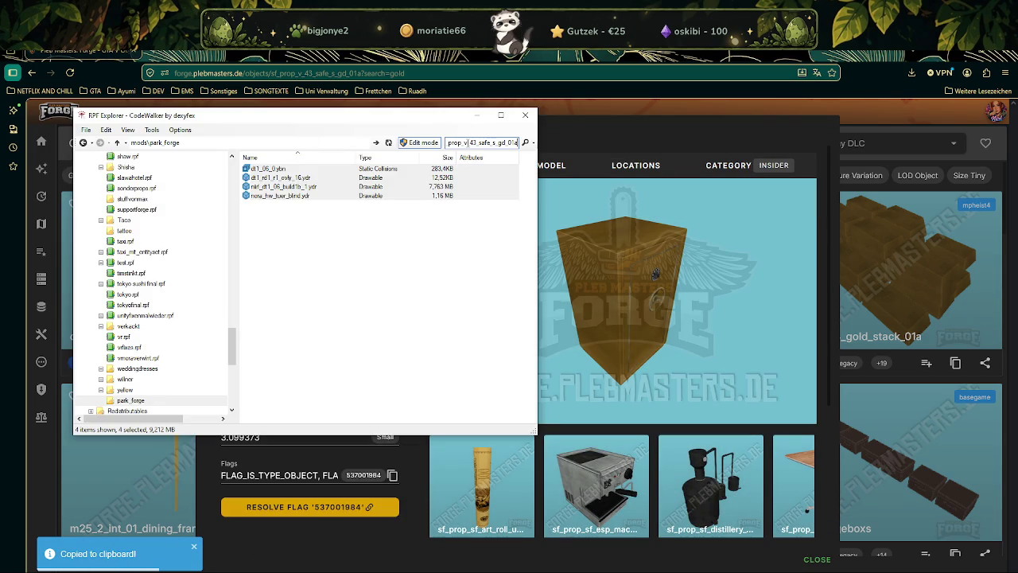
key("Return")
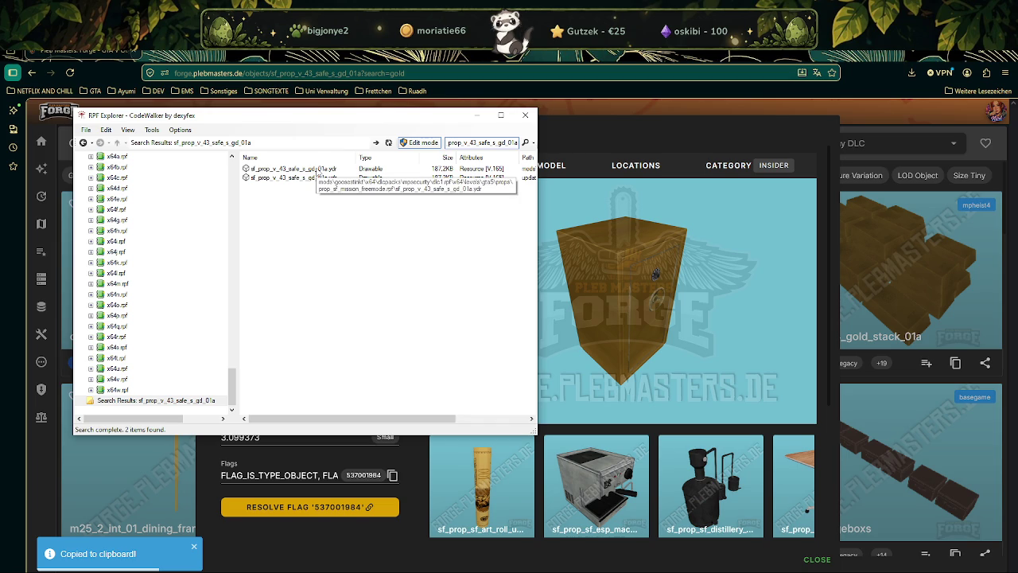
double_click(302, 177)
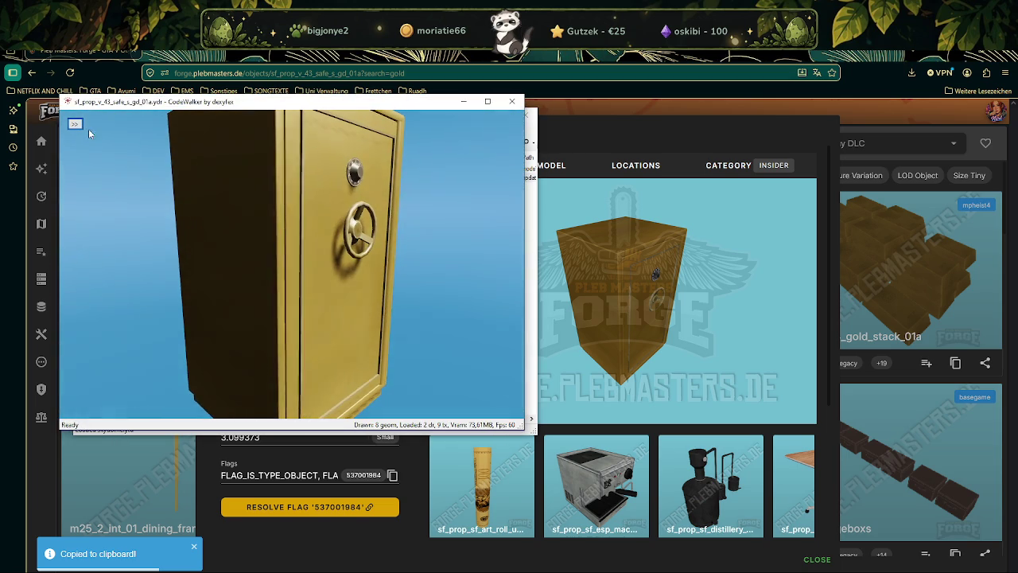
Save all 5 safe textures into a new 'gold' folder inside flora
left_click(75, 123)
left_click(106, 139)
left_click(95, 151)
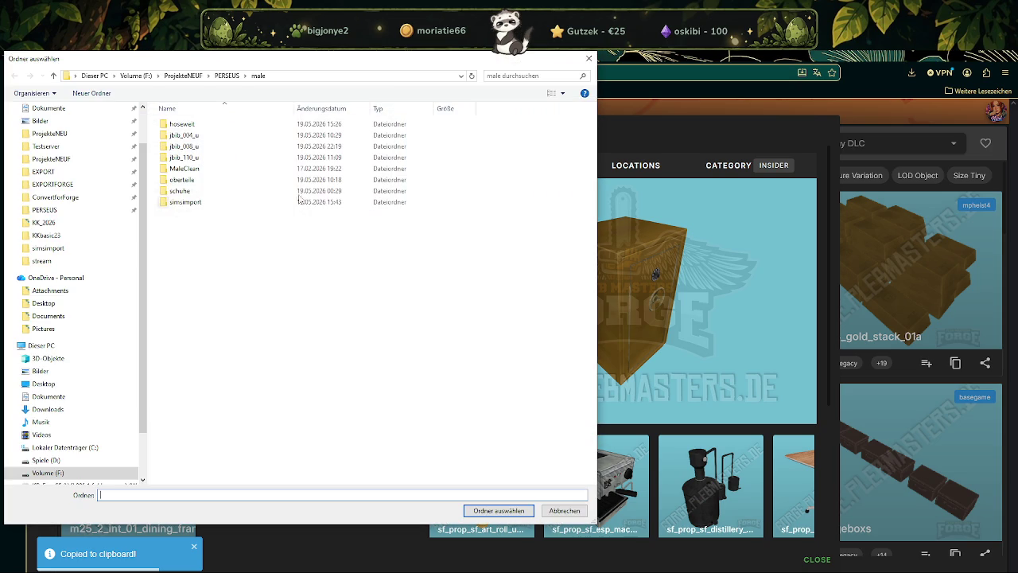
left_click(183, 76)
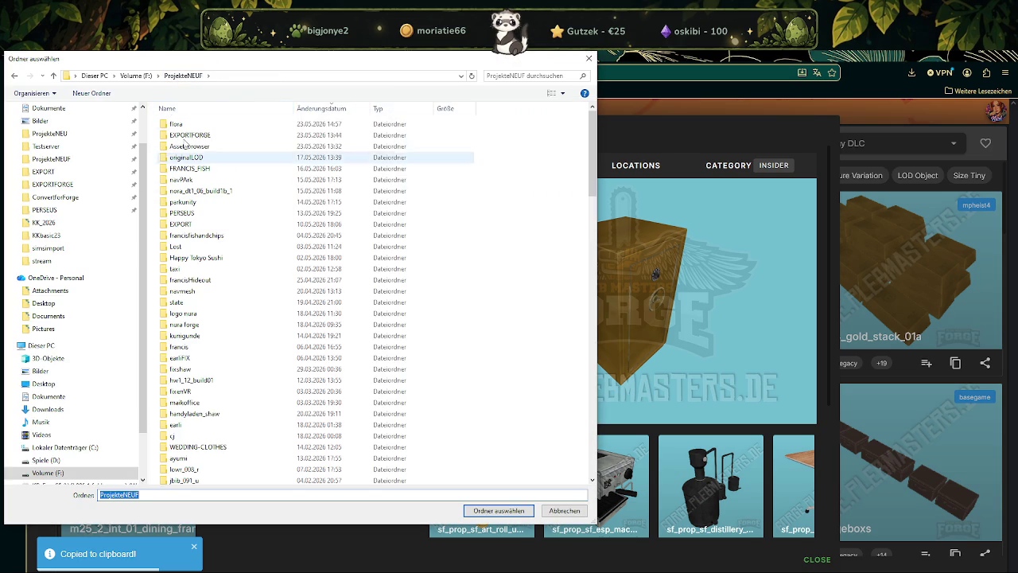
double_click(183, 124)
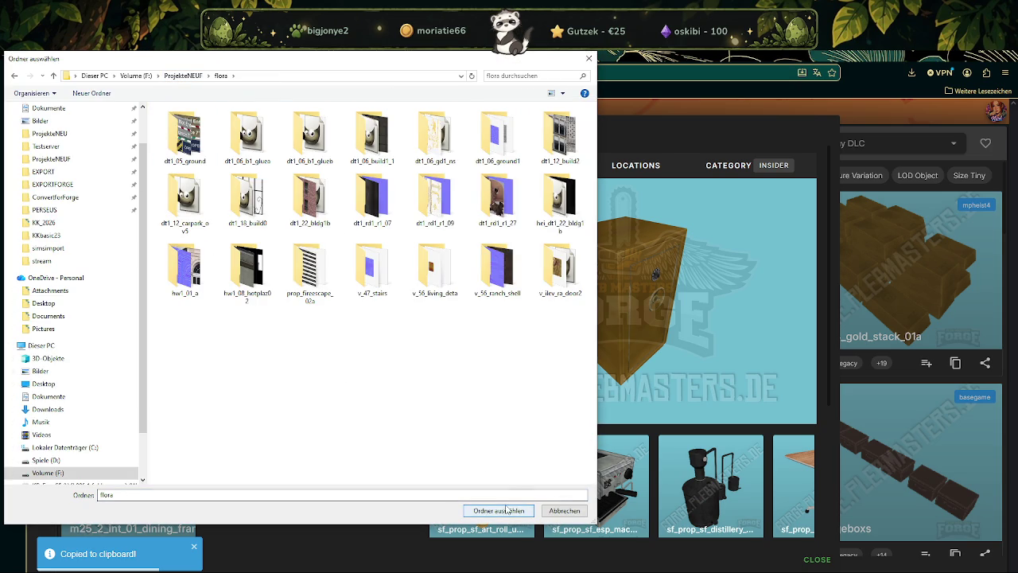
right_click(497, 344)
mouse_move(433, 489)
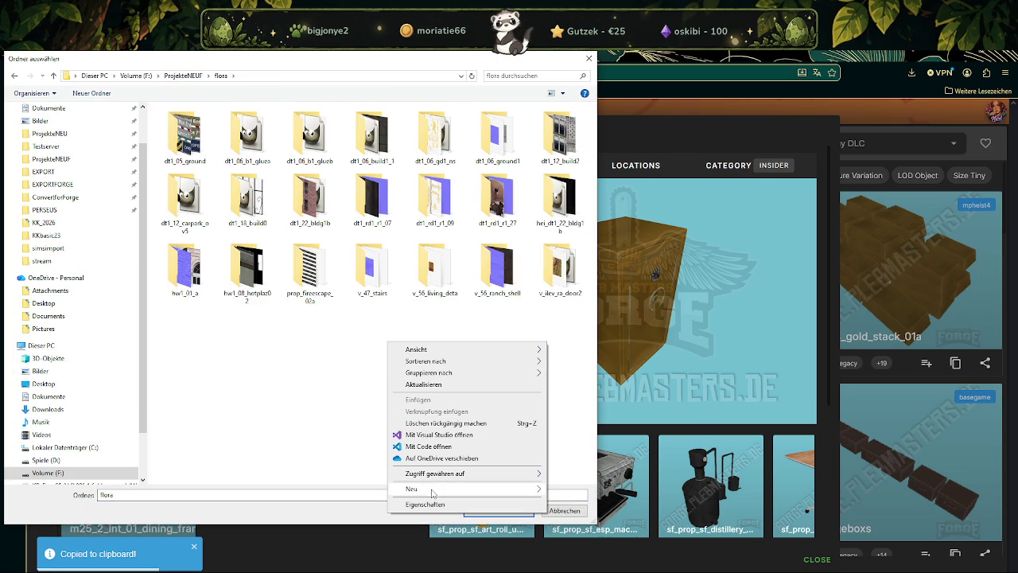
left_click(576, 368)
type("gold")
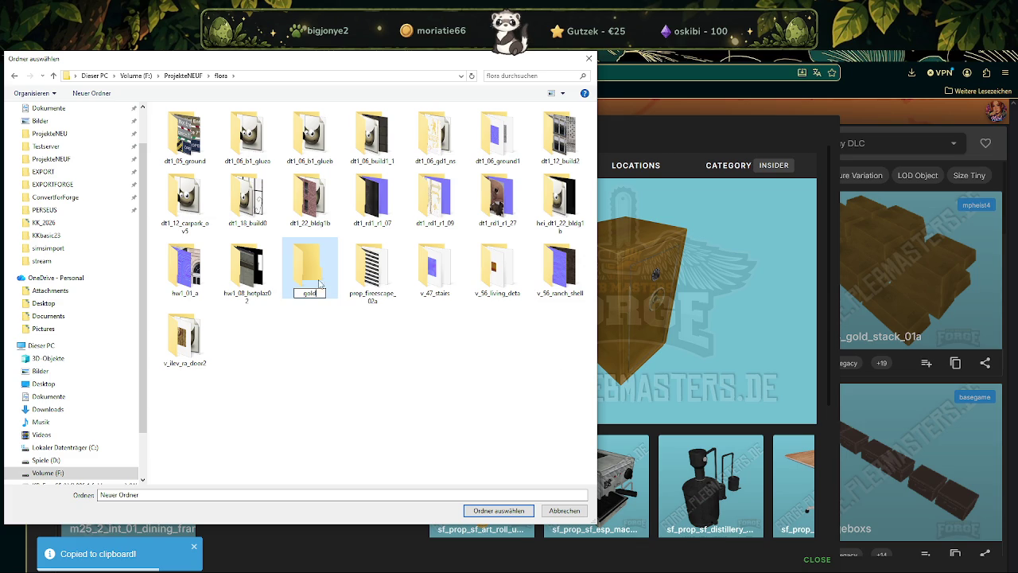
key("Return")
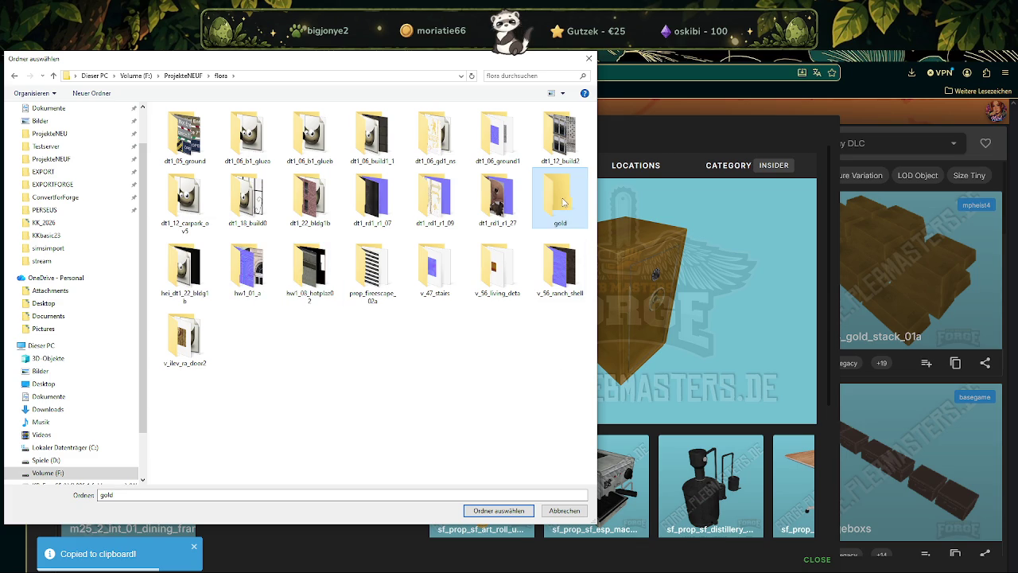
double_click(560, 200)
left_click(513, 510)
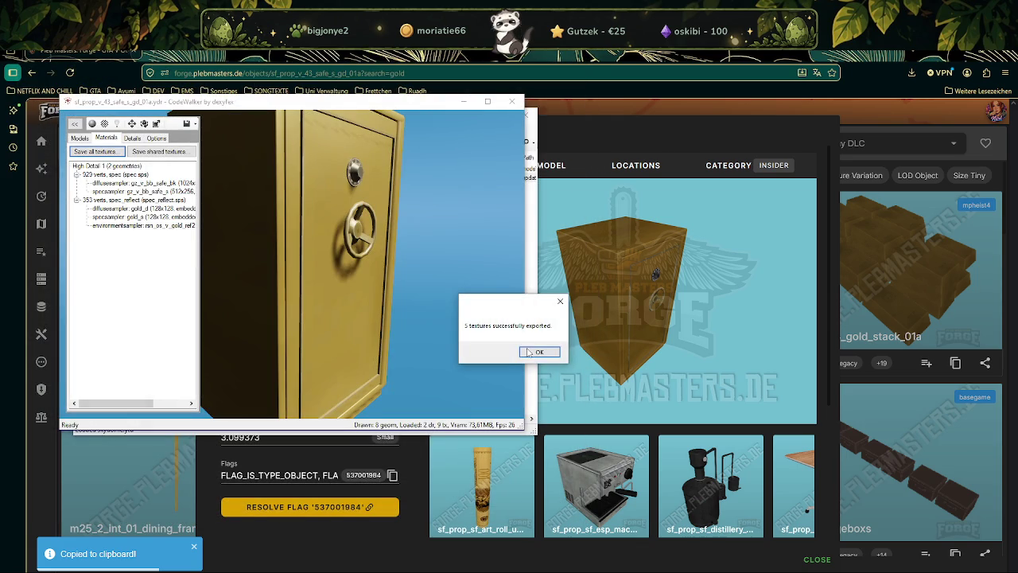
left_click(529, 352)
Export the safe .ydr as XML into the flora\gold folder
left_click(464, 101)
right_click(288, 177)
left_click(324, 206)
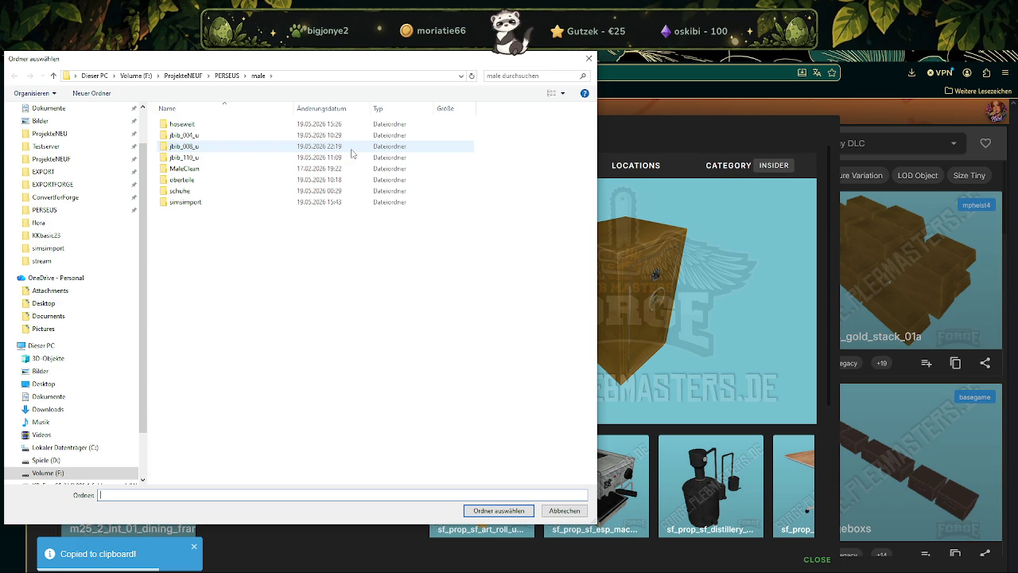
left_click(188, 76)
double_click(181, 123)
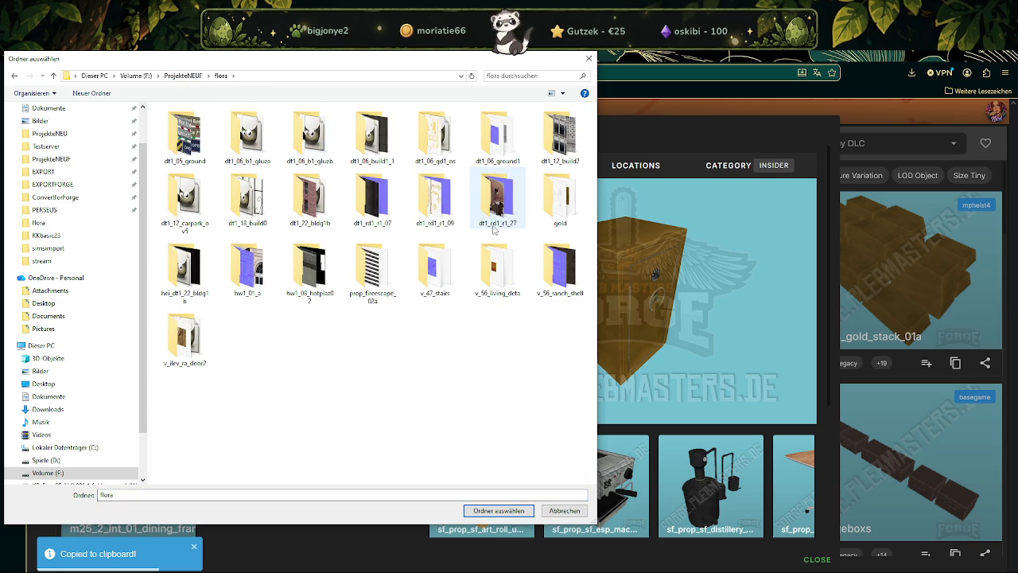
double_click(560, 199)
left_click(499, 511)
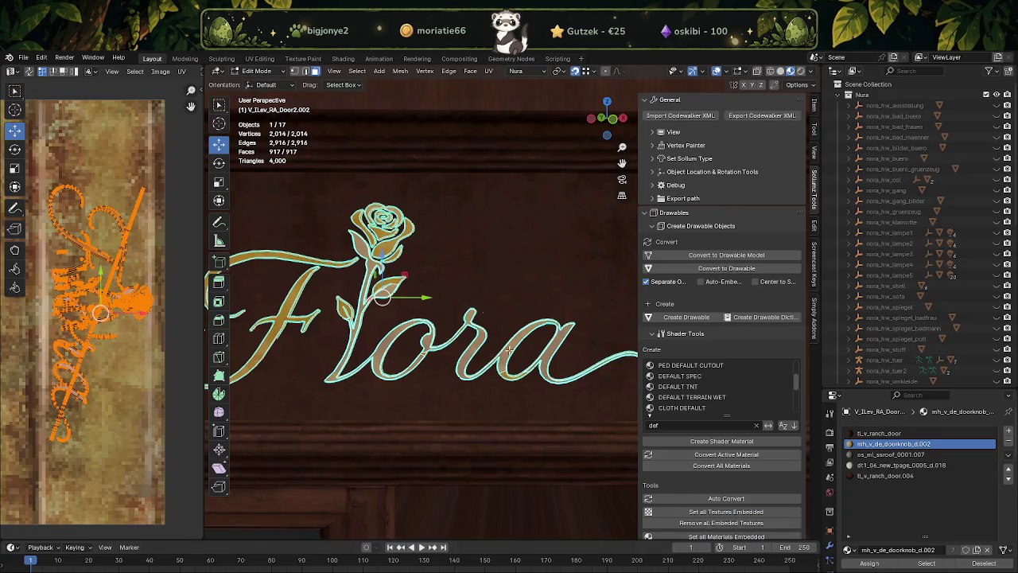
Clear the mesh selection and switch back to Object Mode
scroll(548, 405, "down", 10)
mouse_move(478, 318)
middle_mouse_down()
mouse_move(395, 289)
mouse_move(435, 251)
mouse_move(430, 230)
middle_mouse_up()
left_click(439, 273)
key("Tab")
Import sf_prop_v_43_safe_s_gd_01a.ydr.xml from F:\ProjekteNEUF\flora\gold via Import Codewalker XML
left_click(662, 114)
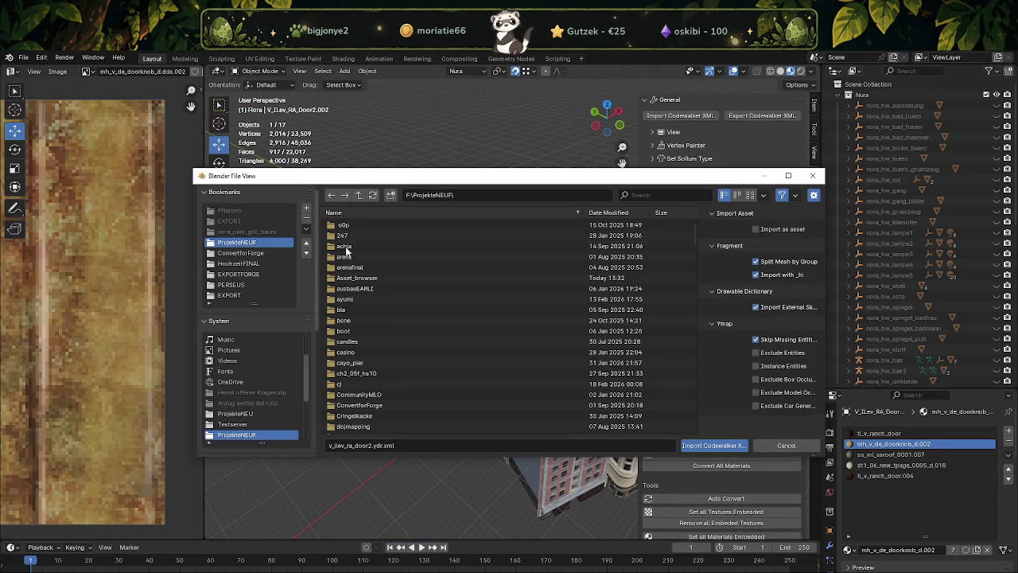
scroll(354, 342, "down", 5)
scroll(361, 366, "down", 3)
scroll(354, 374, "down", 1)
scroll(352, 382, "down", 1)
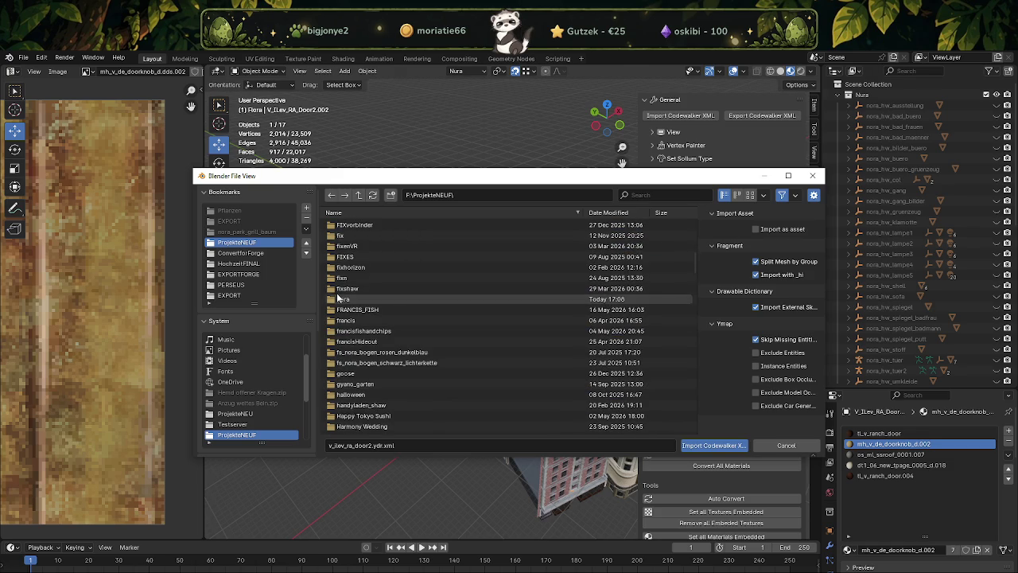
double_click(342, 298)
double_click(373, 361)
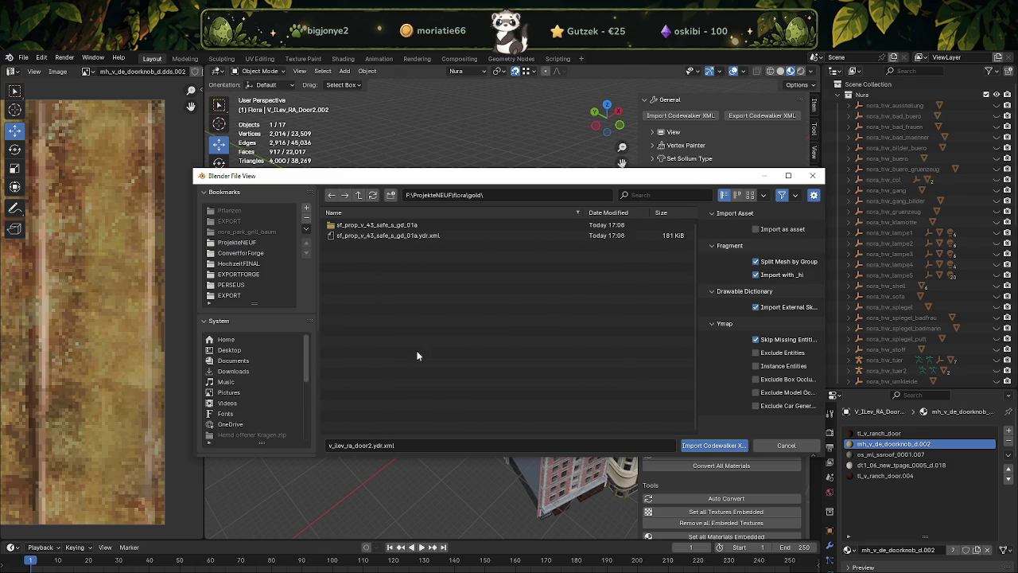
double_click(380, 235)
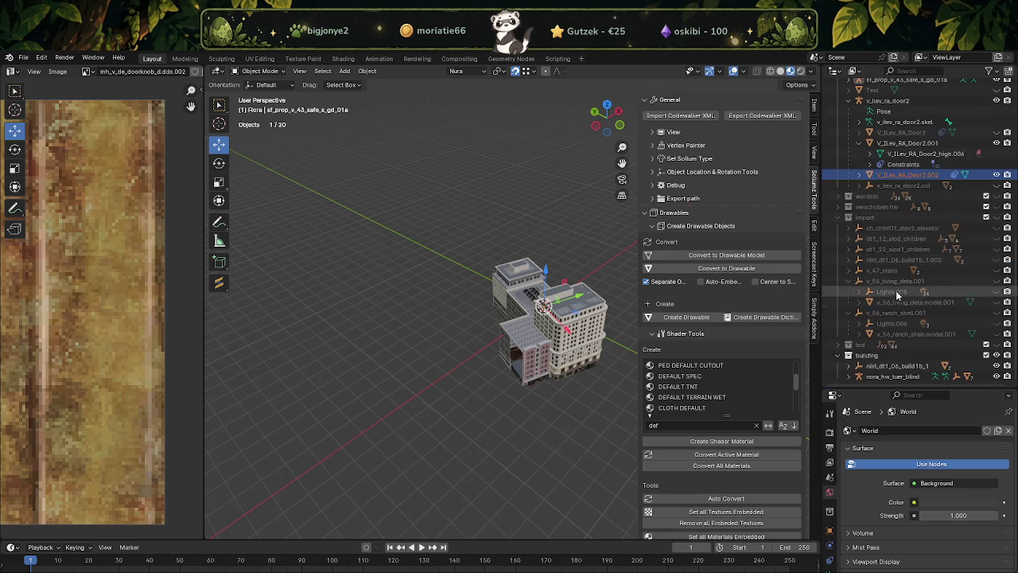
Expand the imported safe's hierarchy and delete the Bound Box.015 plane
scroll(897, 310, "up", 5)
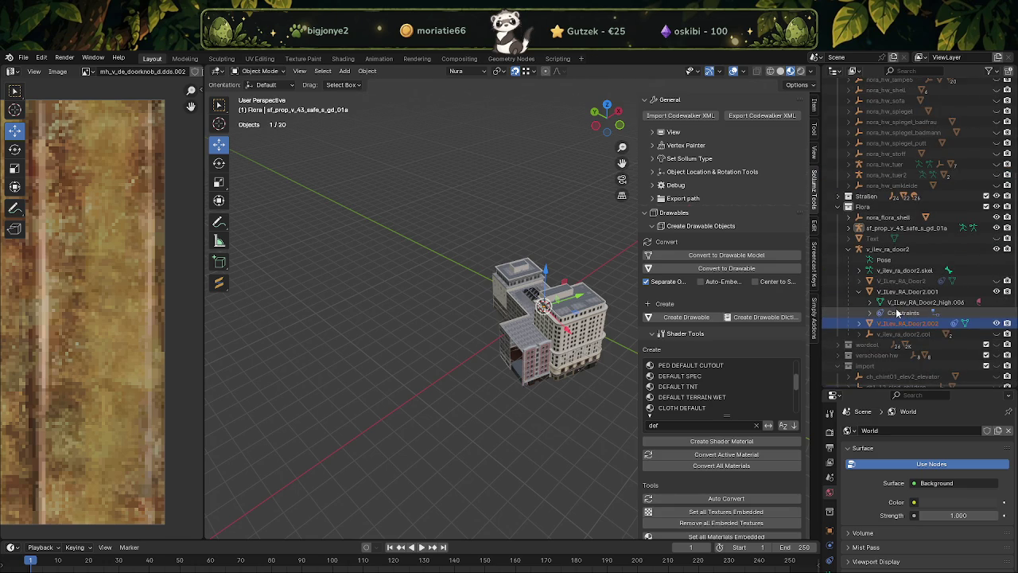
left_click(848, 228)
left_click(883, 229)
left_click(892, 271)
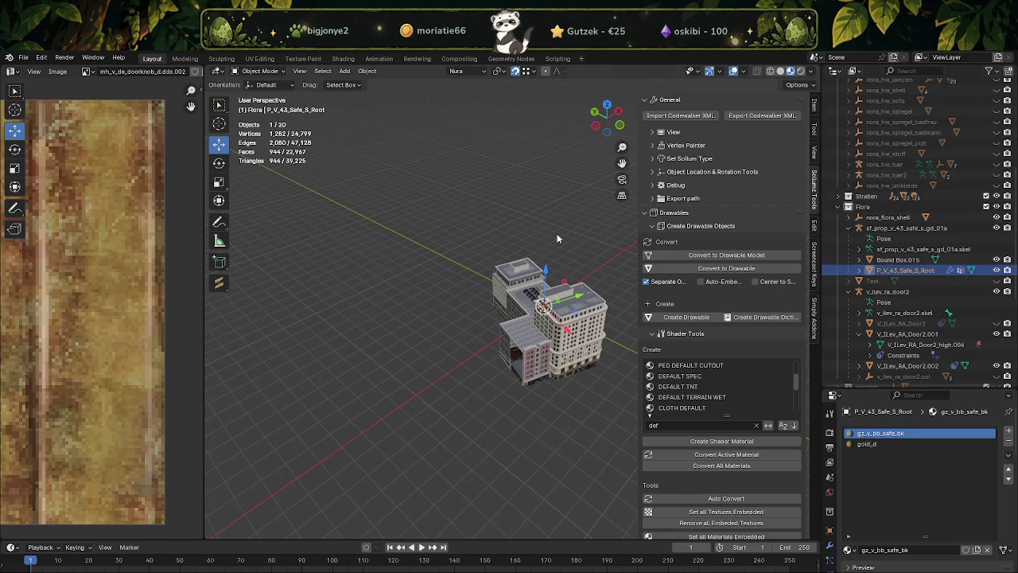
key("KP_Decimal")
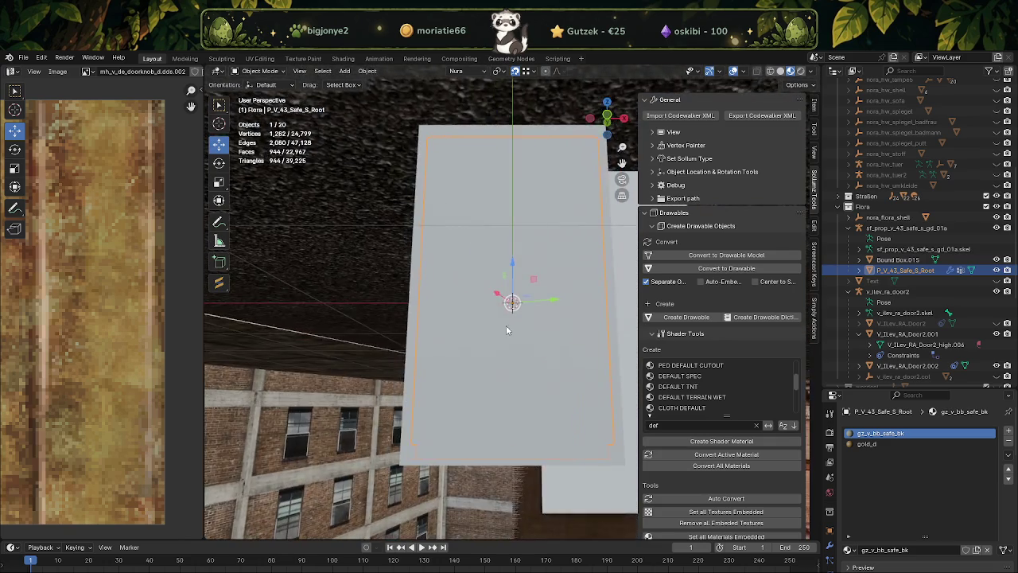
left_click(896, 260)
right_click(896, 263)
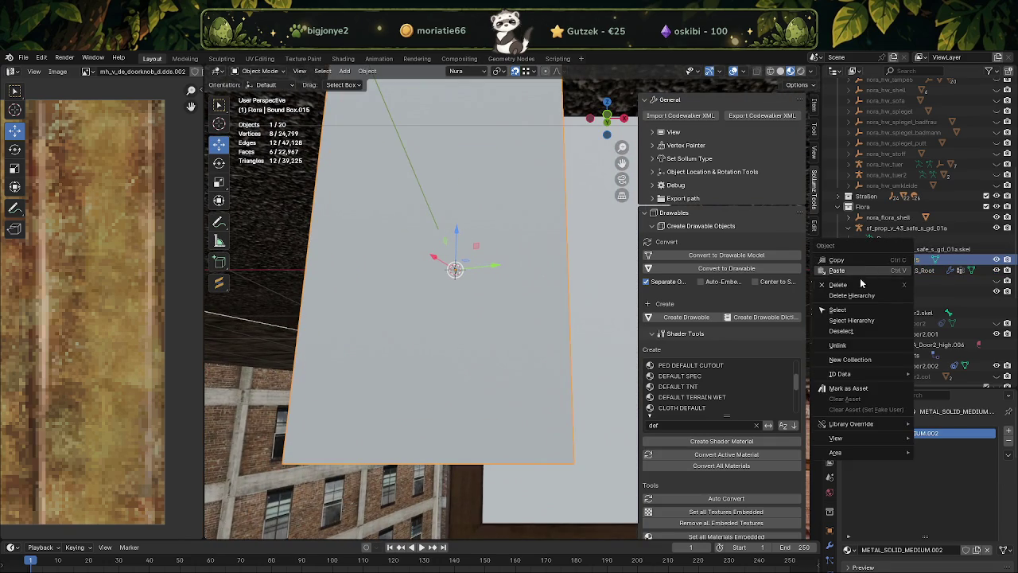
key("Delete")
Select one gold face on the safe mesh and duplicate it in place
left_click(491, 273)
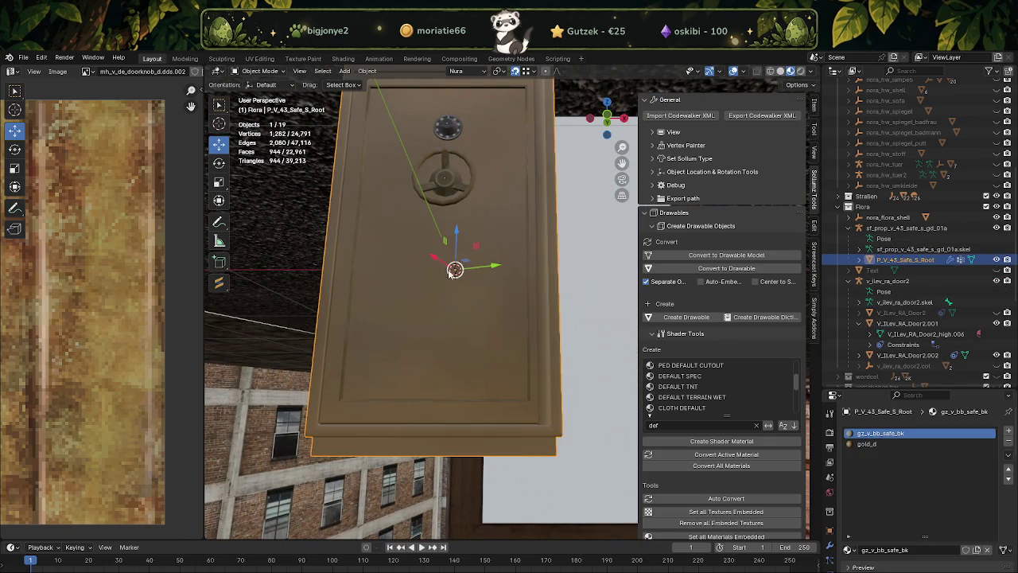
key("Tab")
left_click(475, 315)
middle_click_drag(491, 311, 491, 291)
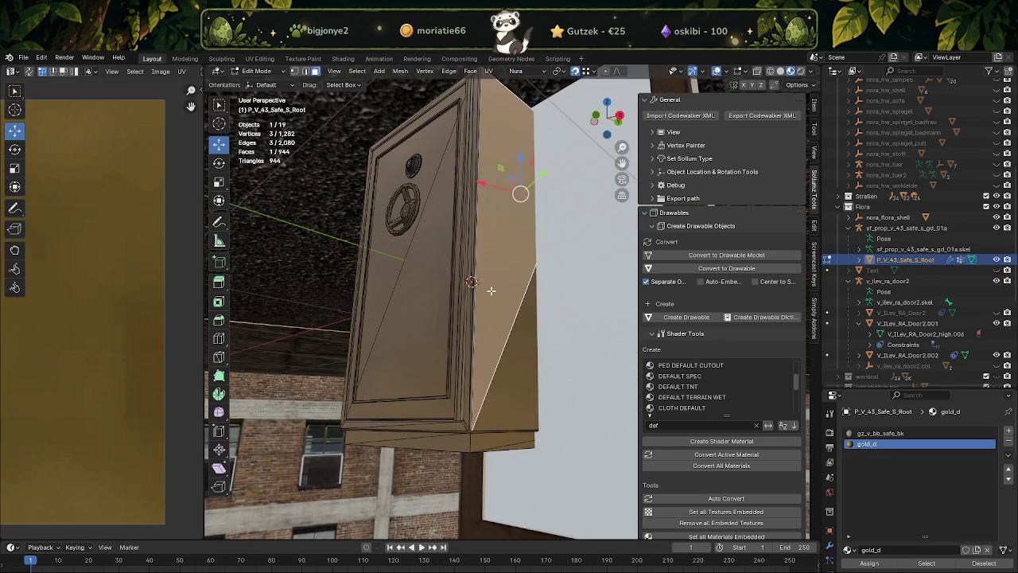
key("shift+d")
key("Escape")
Move the duplicated face and separate it into its own object
scroll(494, 318, "down", 5)
scroll(497, 358, "up", 6)
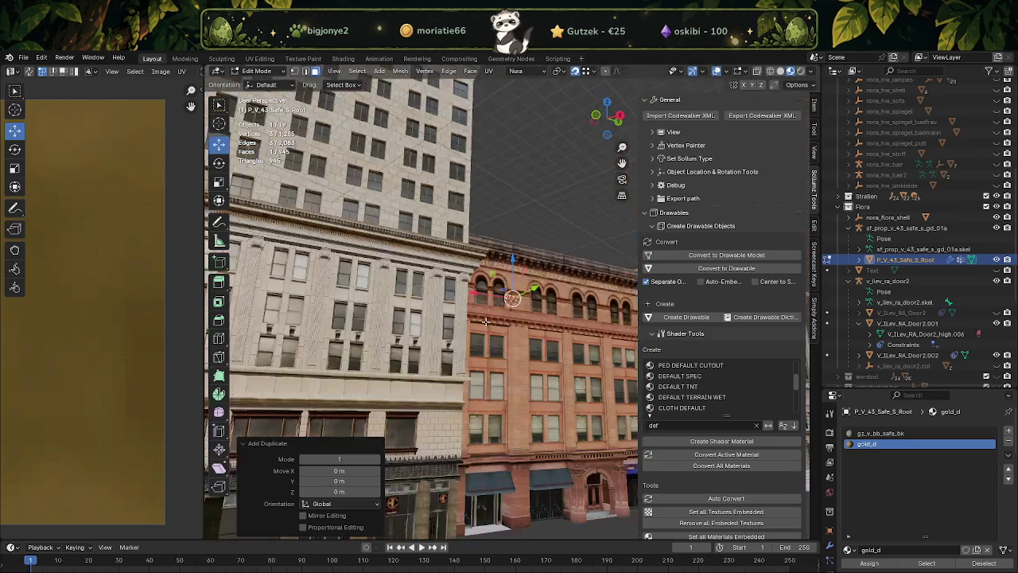
scroll(503, 395, "down", 5)
key("g")
left_click(457, 350)
right_click(429, 393)
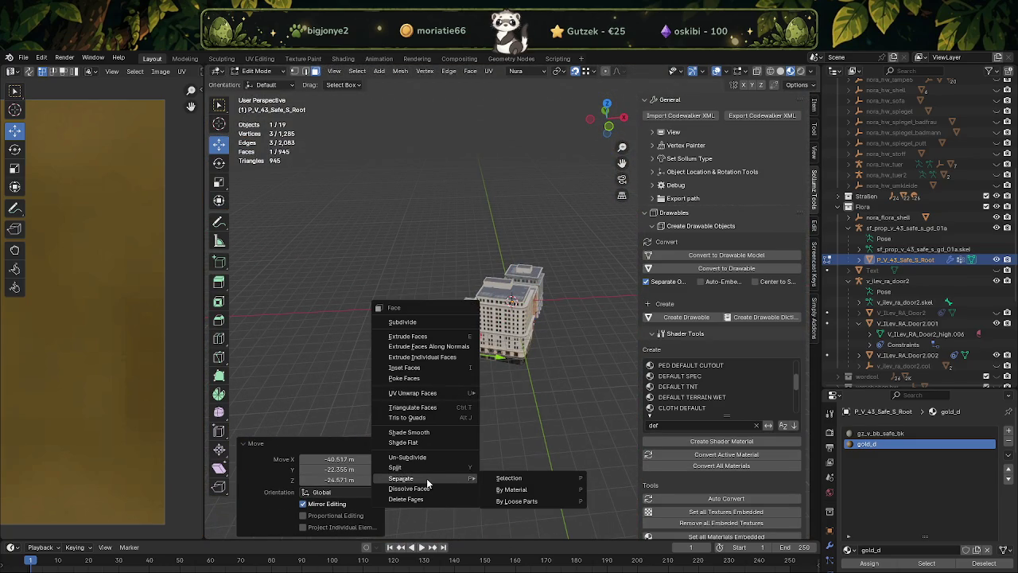
key("Return")
key("Tab")
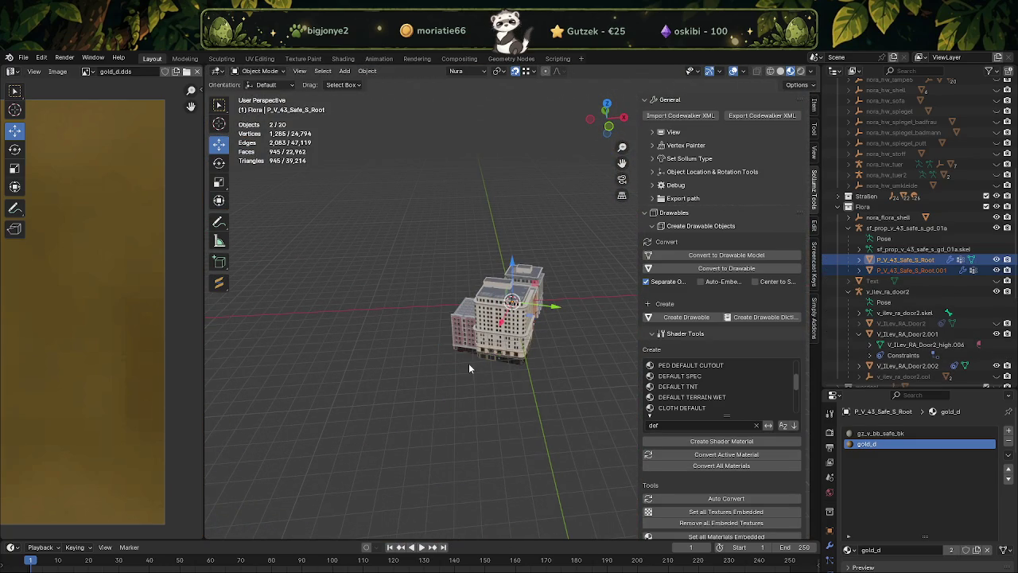
Frame the separated gold face object P_V_43_Safe_S_Root.001, then add the Flora sign to the selection
scroll(469, 363, "up", 5)
middle_click_drag(458, 394, 387, 358)
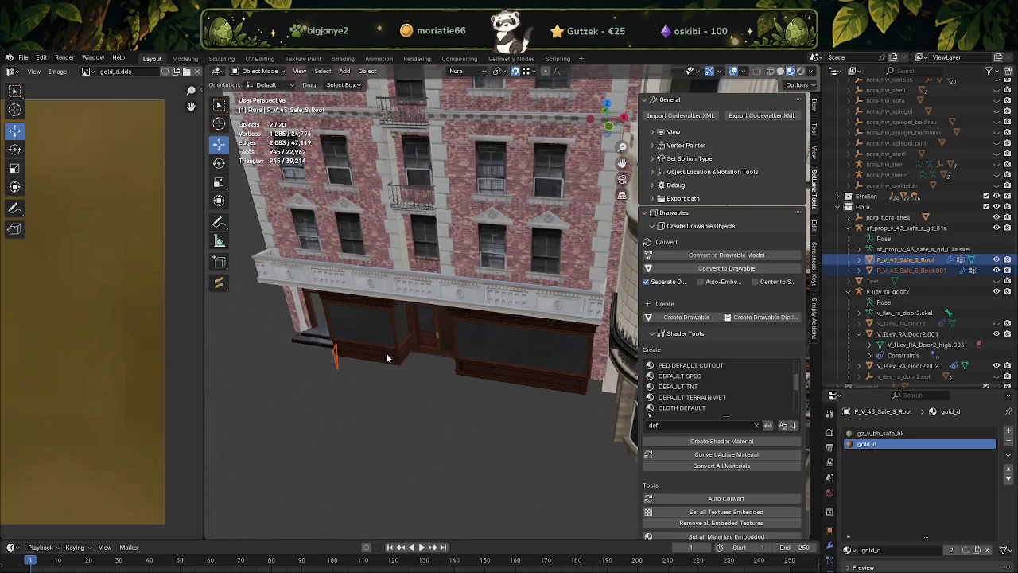
left_click(334, 355)
key("Tab")
key("KP_Decimal")
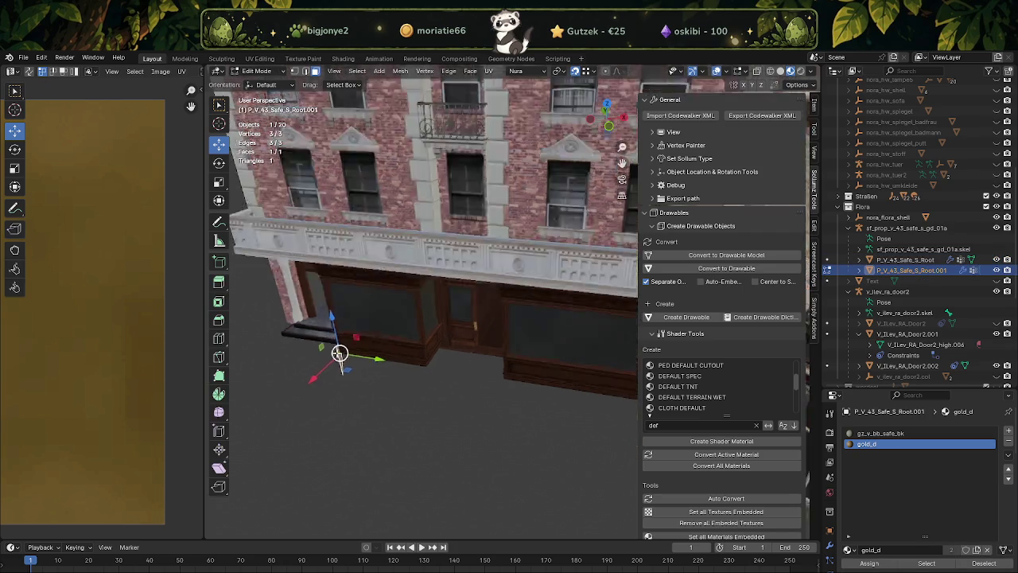
scroll(427, 296, "down", 5)
middle_click_drag(427, 295, 533, 228)
key("Tab")
scroll(533, 228, "up", 3)
middle_click_drag(563, 167, 569, 147)
left_click(561, 139, "shift")
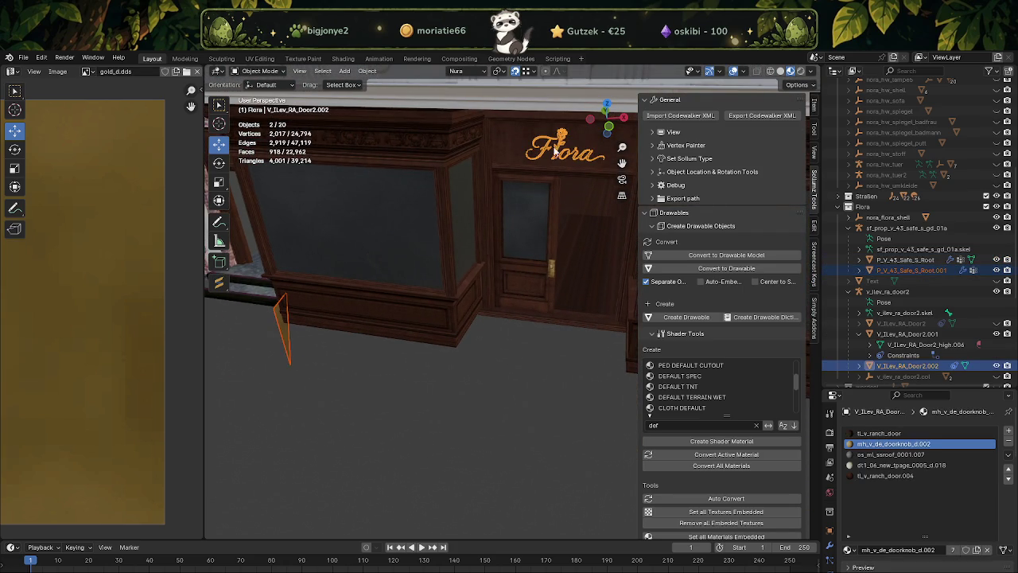
Join the gold face into the Flora sign and assign gold_d to the doorknob-material lettering faces
right_click(437, 414)
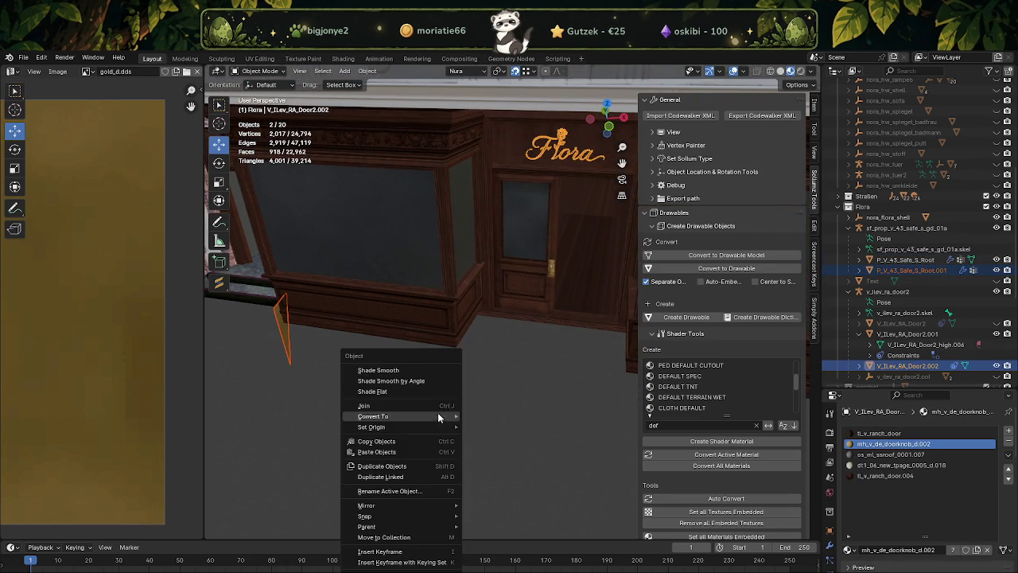
left_click(372, 409)
key("Tab")
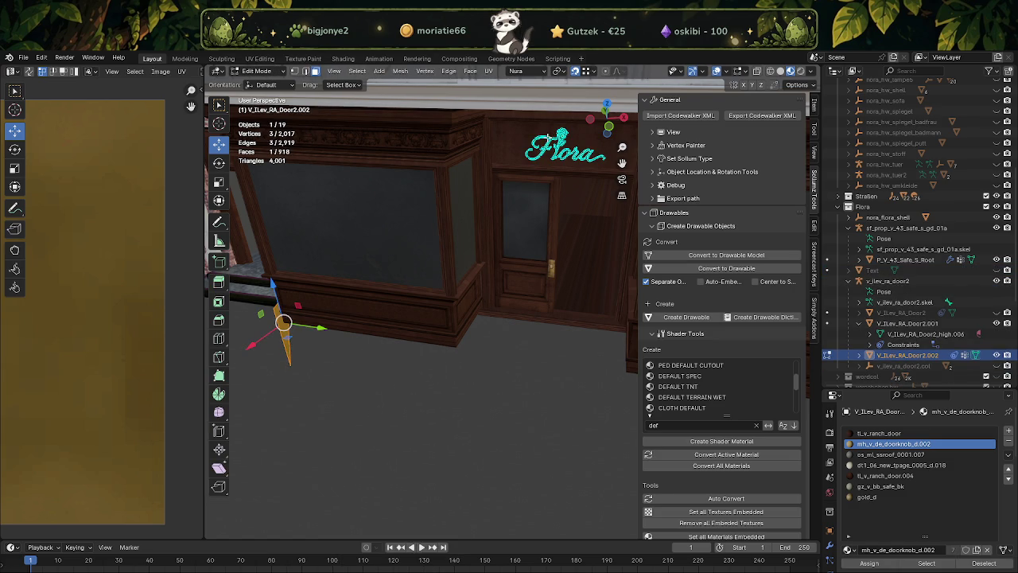
left_click(543, 142)
key("l")
left_click(928, 563)
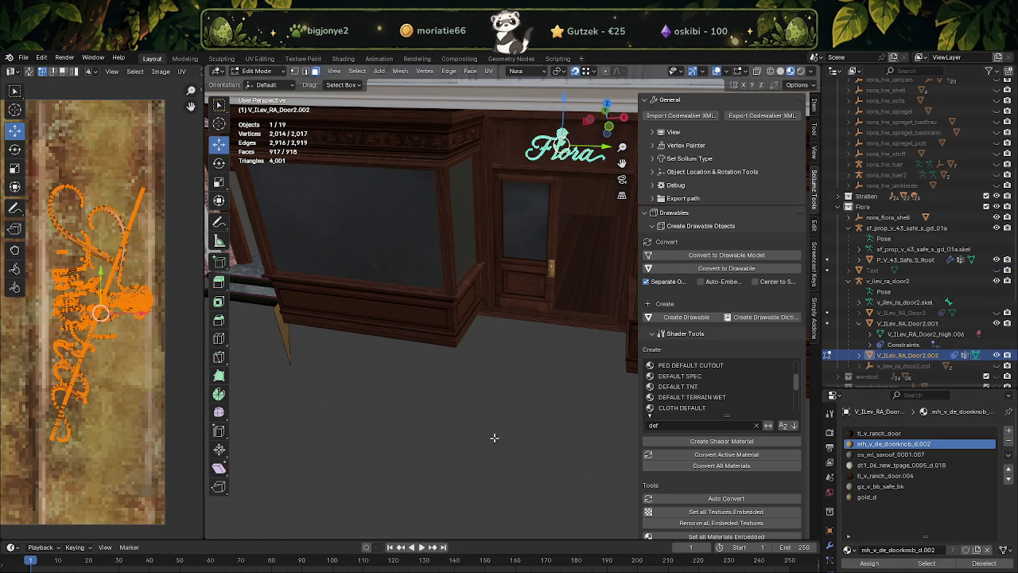
left_click(867, 496)
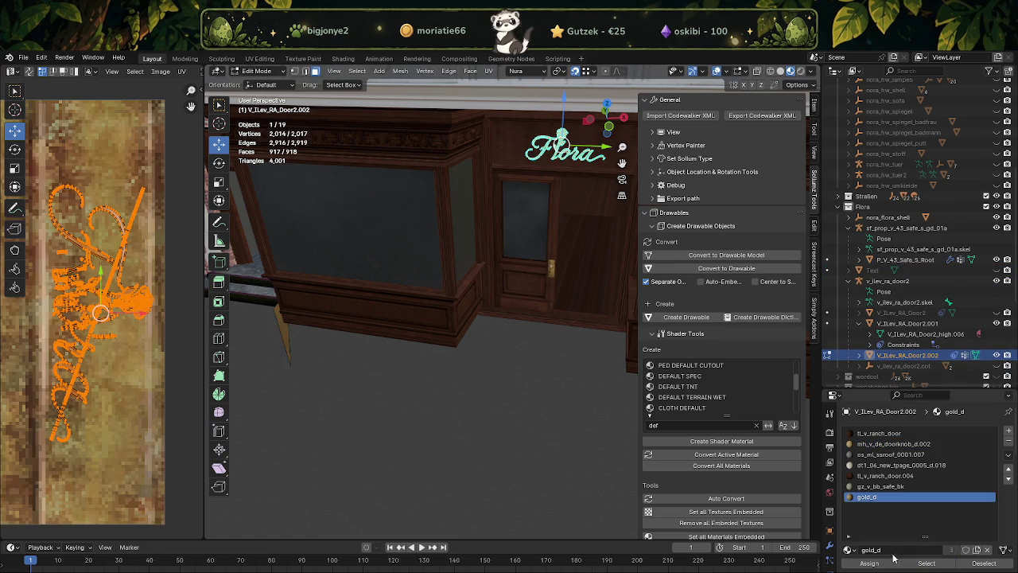
left_click(863, 561)
Stretch the lettering UVs taller and shift them onto the gold texture
scroll(285, 377, "down", 2)
scroll(120, 334, "down", 3)
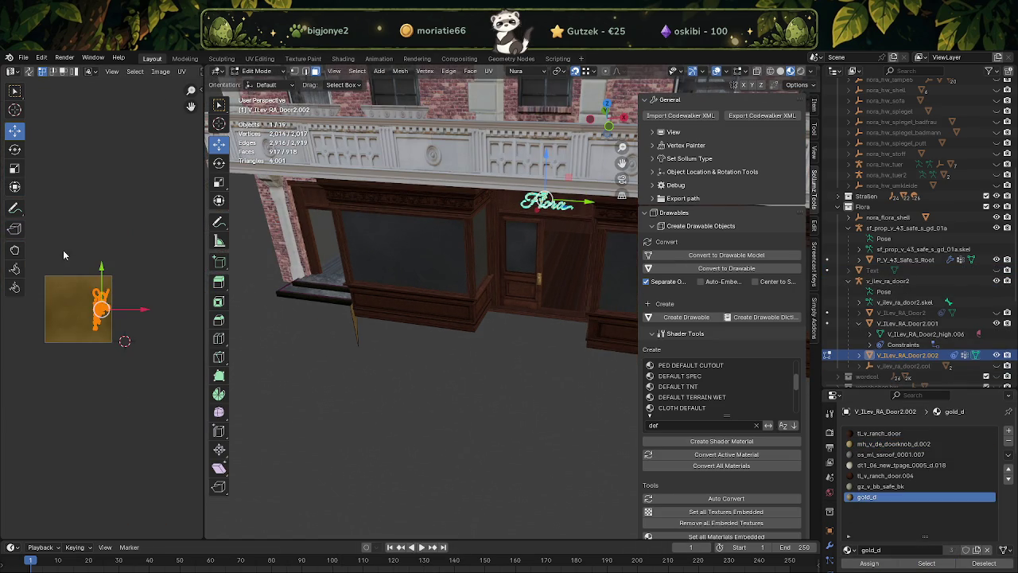
key("shift+space")
key("s")
mouse_move(119, 290)
left_mouse_down()
mouse_move(127, 305)
mouse_move(78, 310)
left_mouse_up()
key("shift+space")
key("g")
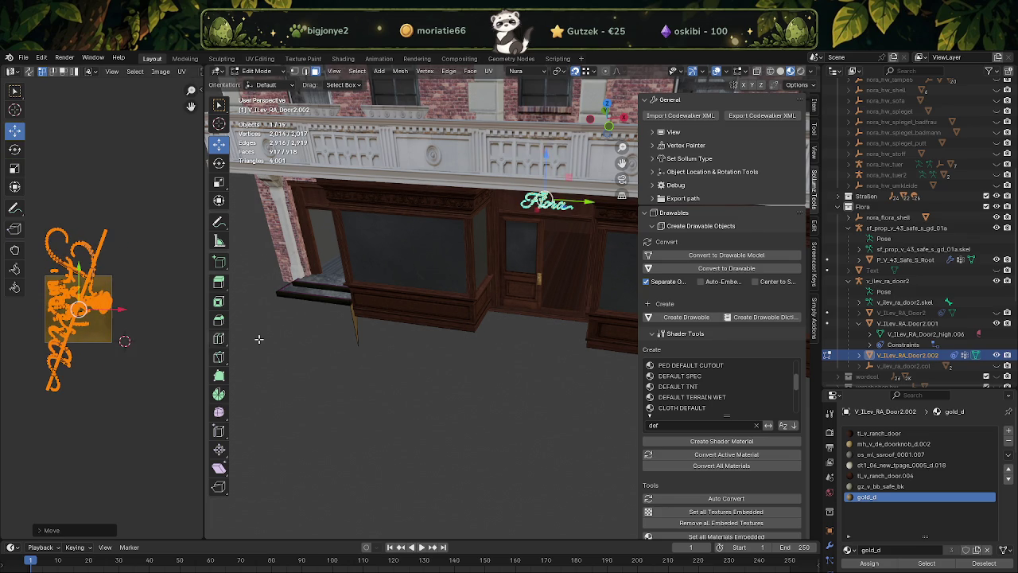
Delete the leftover sliver face and leave Edit Mode on the Flora sign
scroll(493, 367, "up", 2)
left_click(324, 327)
right_click(326, 324)
left_click(328, 324)
key("a")
key("KP_Decimal")
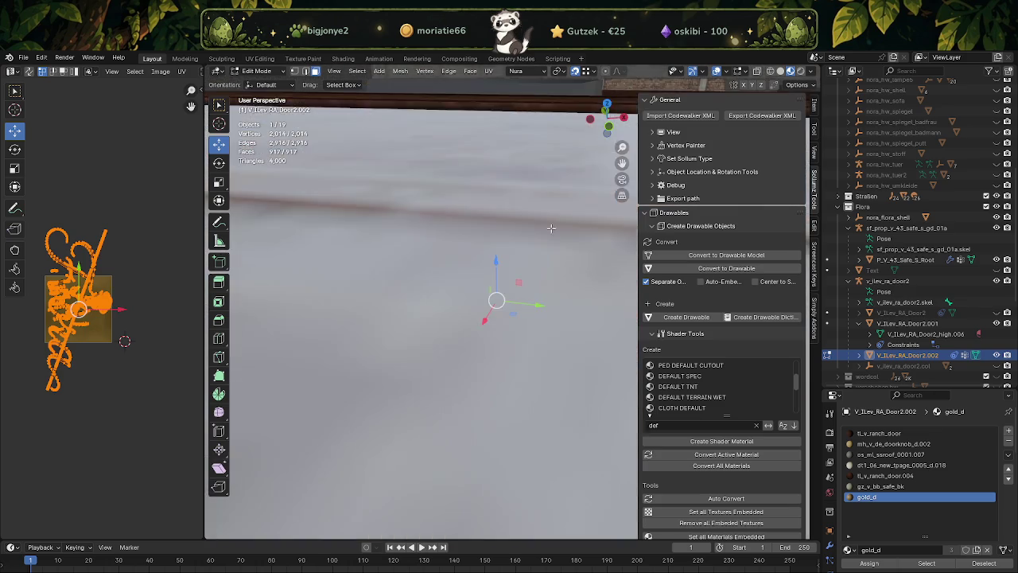
key("Tab")
Switch editing to the Flora lettering and centre its UVs on the texture
scroll(442, 293, "down", 2)
scroll(446, 318, "up", 1)
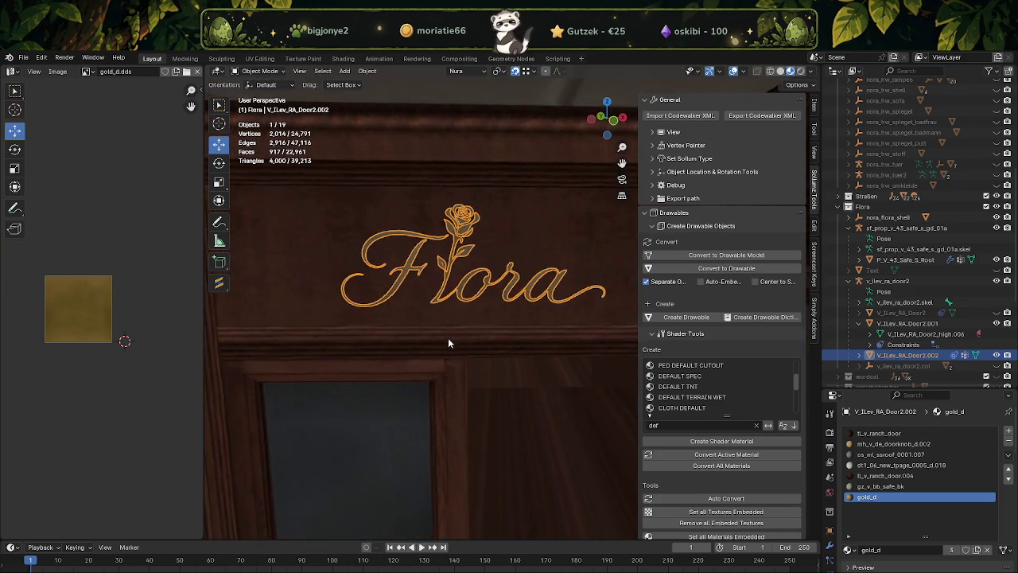
scroll(469, 366, "up", 1)
left_click(509, 419)
scroll(509, 418, "down", 3)
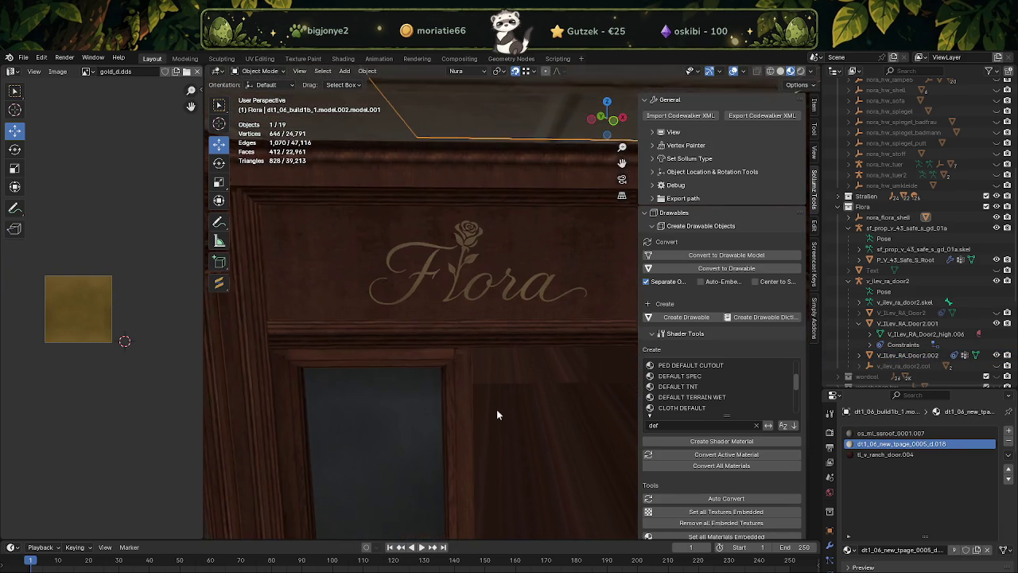
key("Tab")
scroll(486, 382, "up", 1)
scroll(430, 311, "up", 1)
scroll(380, 243, "up", 1)
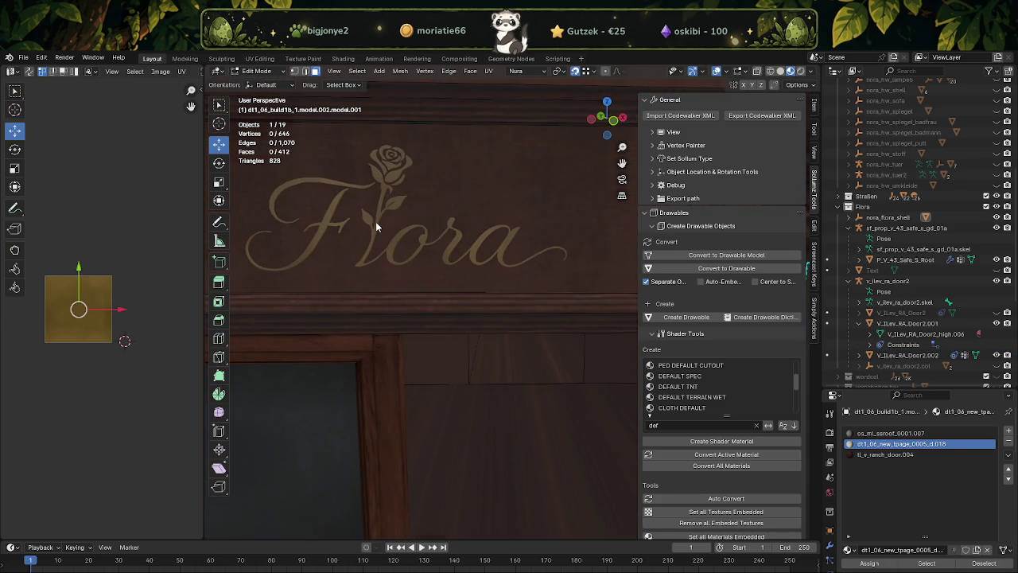
key("alt+q")
key("w")
key("shift+s")
left_click(105, 300)
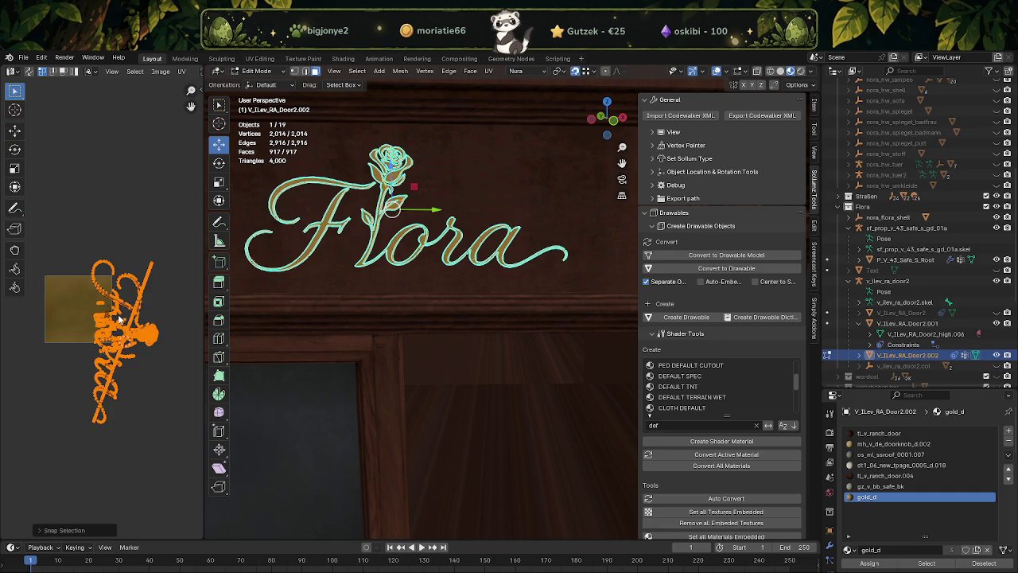
Re-unwrap the lettering UVs, shrink the new layout, and exit Edit Mode
key("u")
key("Return")
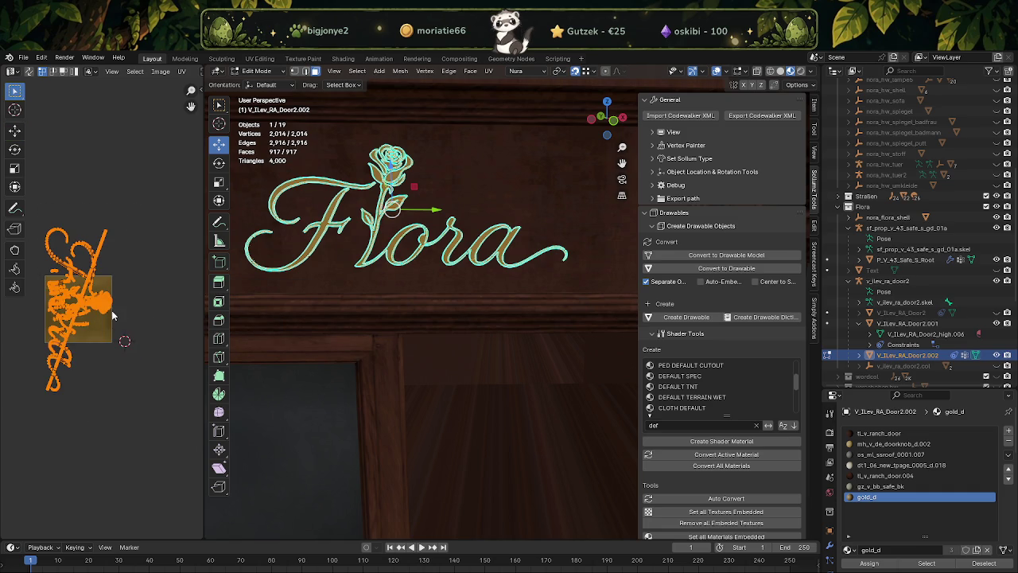
key("s")
key("Return")
key("Tab")
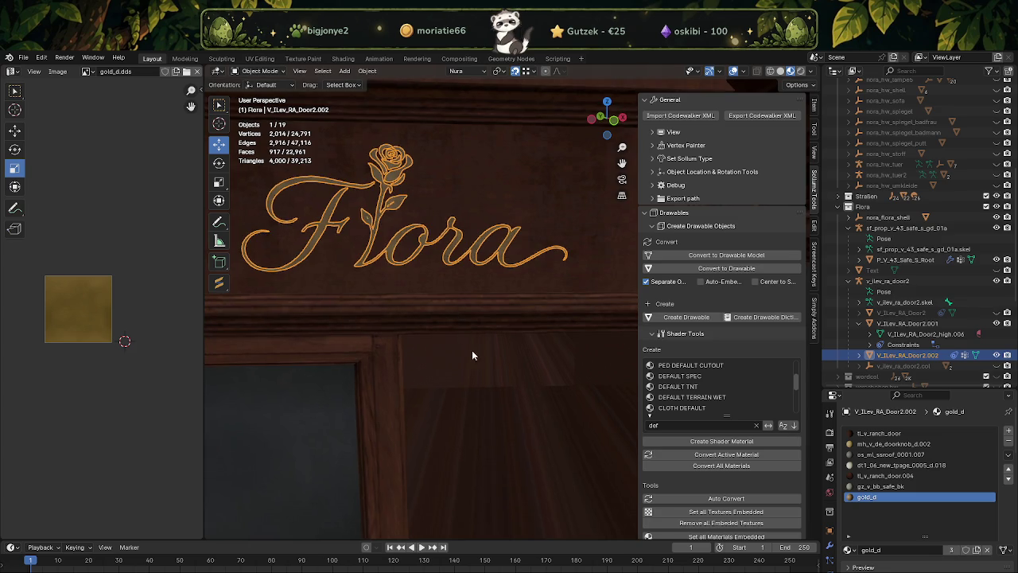
Reframe the view on the storefront and select the Flora sign object
left_click(461, 341)
mouse_move(461, 341)
middle_mouse_down()
mouse_move(517, 350)
mouse_move(489, 332)
mouse_move(466, 338)
middle_mouse_up()
scroll(467, 338, "down", 2)
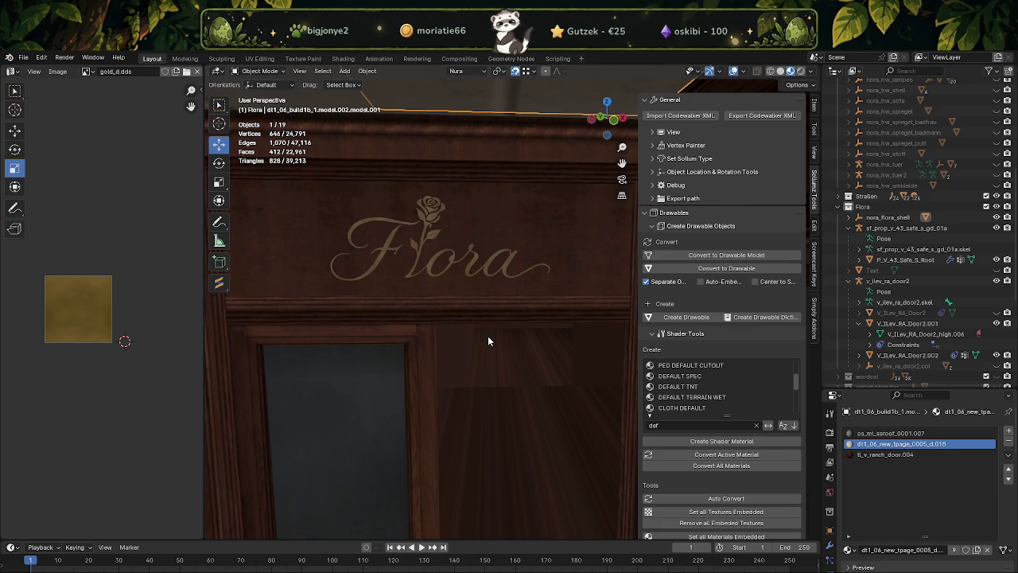
scroll(488, 340, "down", 1)
scroll(489, 334, "down", 2)
scroll(490, 322, "down", 3)
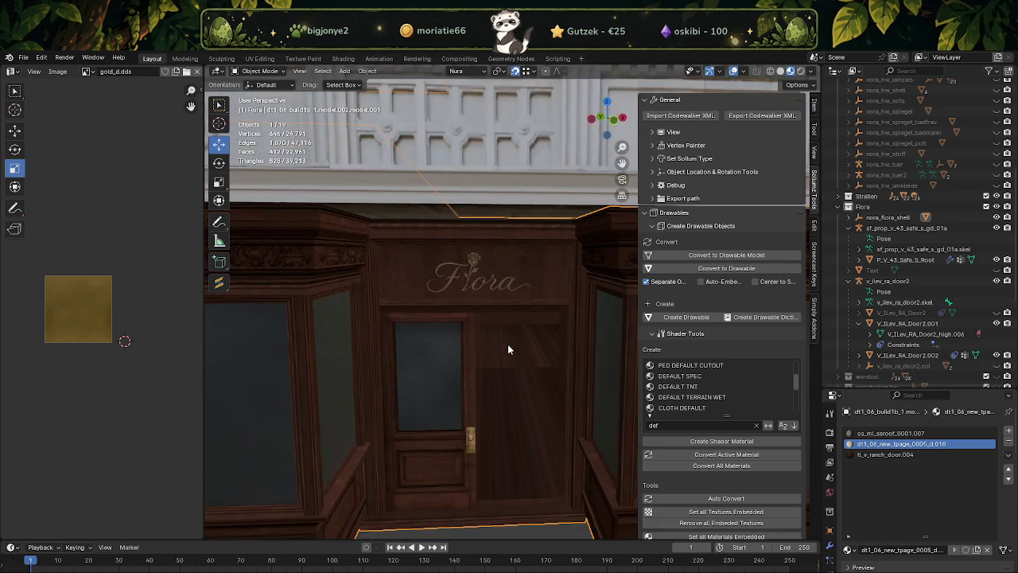
scroll(504, 345, "down", 2)
scroll(507, 369, "up", 1)
scroll(497, 369, "up", 1)
scroll(497, 368, "up", 2)
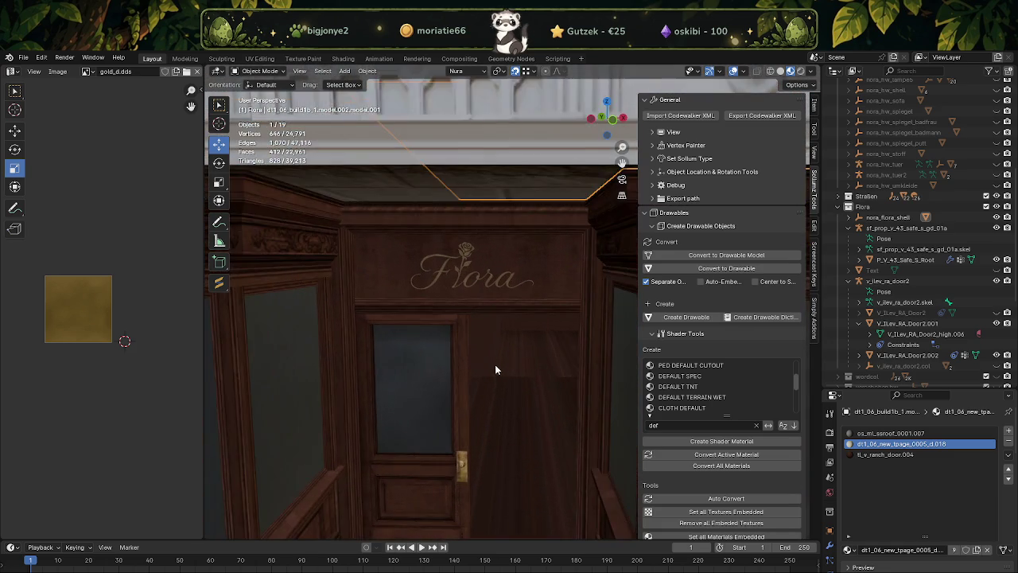
scroll(498, 363, "up", 1)
scroll(495, 358, "up", 2)
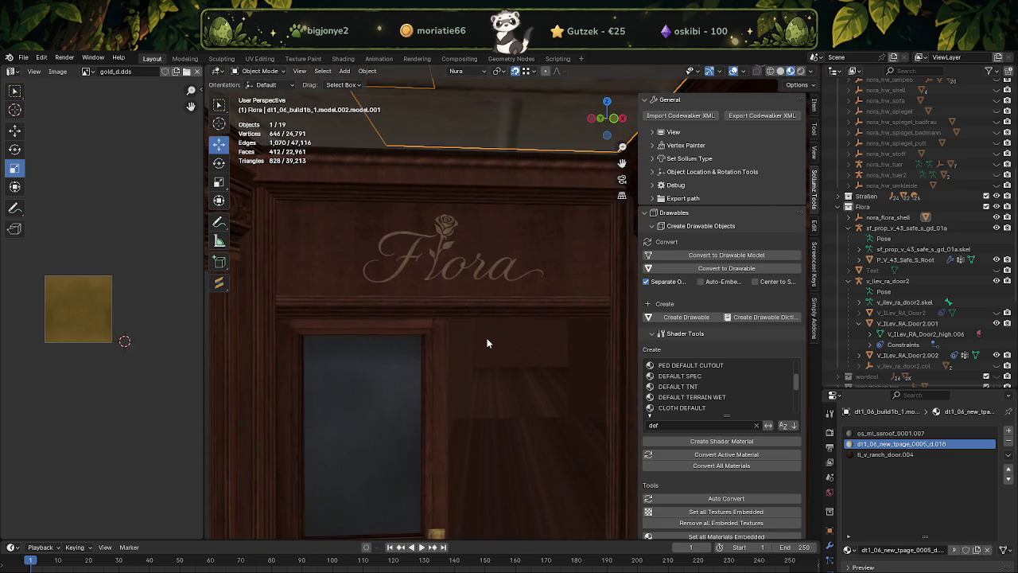
left_click(444, 237)
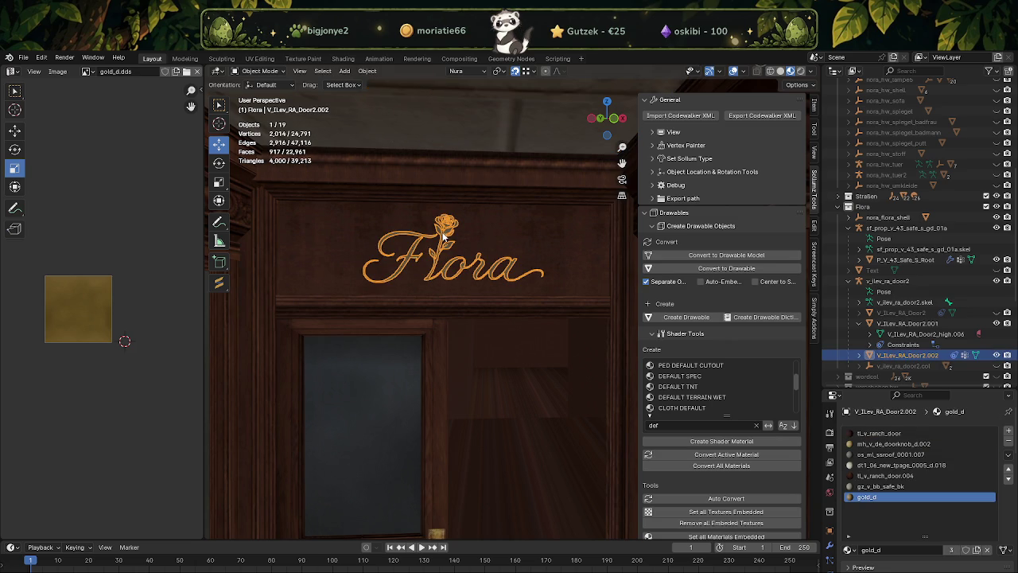
Enlarge the Flora lettering to fill the panel and nudge it down and sideways to centre it
key("Tab")
key("c")
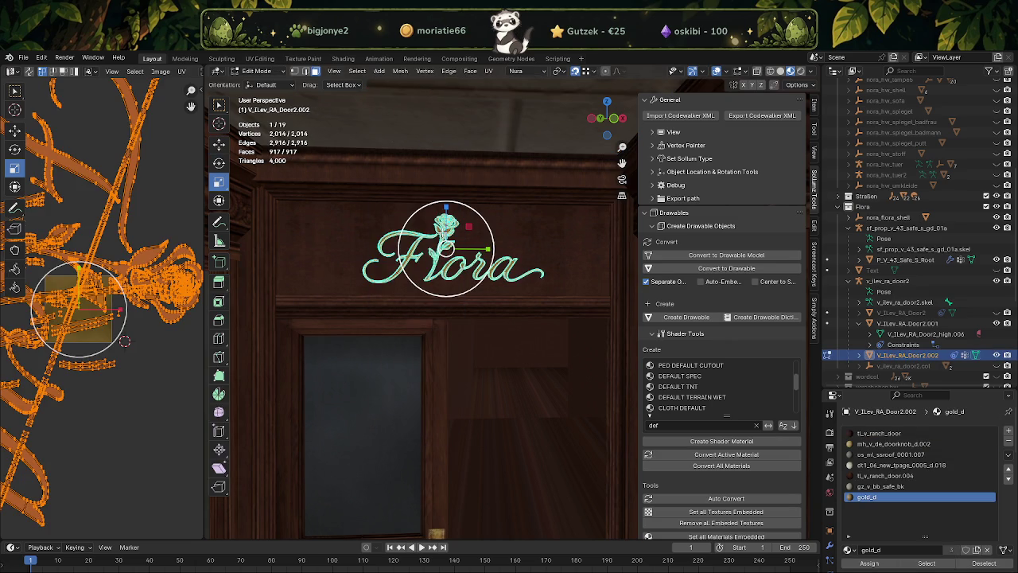
left_click_drag(468, 227, 475, 223)
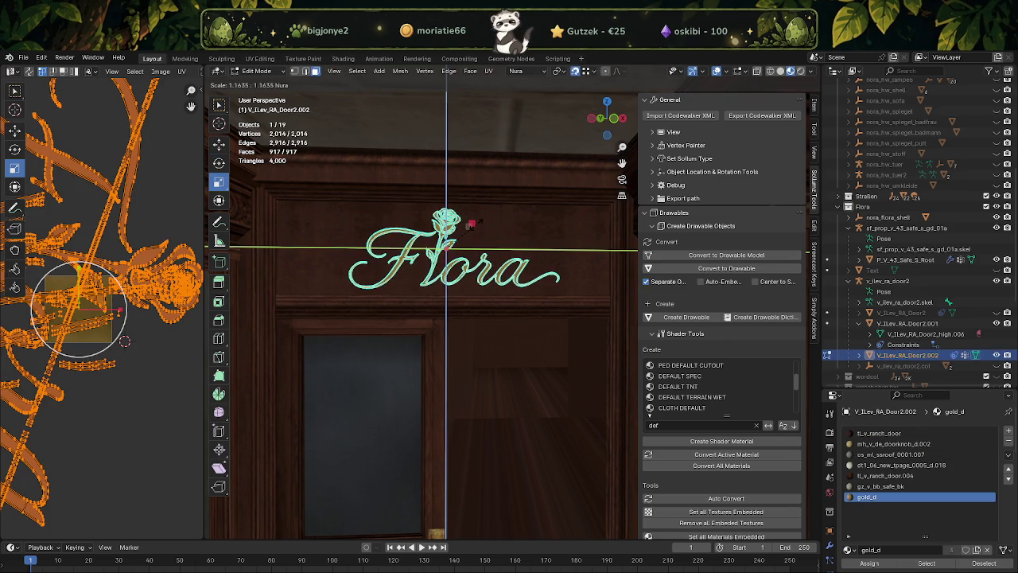
left_click(472, 224)
key("shift+space")
left_click(443, 223)
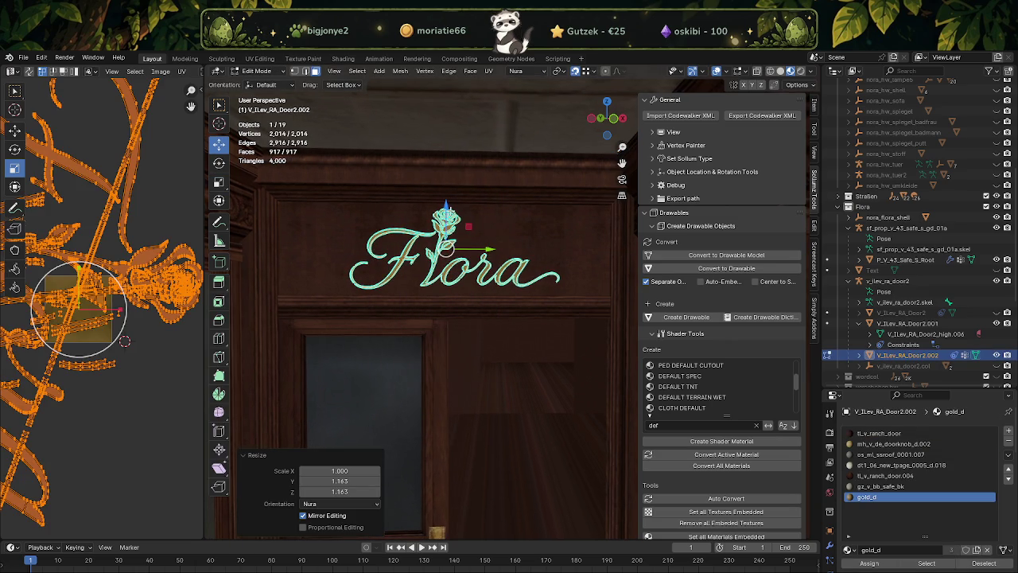
left_click_drag(445, 208, 446, 212)
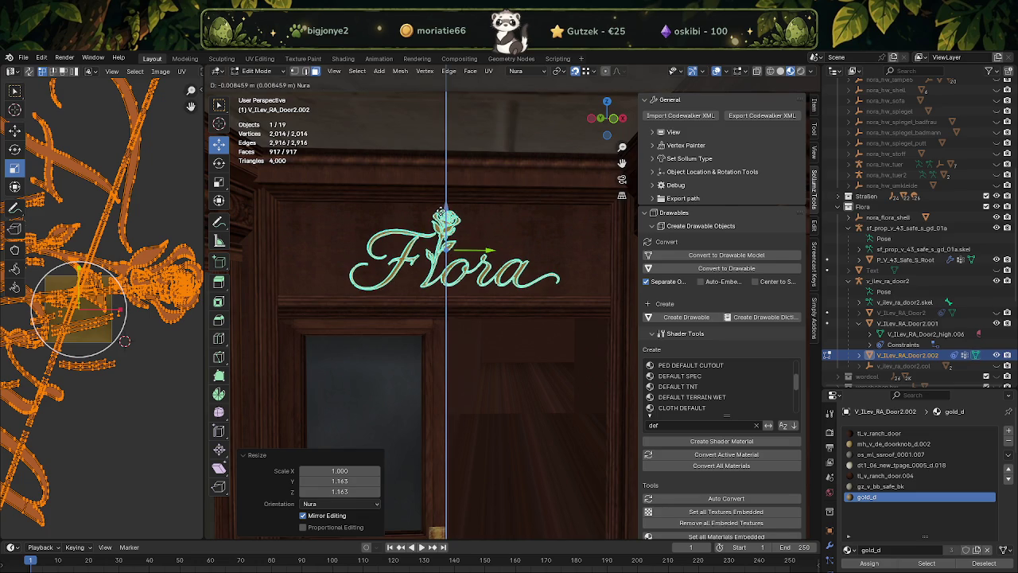
left_click_drag(475, 252, 470, 252)
key("Tab")
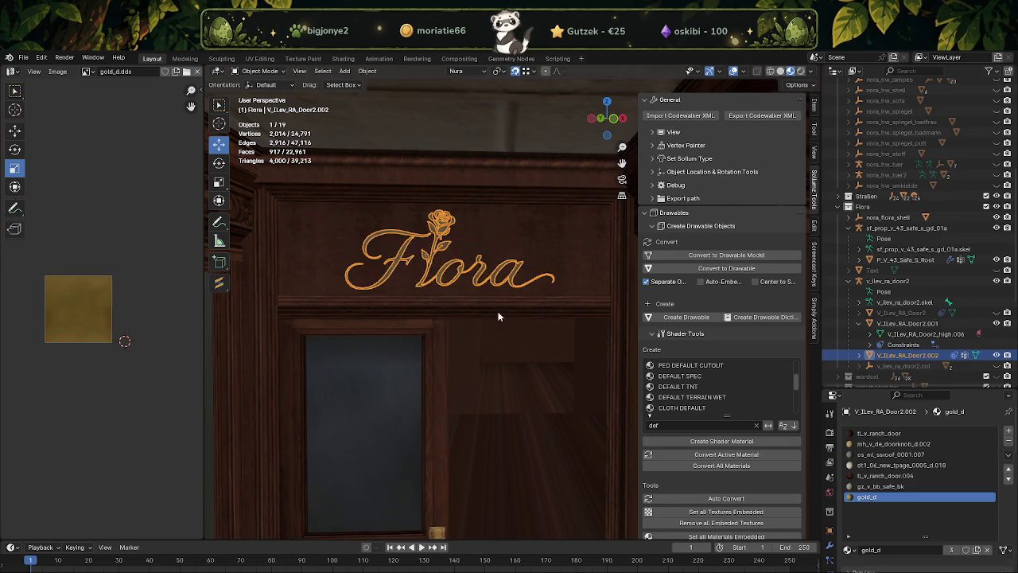
Try joining the Flora sign into the building, then undo the join
scroll(518, 362, "down", 3)
scroll(519, 356, "down", 2)
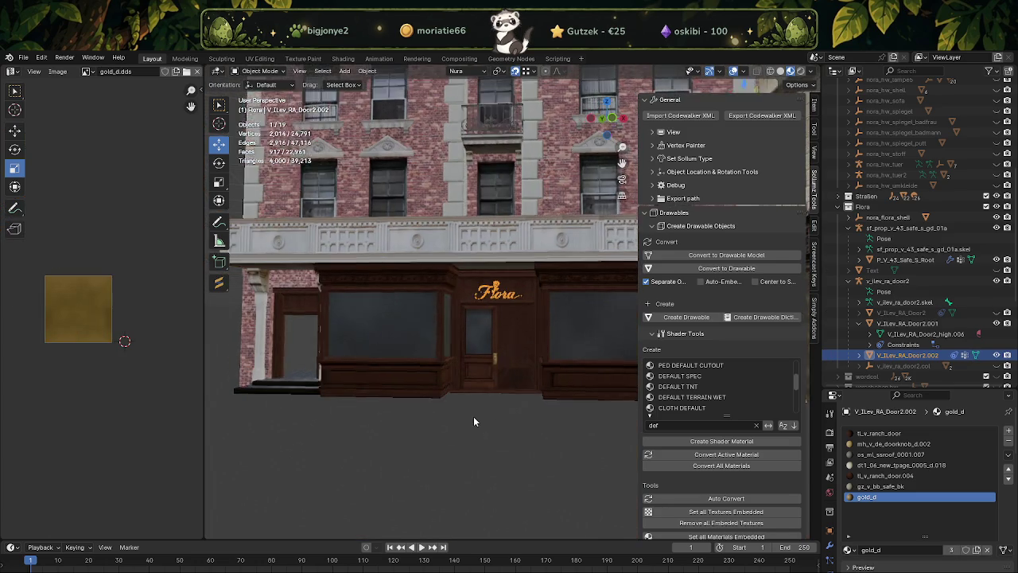
left_click(483, 414)
scroll(484, 416, "up", 5)
scroll(480, 289, "up", 3)
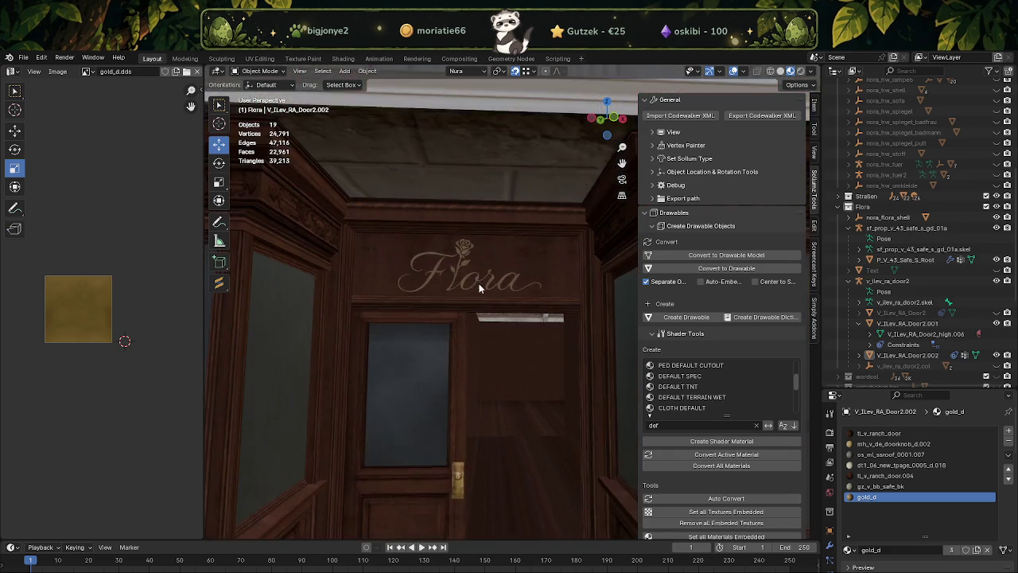
scroll(390, 280, "up", 2)
left_click(395, 261)
scroll(466, 262, "down", 2)
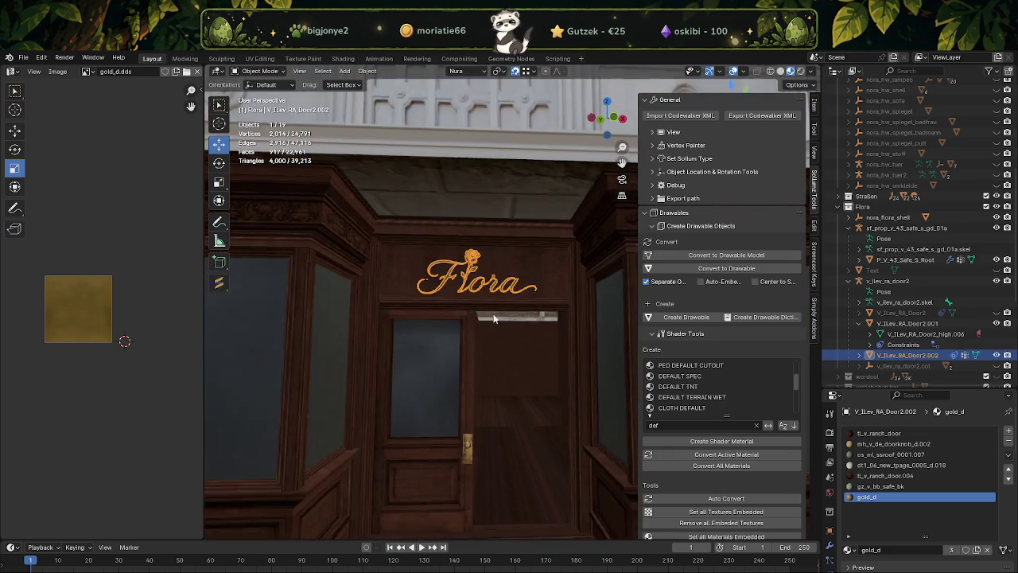
scroll(535, 261, "down", 1)
right_click(535, 261)
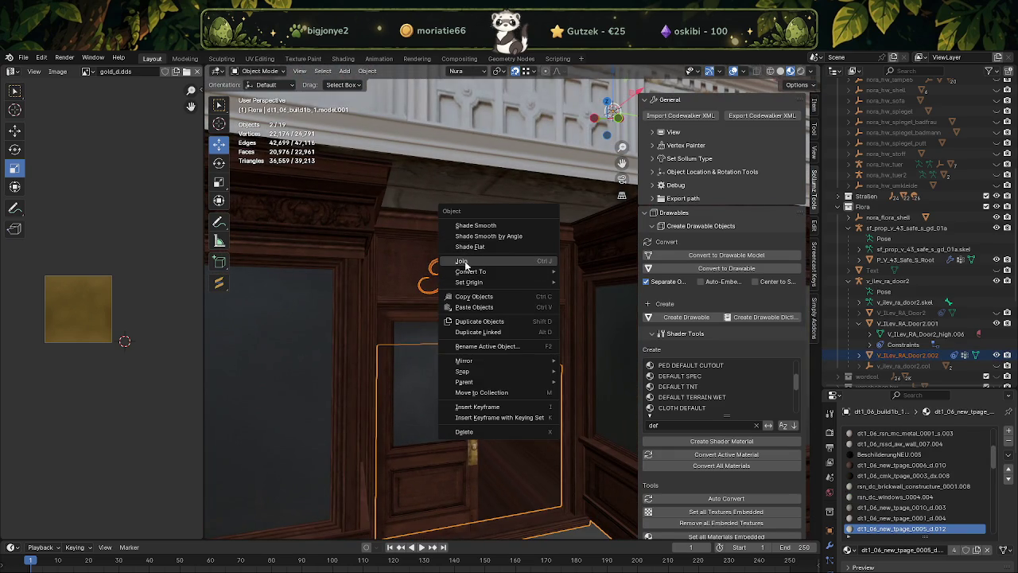
left_click(488, 345)
middle_click_drag(507, 310, 493, 291)
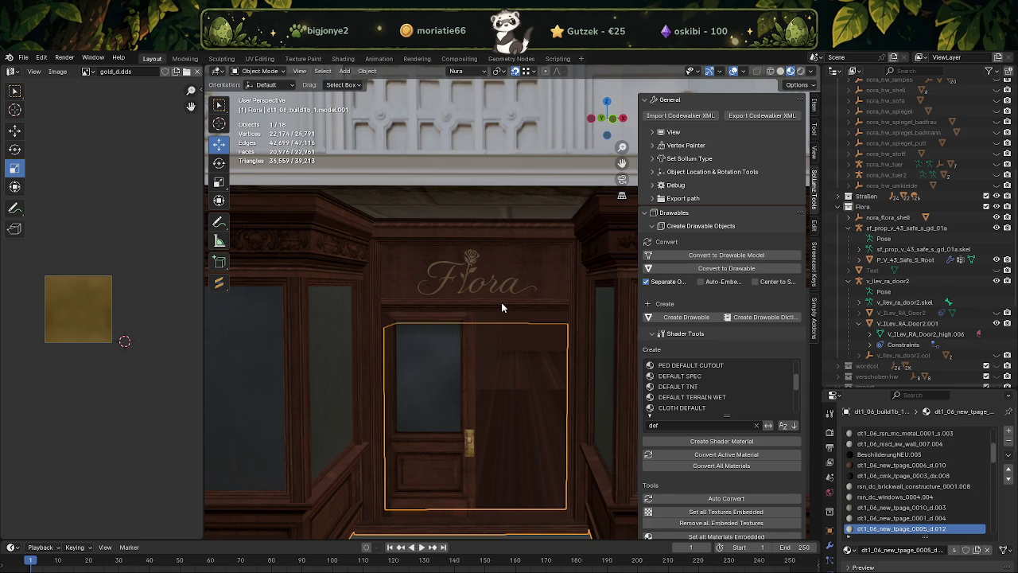
key("ctrl+z")
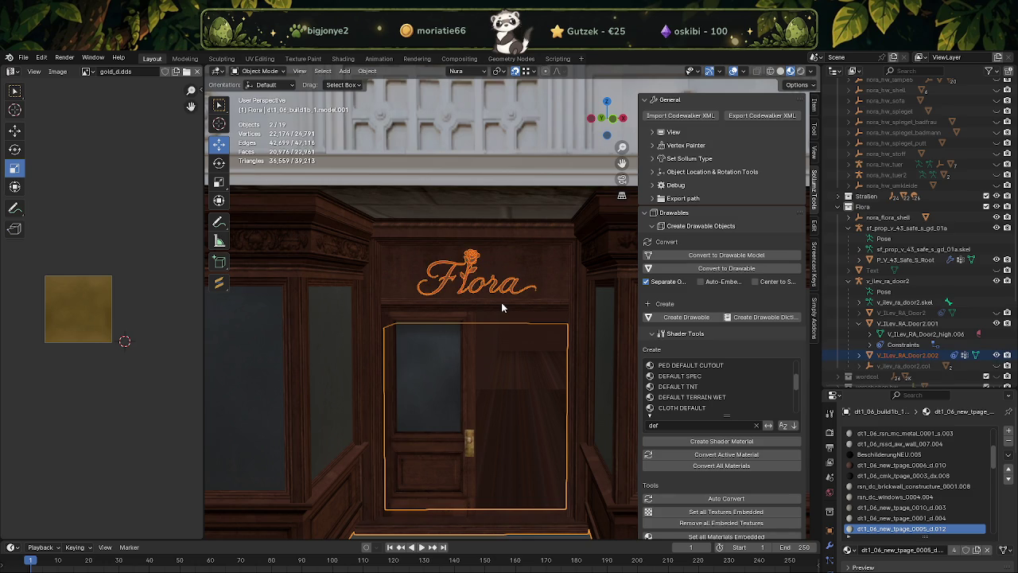
Scale the Flora sign to 0.876 on Y and Z, keeping its width unchanged
left_click(501, 302)
scroll(501, 302, "up", 3)
key("Tab")
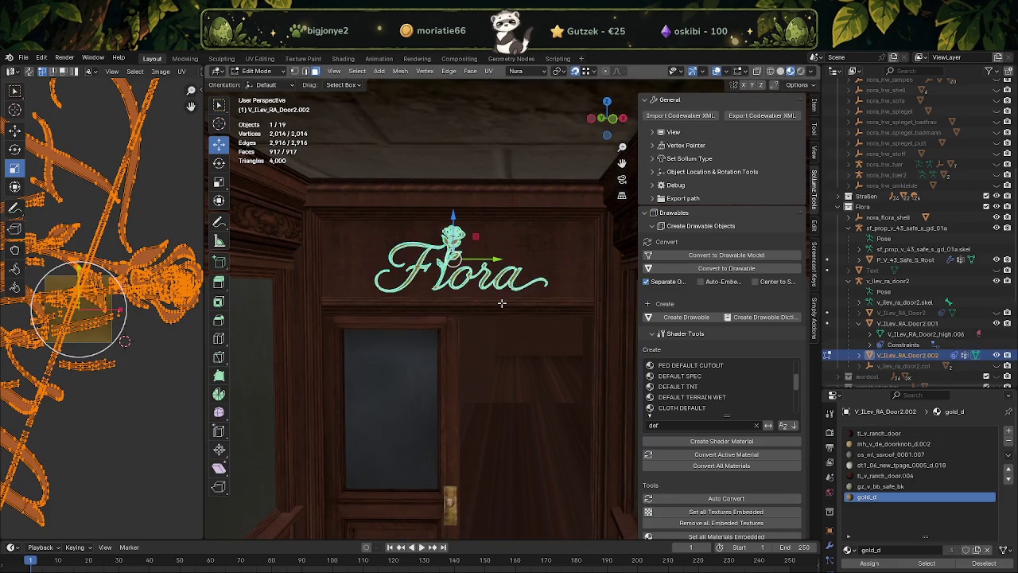
key("s")
key("shift+x")
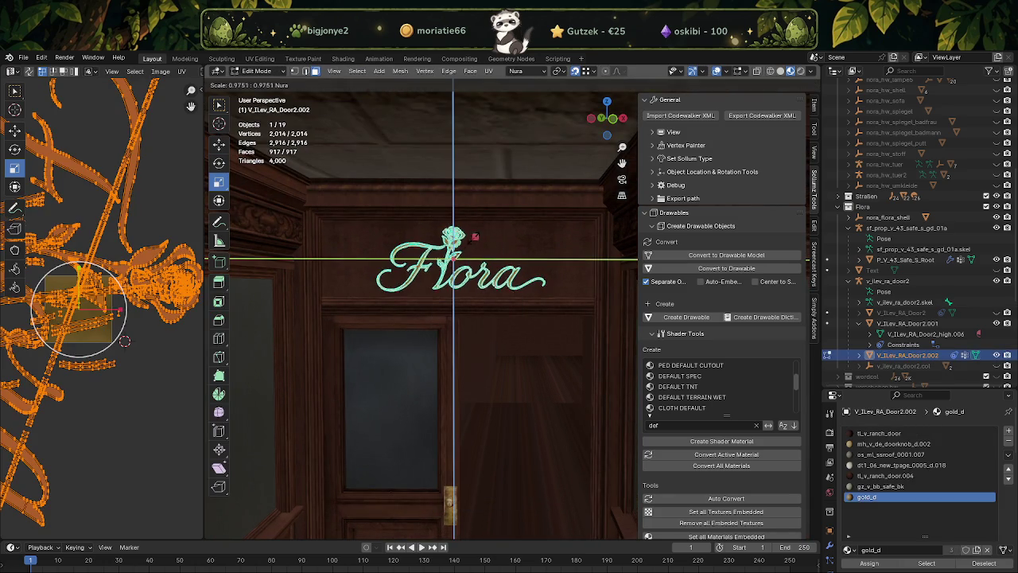
left_click(453, 263)
Shift the sign vertically, leave Edit Mode, and select it together with the building
mouse_move(454, 262)
middle_mouse_down()
mouse_move(496, 282)
mouse_move(446, 262)
middle_mouse_up()
key("g")
key("z")
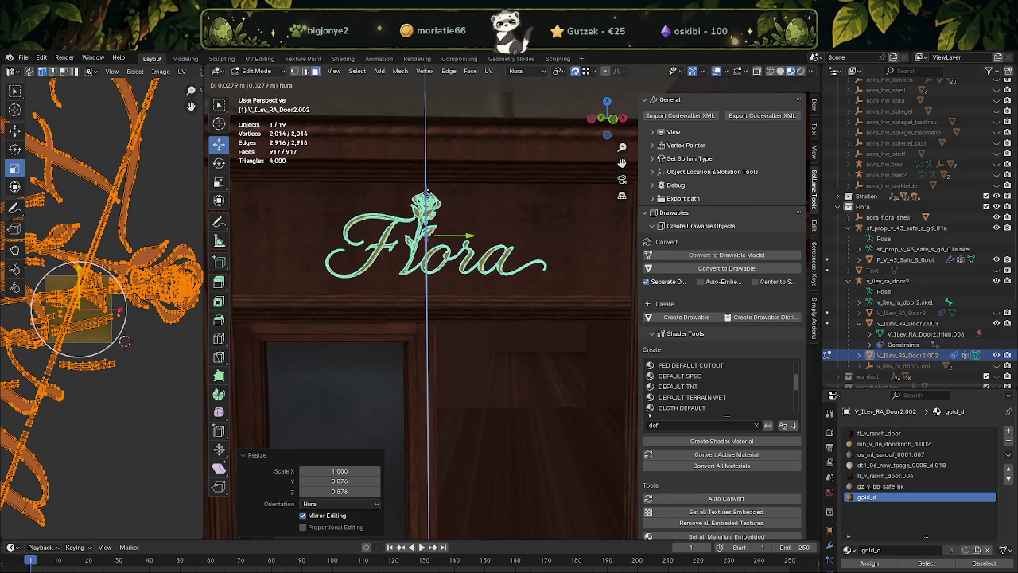
key("Escape")
scroll(402, 262, "down", 3)
key("Tab")
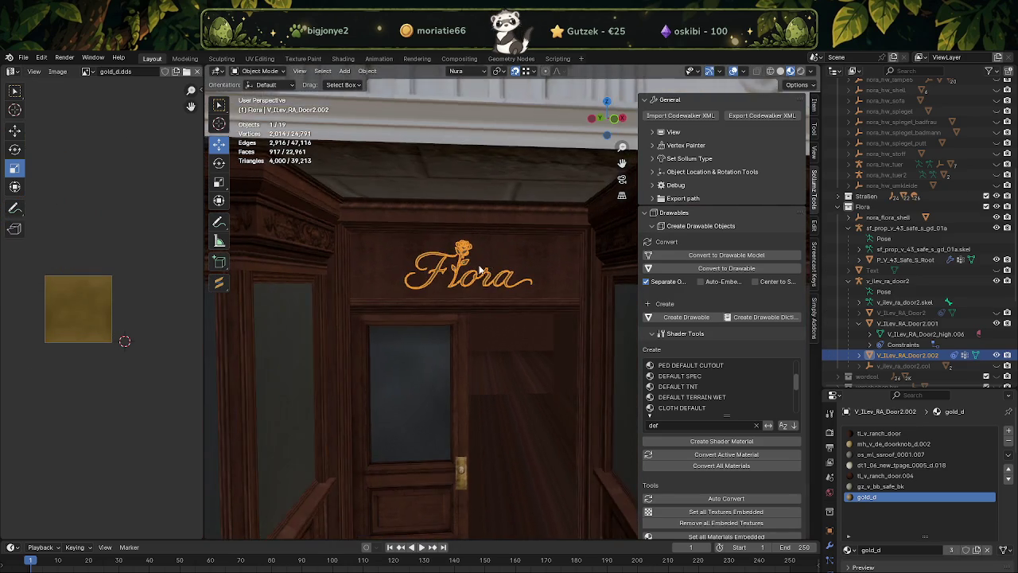
scroll(402, 262, "up", 3)
scroll(541, 269, "down", 4)
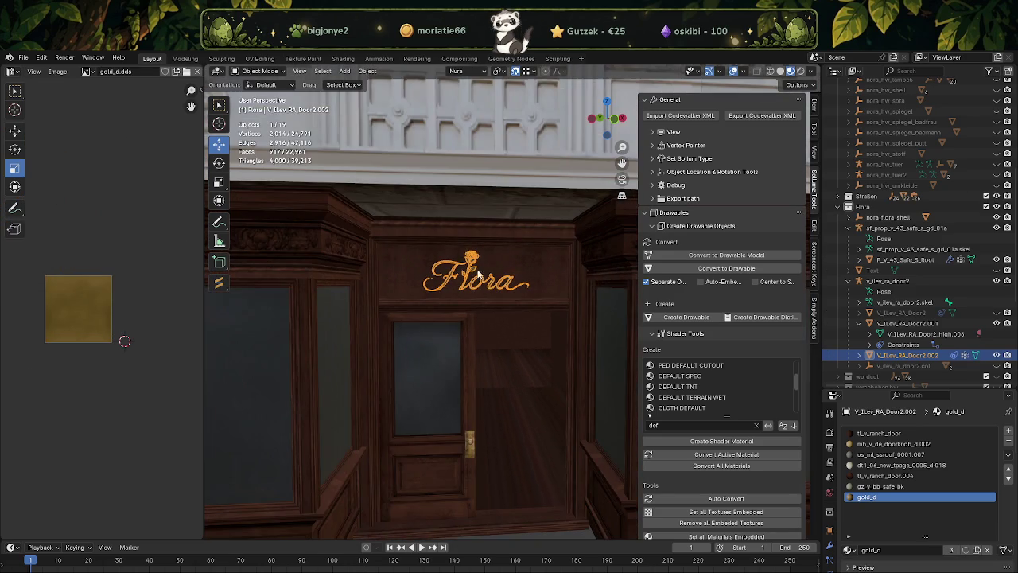
left_click(539, 269)
right_click(539, 269)
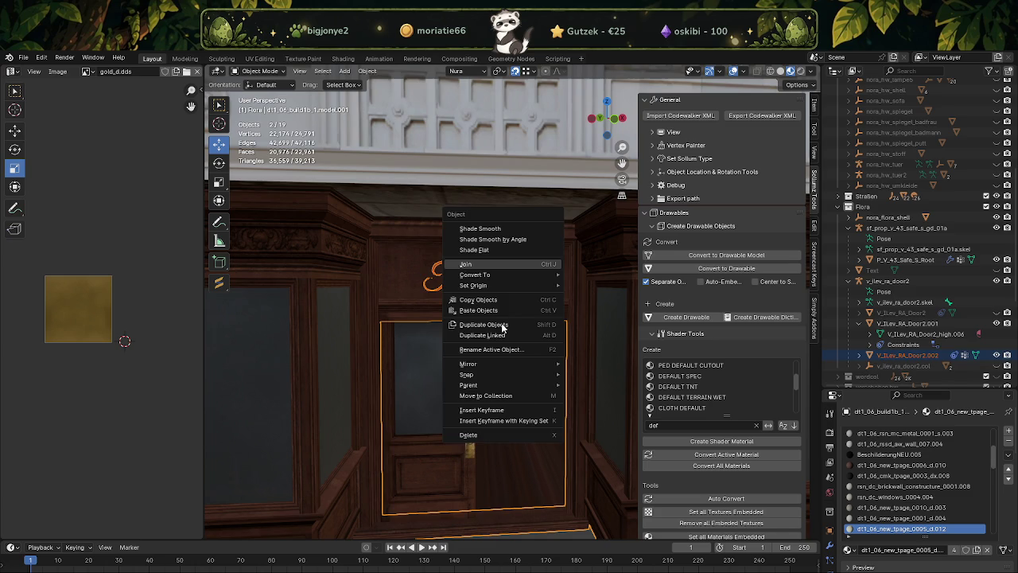
Join the Flora sign into the building model and deselect everything
left_click(501, 323)
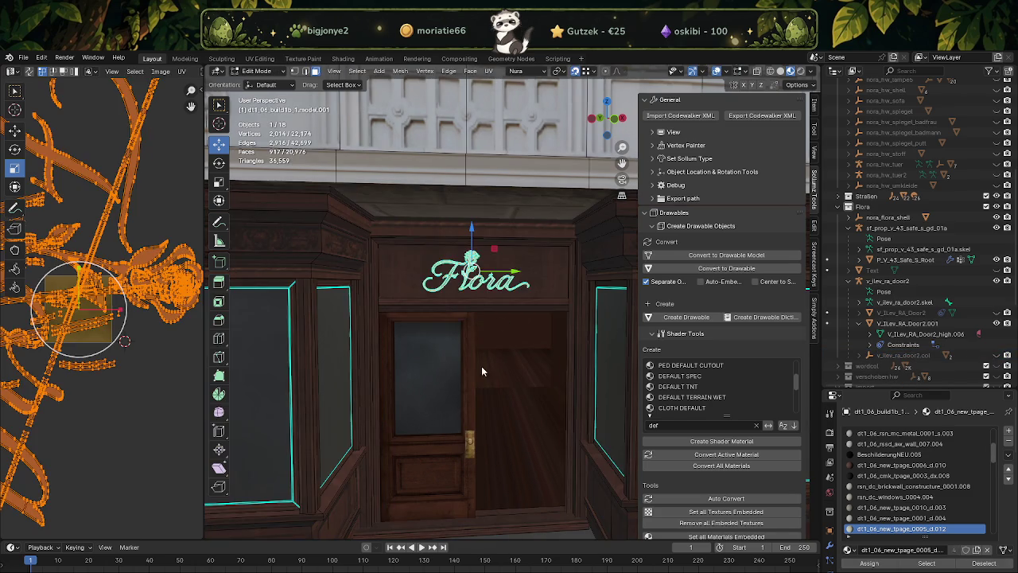
scroll(476, 402, "down", 3)
left_click(506, 471)
scroll(503, 469, "up", 3)
scroll(500, 458, "up", 2)
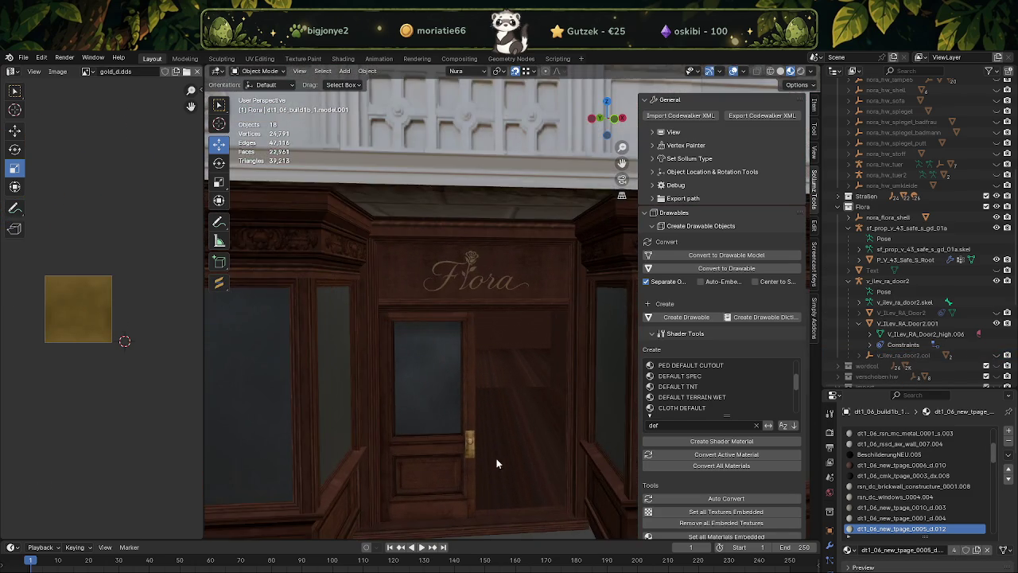
scroll(499, 453, "up", 1)
scroll(502, 450, "up", 1)
Orbit and zoom around the shopfront to inspect the gold sign above the door
mouse_move(502, 451)
middle_mouse_down()
mouse_move(448, 441)
mouse_move(499, 439)
mouse_move(498, 452)
middle_mouse_up()
scroll(497, 450, "down", 3)
middle_click_drag(523, 397, 511, 411)
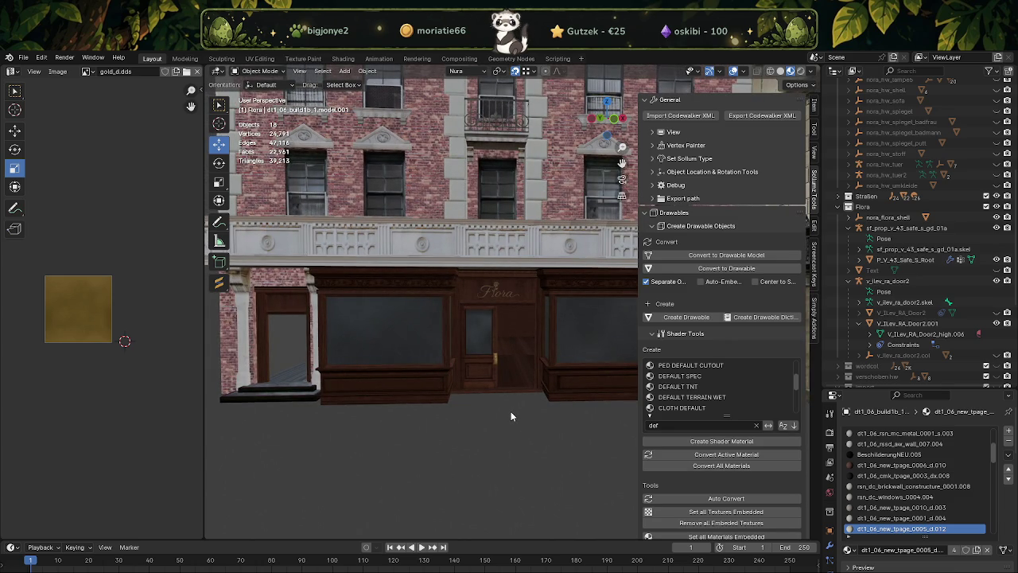
scroll(511, 411, "up", 8)
scroll(506, 396, "up", 2)
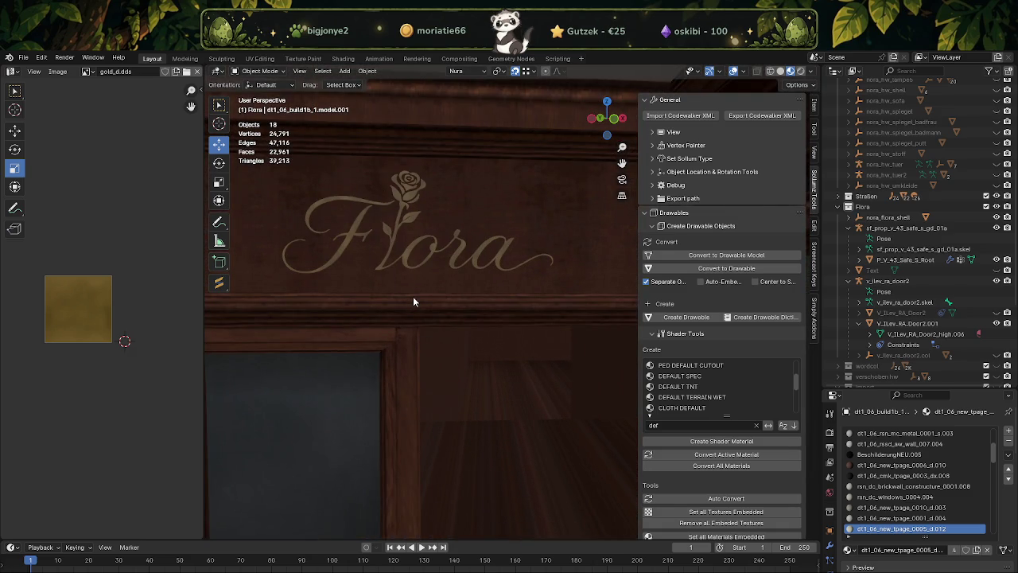
scroll(465, 292, "down", 5)
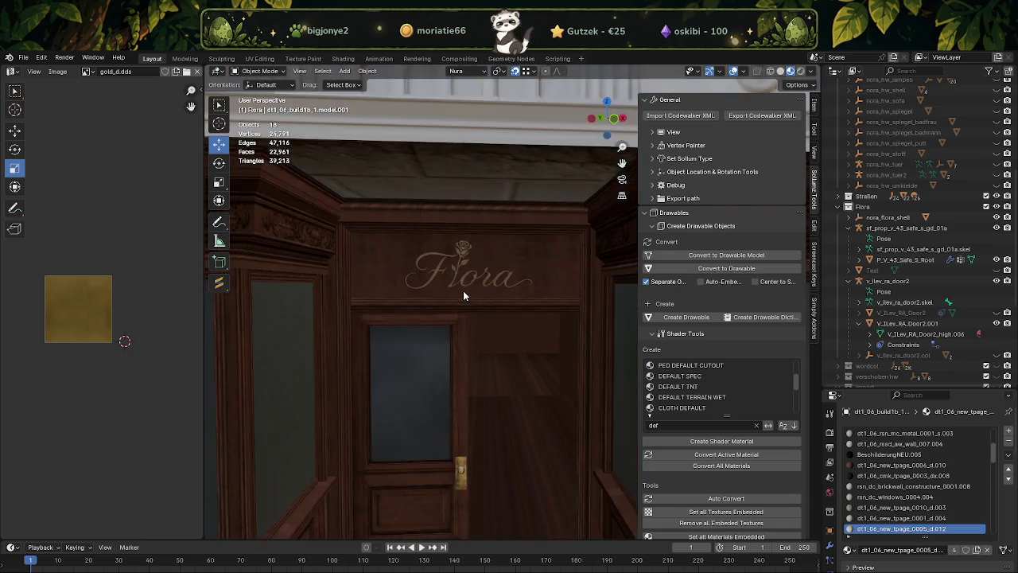
middle_click_drag(489, 345, 491, 346)
scroll(481, 343, "up", 5)
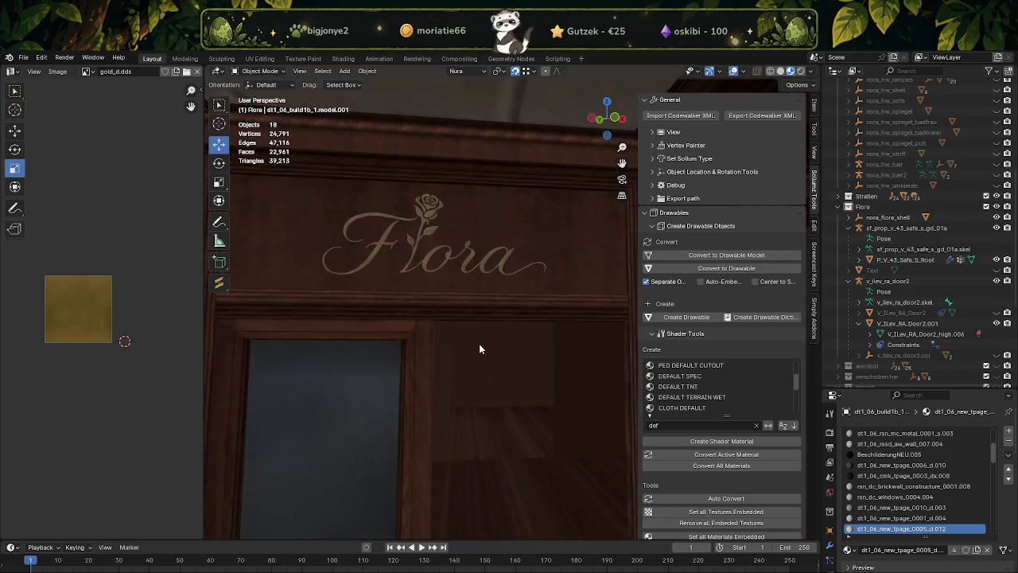
mouse_move(563, 348)
middle_mouse_down()
mouse_move(625, 341)
mouse_move(466, 369)
middle_mouse_up()
scroll(493, 362, "down", 3)
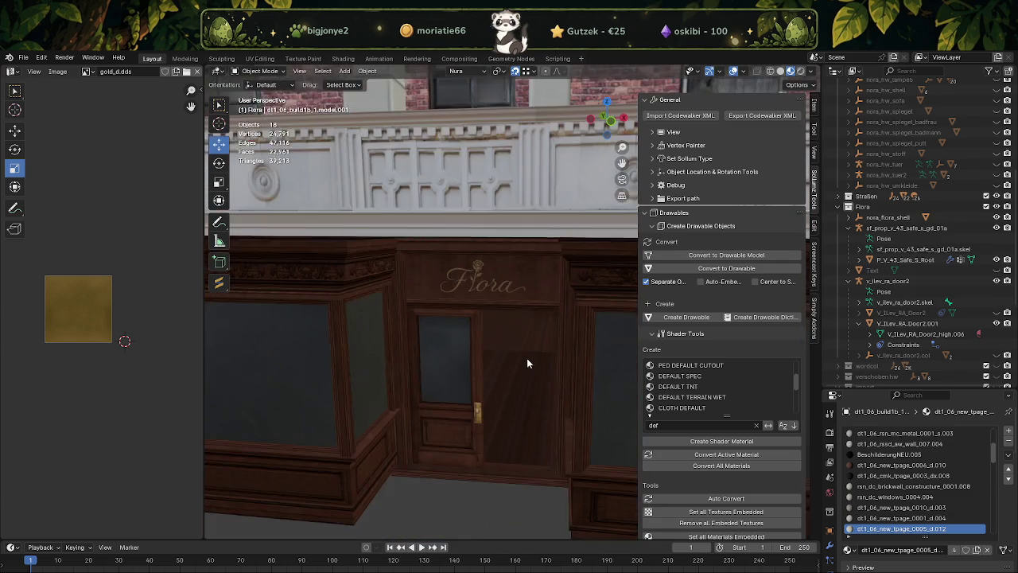
scroll(527, 359, "up", 2)
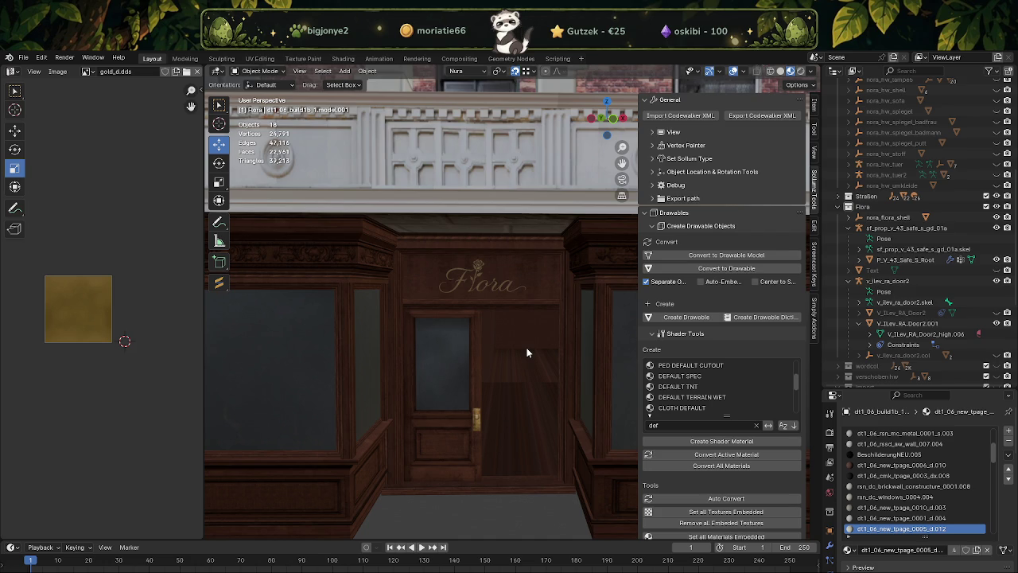
scroll(526, 352, "down", 5)
mouse_move(482, 354)
middle_mouse_down()
mouse_move(478, 346)
mouse_move(557, 350)
middle_mouse_up()
scroll(946, 143, "up", 10)
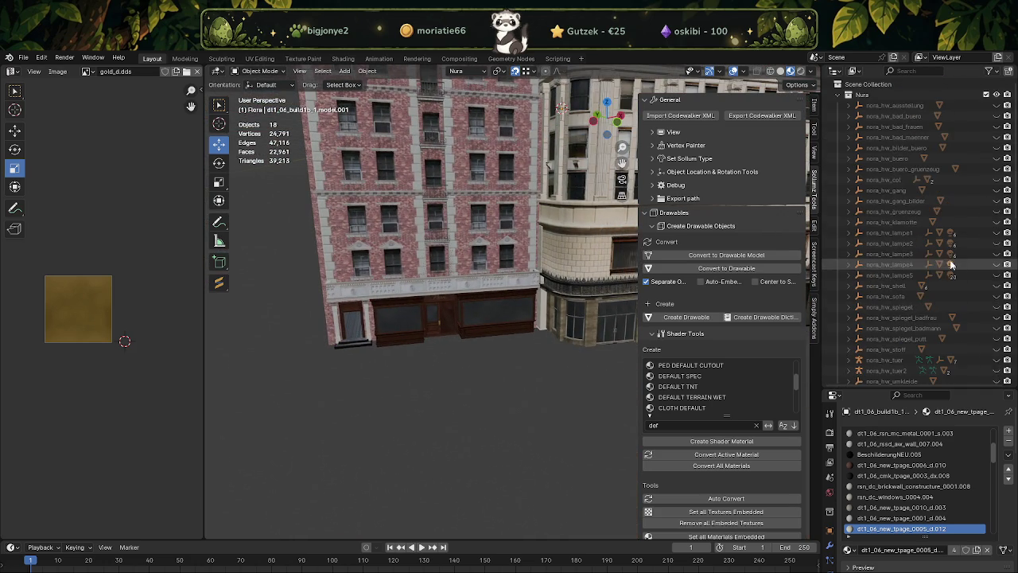
scroll(922, 199, "down", 6)
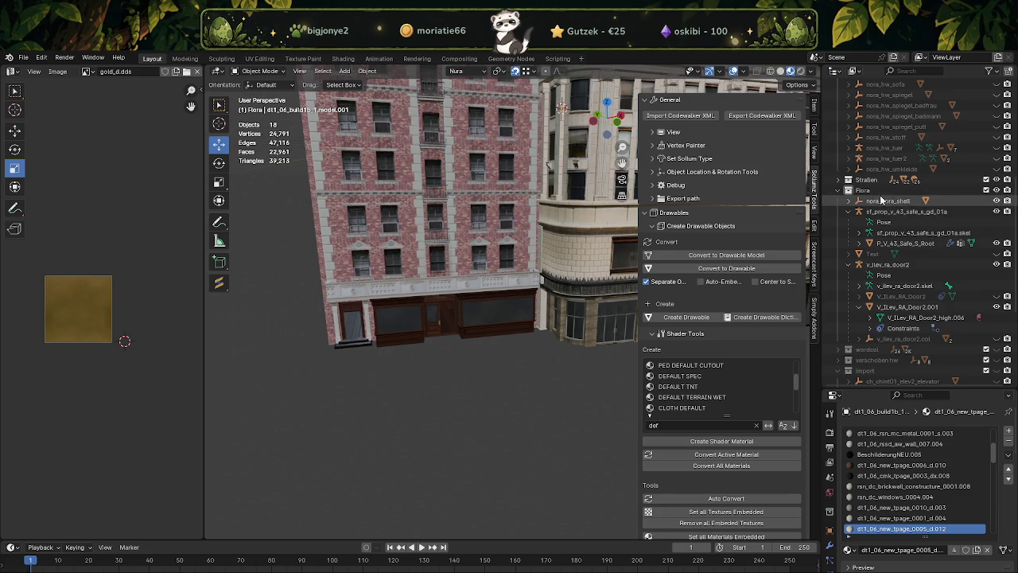
scroll(915, 231, "down", 5)
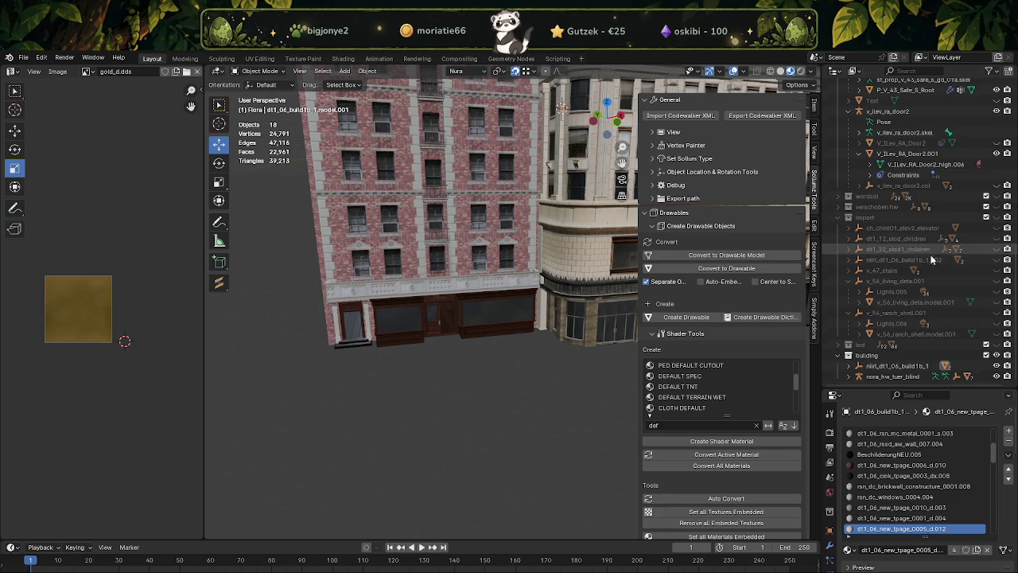
scroll(479, 364, "up", 3)
mouse_move(478, 363)
middle_mouse_down()
mouse_move(357, 314)
mouse_move(428, 286)
middle_mouse_up()
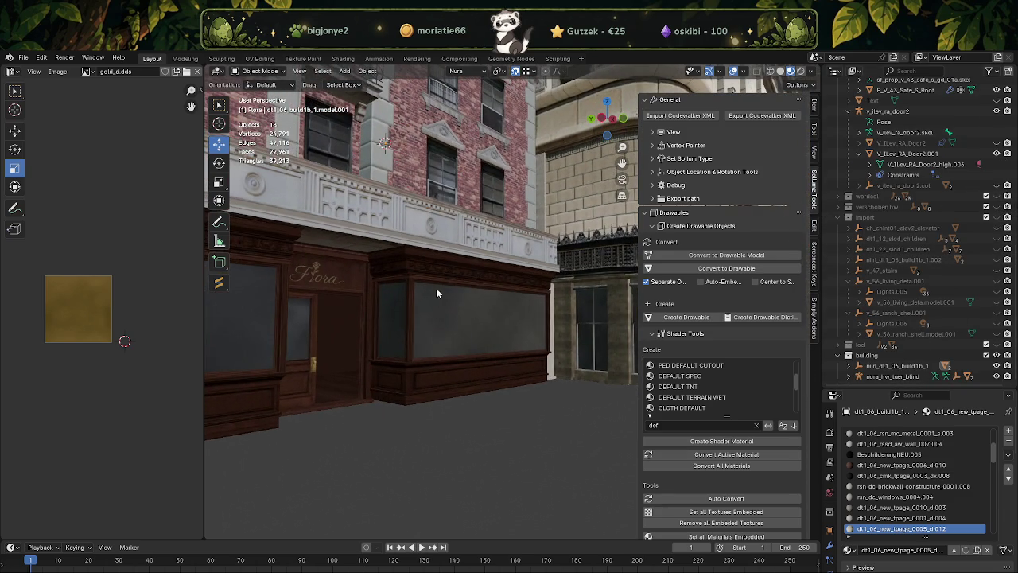
left_click(329, 286)
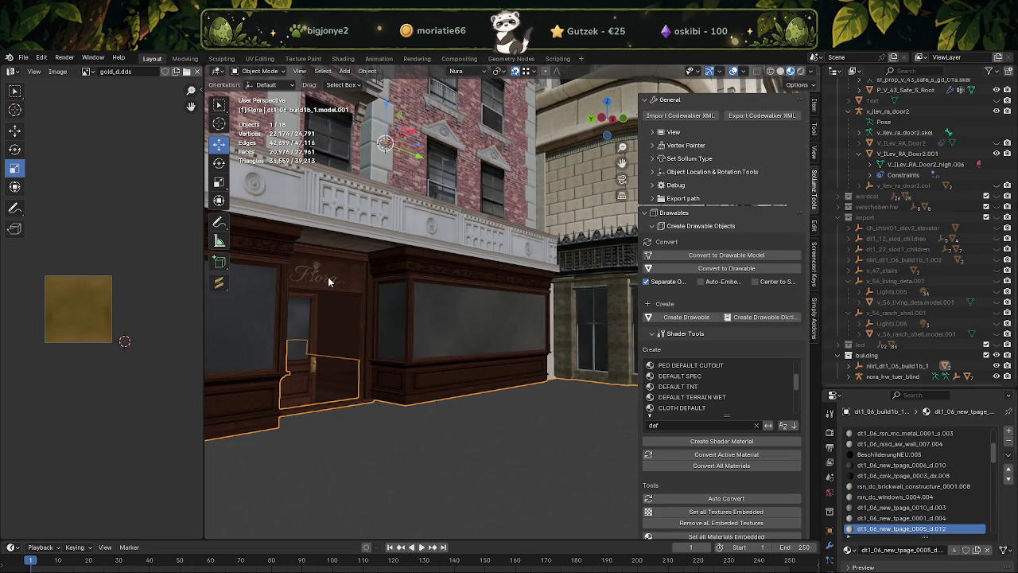
left_click(366, 71)
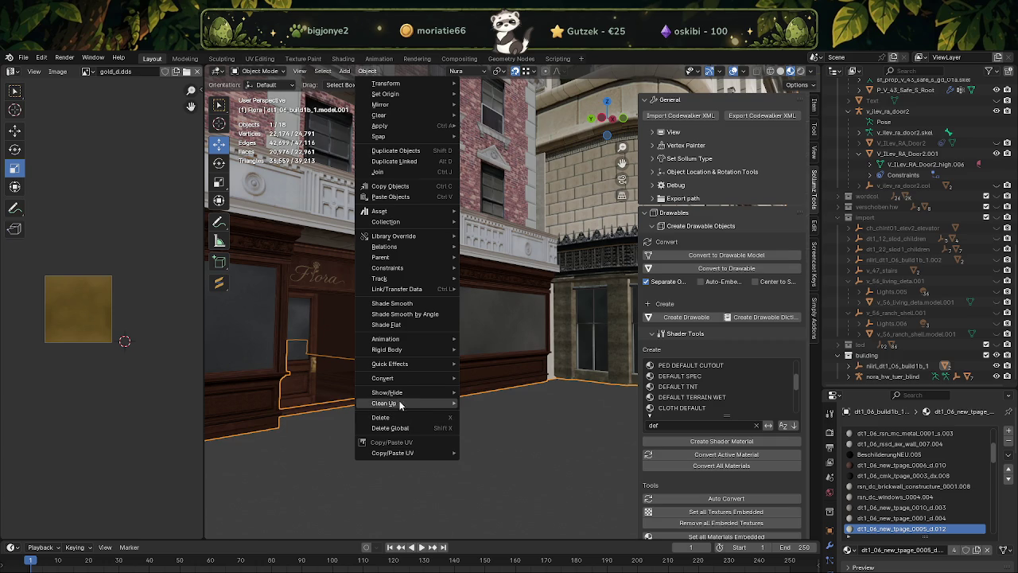
mouse_move(388, 392)
left_click(520, 425)
mouse_move(520, 430)
middle_mouse_down()
mouse_move(454, 396)
mouse_move(399, 307)
mouse_move(329, 324)
mouse_move(485, 281)
middle_mouse_up()
left_click(328, 318)
scroll(493, 295, "down", 3)
scroll(509, 314, "down", 2)
middle_click_drag(508, 314, 490, 314)
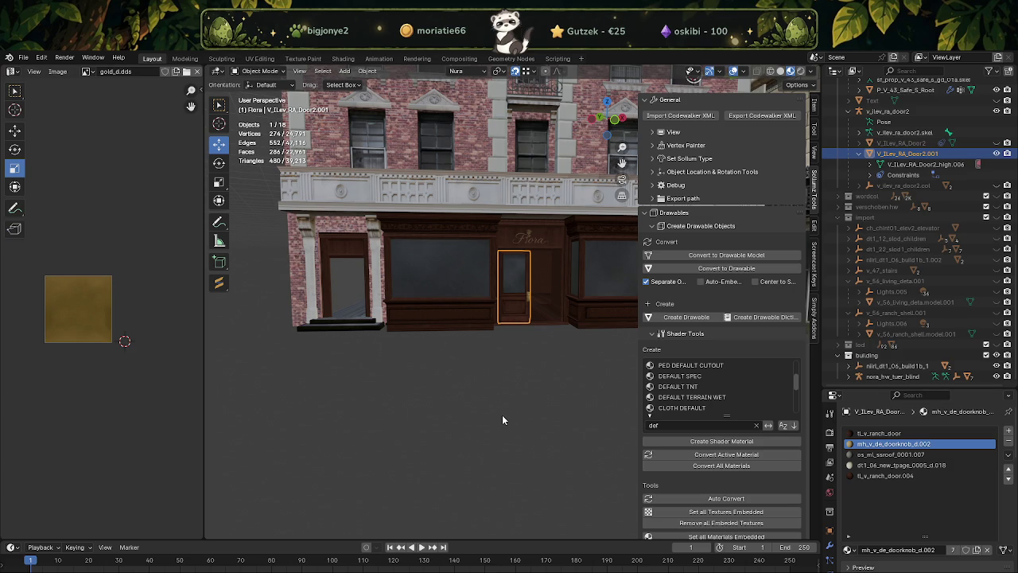
scroll(500, 390, "up", 3)
scroll(513, 319, "up", 3)
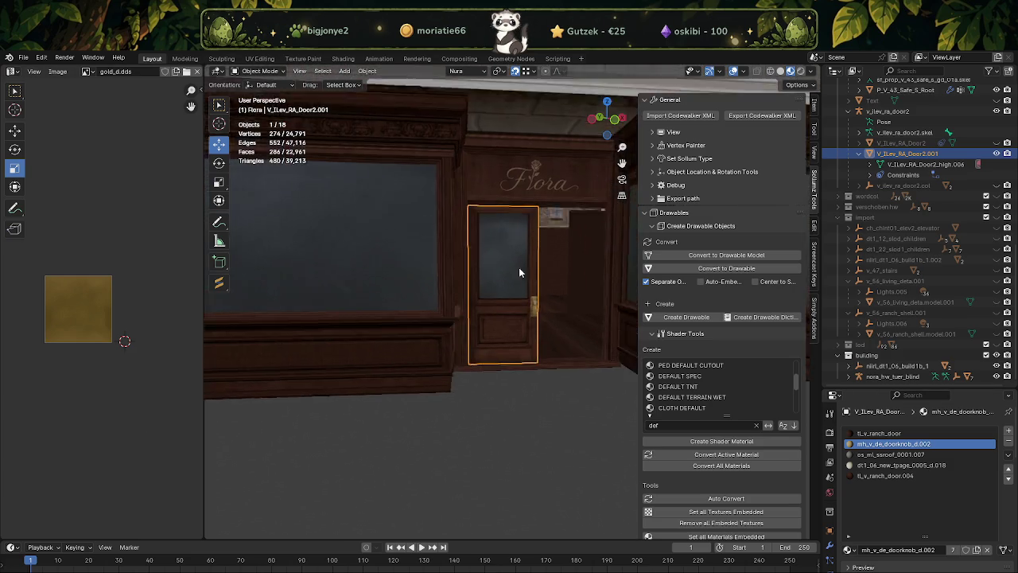
scroll(501, 250, "up", 3)
scroll(497, 191, "up", 2)
scroll(529, 206, "up", 1)
scroll(486, 230, "down", 1)
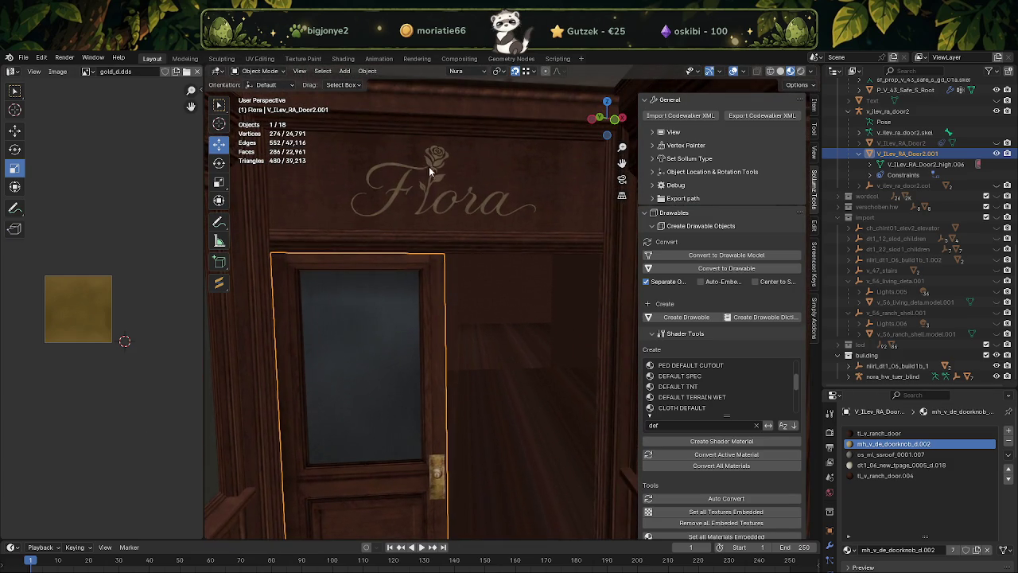
left_click(479, 250)
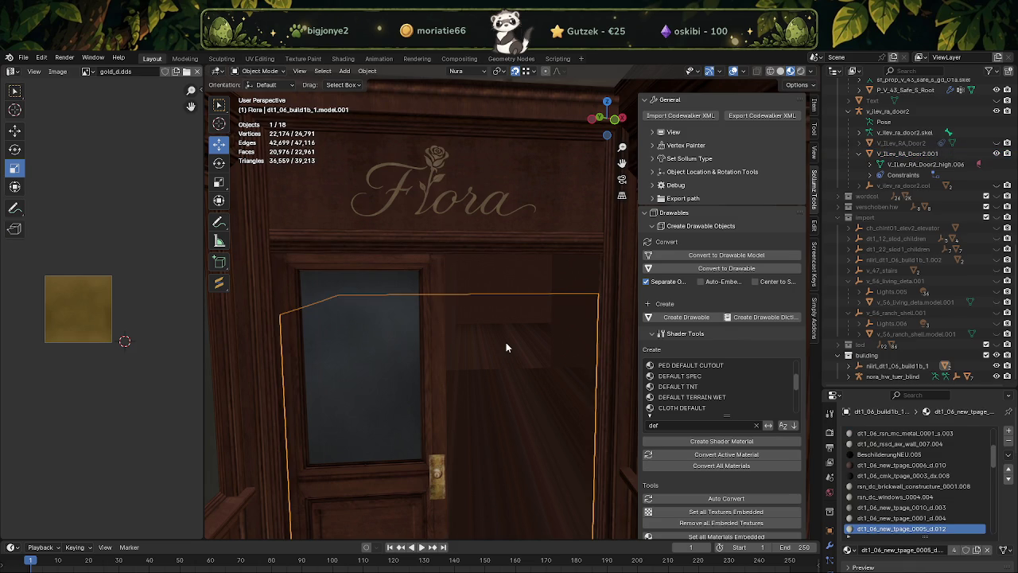